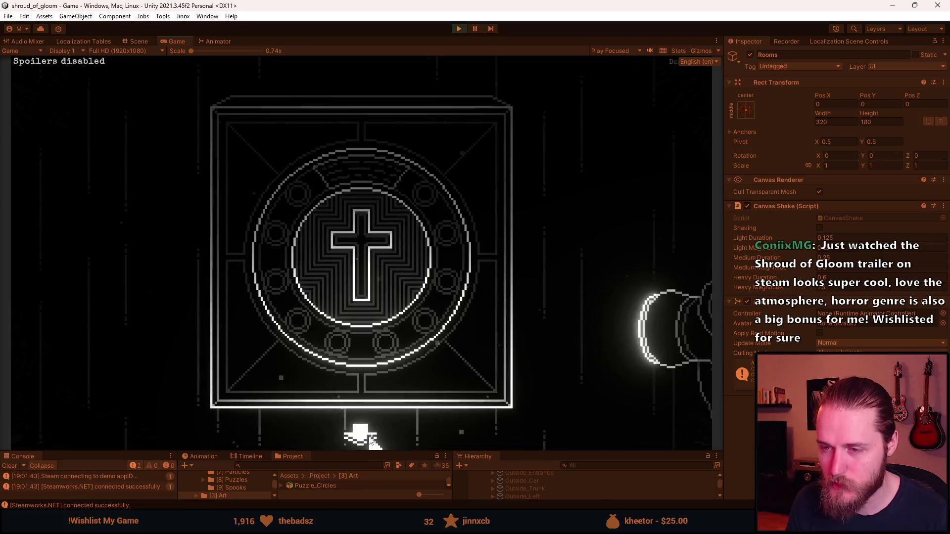
Step: Go back to the room, zoom into the wall cross box, and open Developer & Testing Tools with F1
left_click(370, 438)
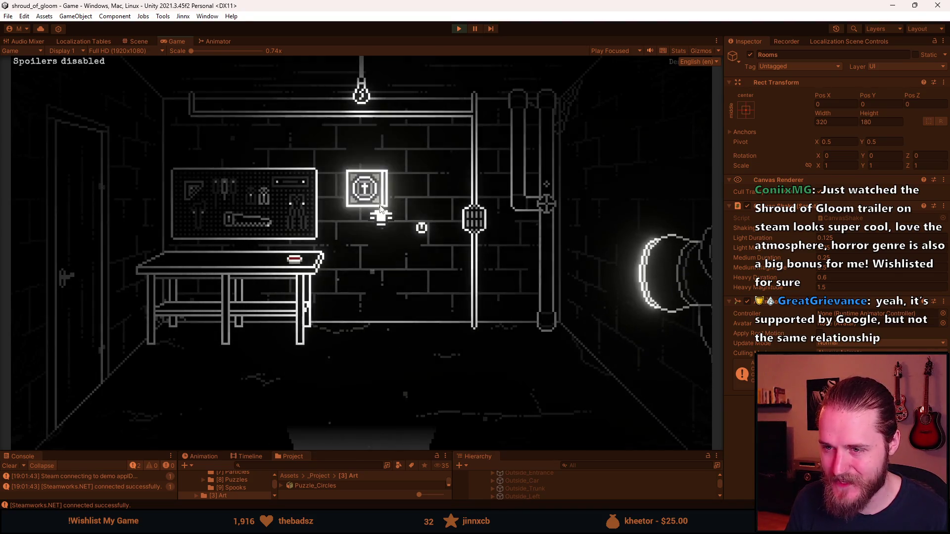
left_click(366, 215)
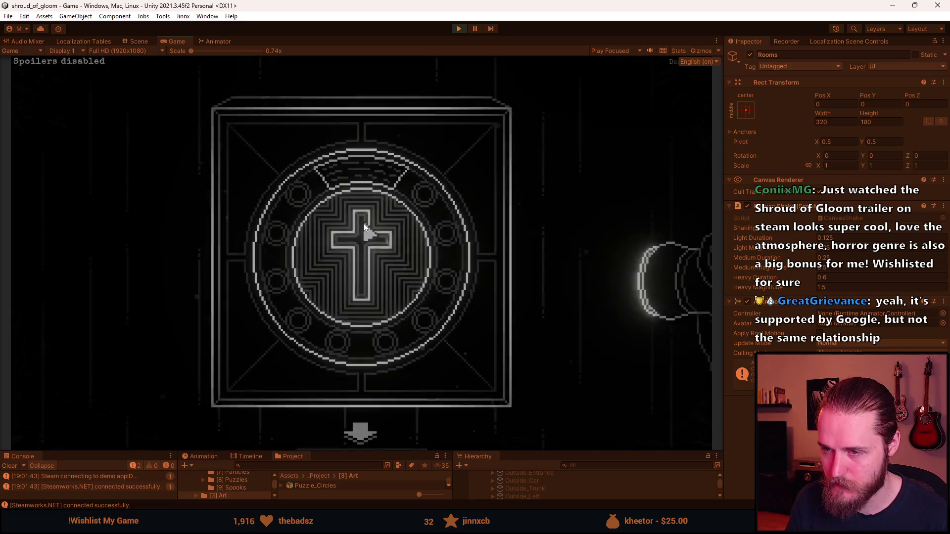
key("F1")
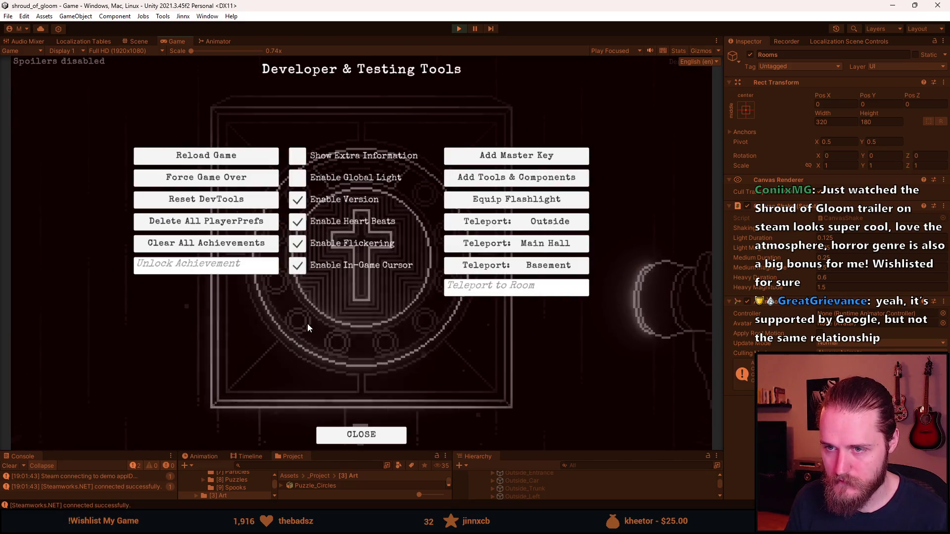
Step: Close the dev tools overlay, switch to Puzzle_Rosary in Aseprite, and deselect the bead
key("F1")
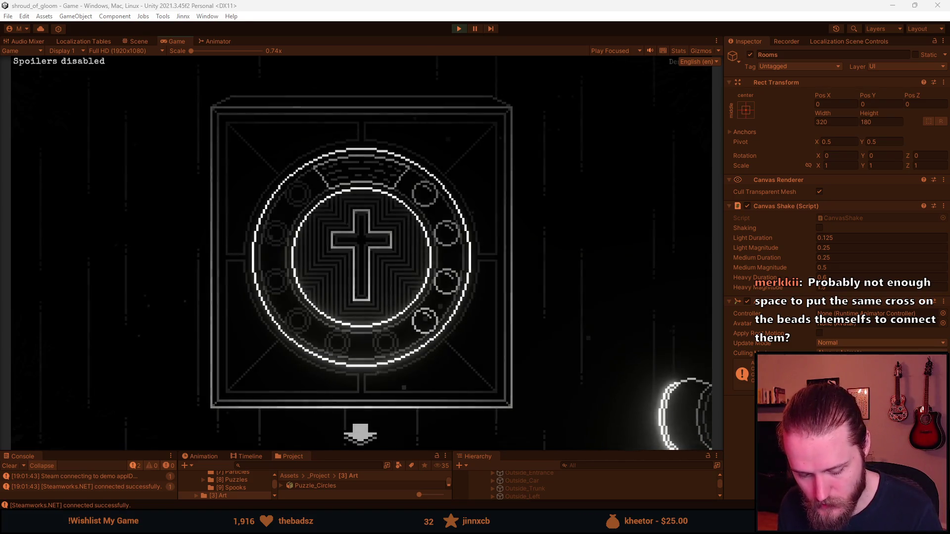
key("alt+Tab")
key("ctrl+d")
Step: Paint dark grey inside the bead and blacken stray grey pixels along its ring
key("b")
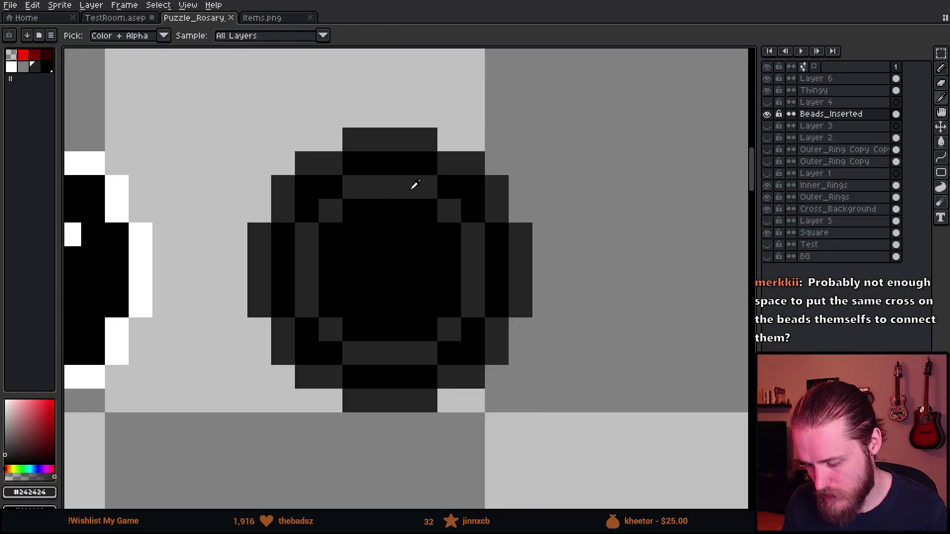
left_click(386, 235)
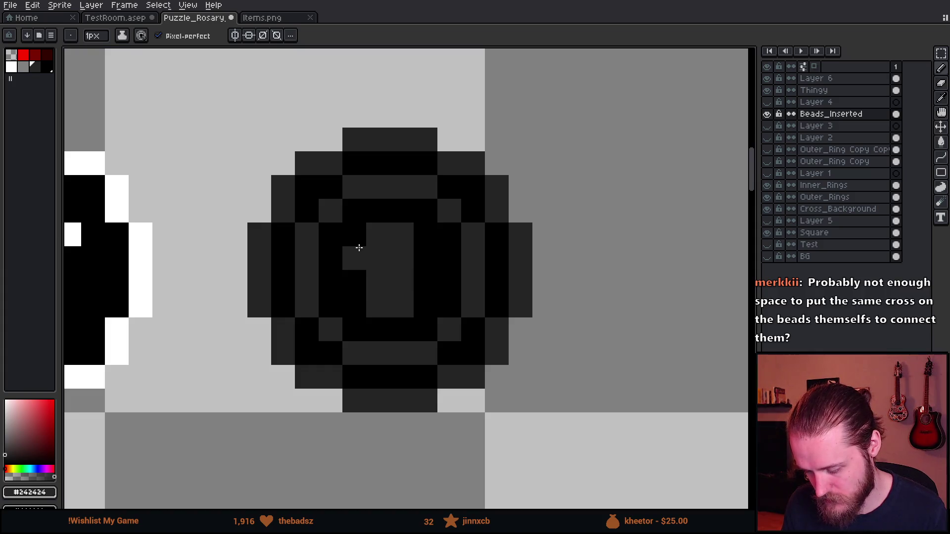
scroll(417, 252, "down", 7)
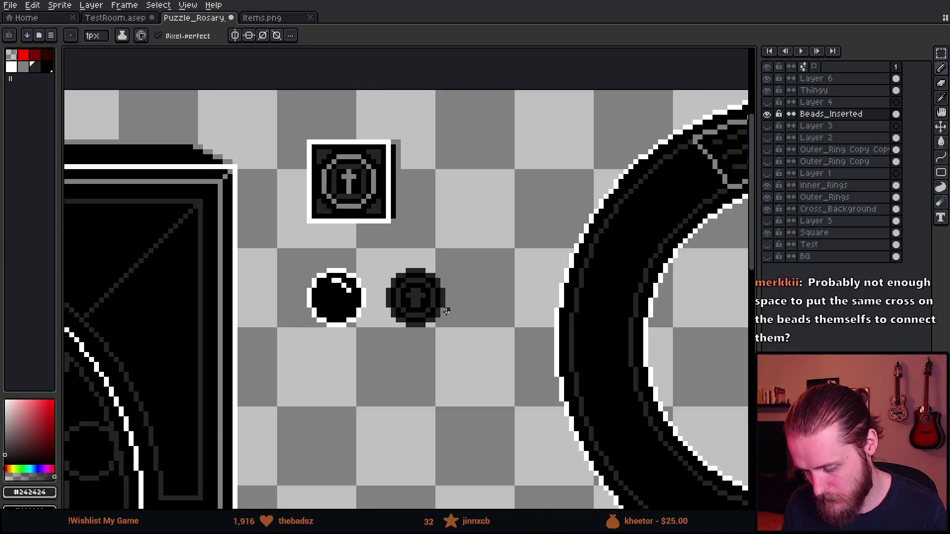
scroll(438, 301, "up", 1)
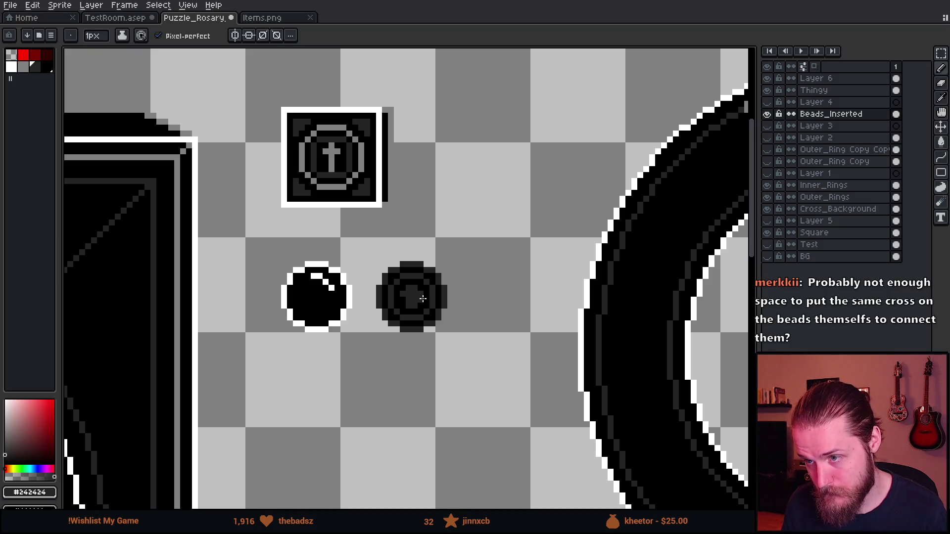
scroll(421, 299, "up", 3)
key("alt")
left_click_drag(305, 251, 319, 237)
mouse_move(387, 201)
left_mouse_down()
mouse_move(450, 235)
mouse_move(469, 322)
mouse_move(374, 366)
mouse_move(315, 318)
mouse_move(311, 325)
left_mouse_up()
left_click_drag(365, 380, 308, 313)
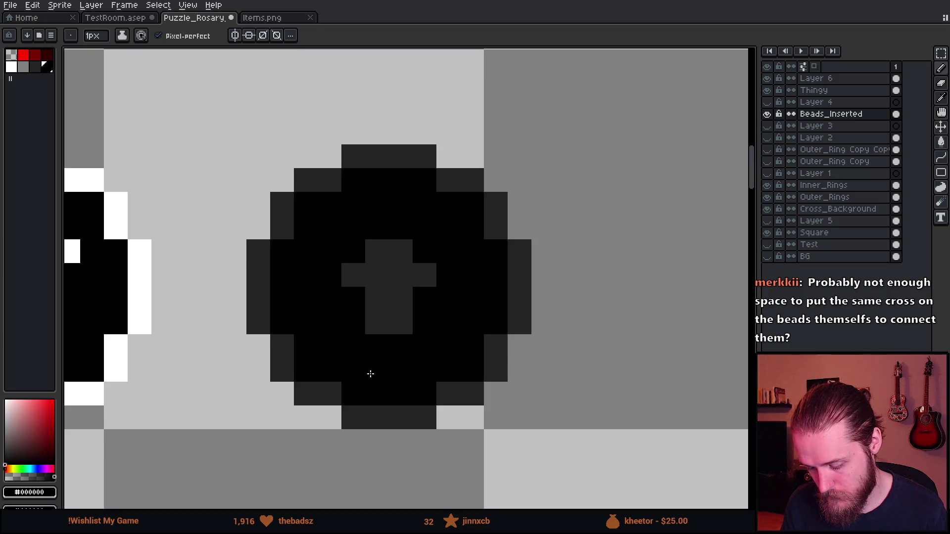
Step: Redraw the bead's cross in dark grey #242424, extending and correcting its arms
left_click(388, 324, "alt")
left_click_drag(388, 339, 397, 341)
right_click(340, 270)
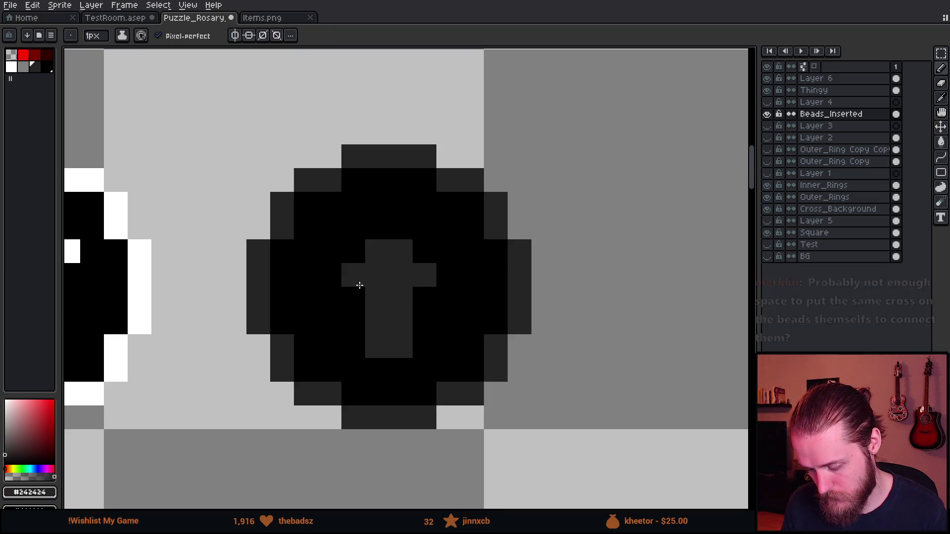
left_click(350, 295)
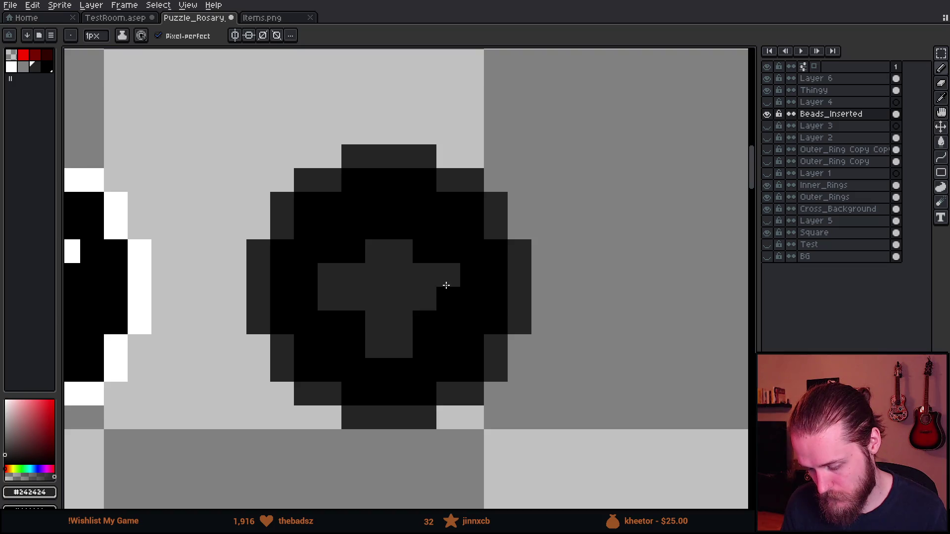
left_click_drag(378, 240, 397, 233)
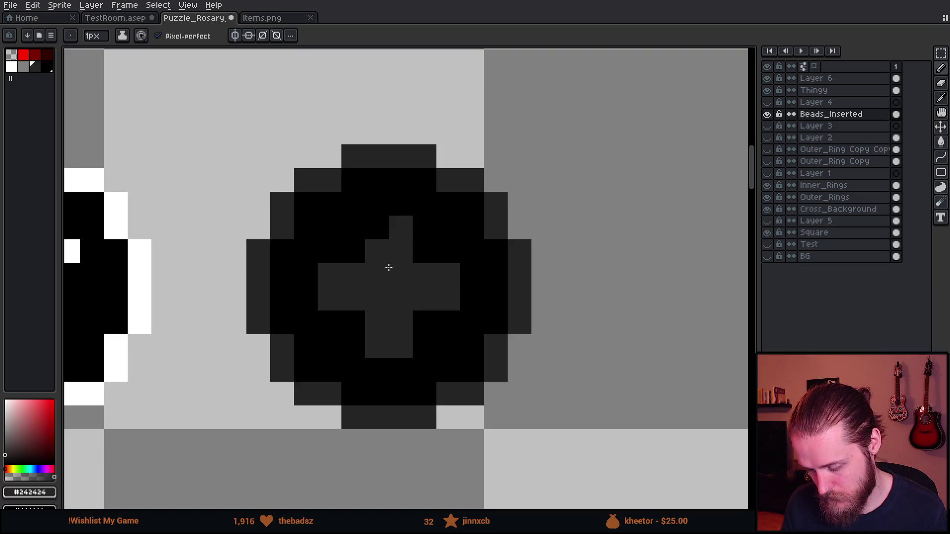
key("ctrl+z")
key("ctrl+z")
key("ctrl+z")
key("ctrl+z")
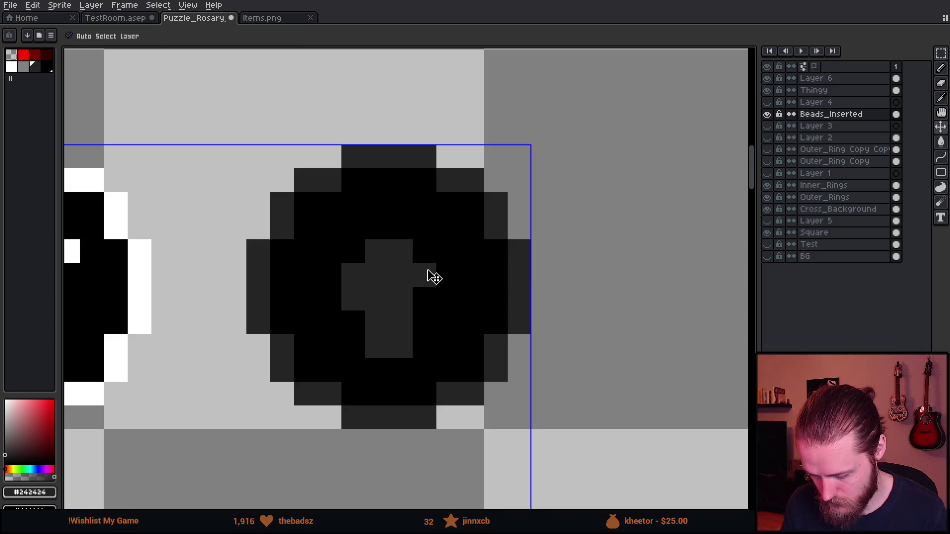
left_click(423, 253)
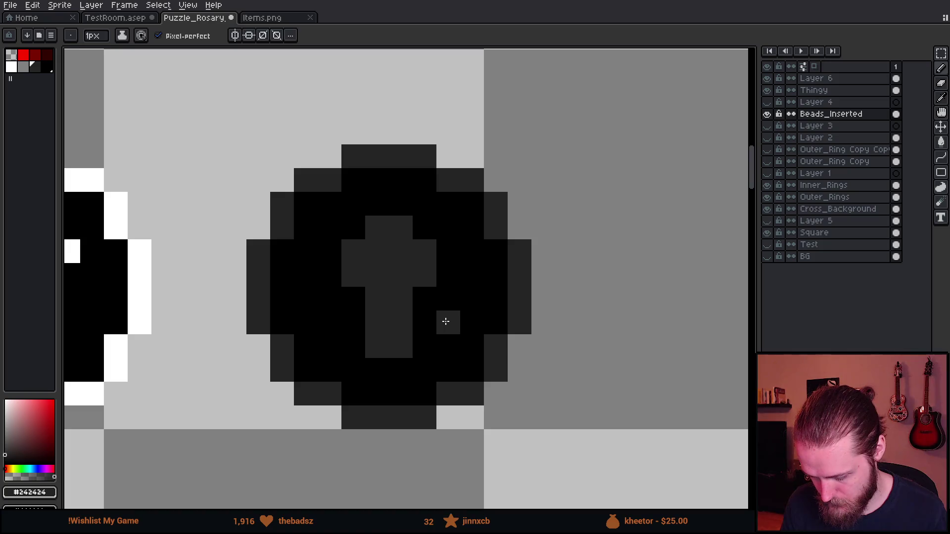
Step: Zoom out to review the beads and ring, then return to the running game
scroll(446, 321, "down", 5)
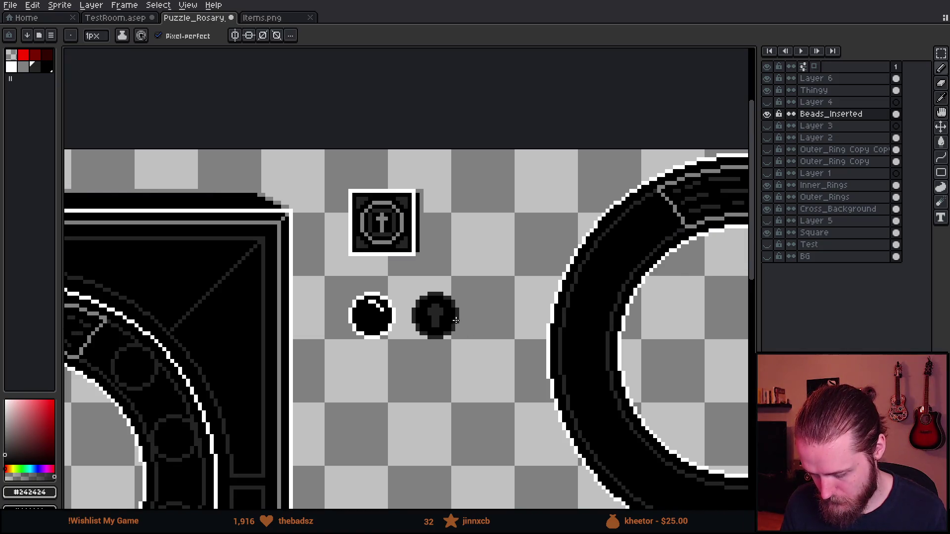
scroll(455, 320, "up", 5)
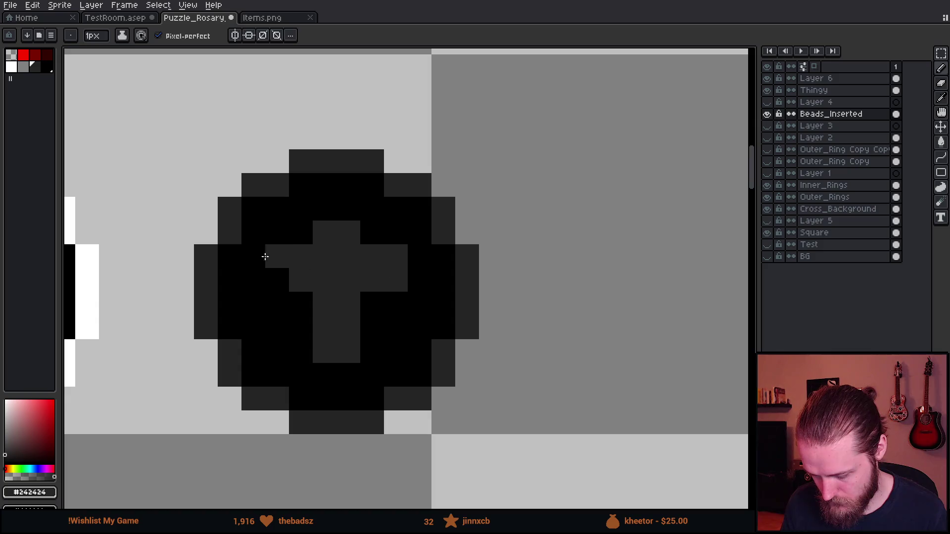
scroll(415, 343, "down", 9)
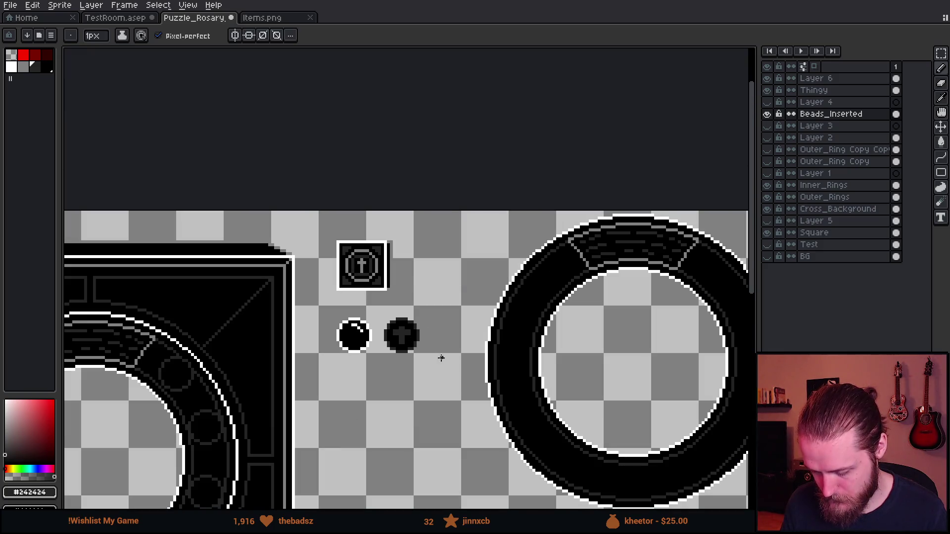
scroll(366, 292, "up", 5)
scroll(419, 336, "down", 3)
scroll(417, 354, "up", 3)
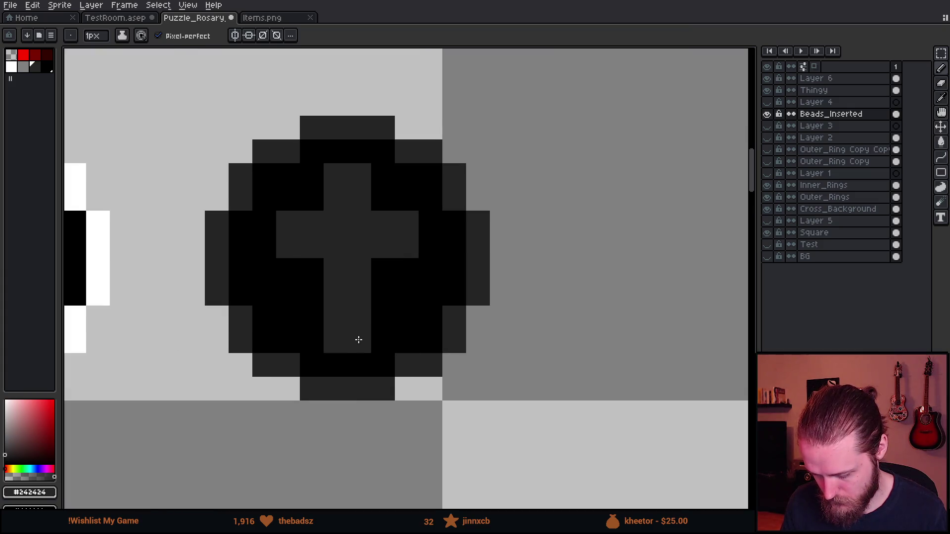
scroll(461, 351, "down", 4)
left_click_drag(489, 380, 441, 360)
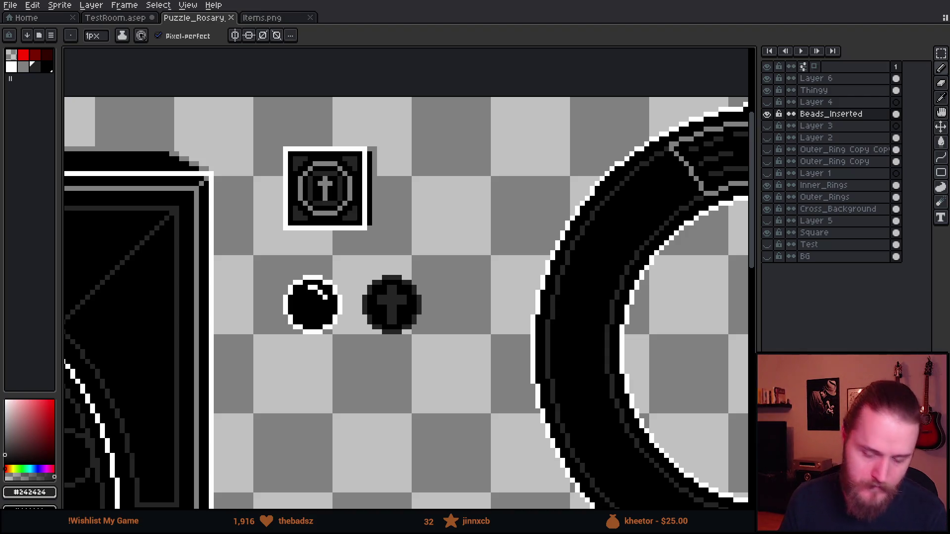
key("alt+Tab")
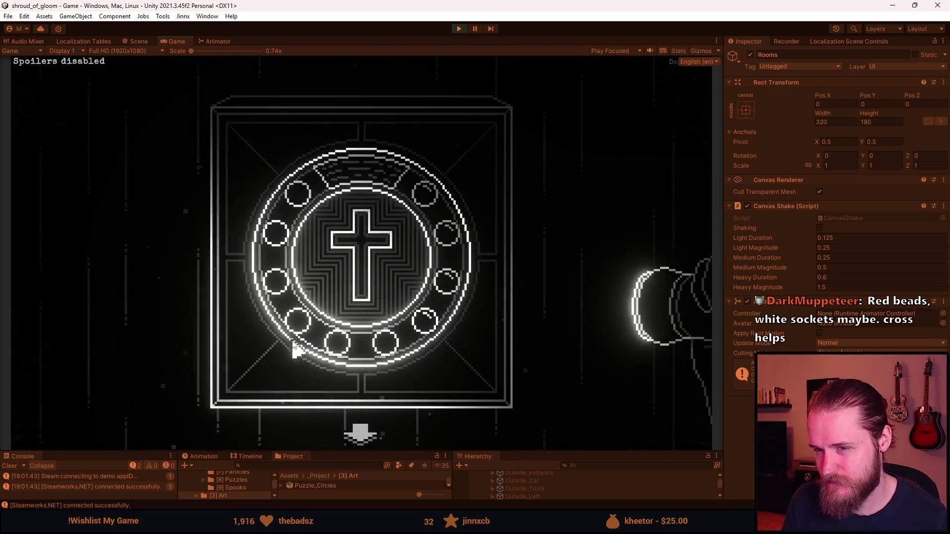
Step: Open and close the inventory to review the rosary board, then return to Aseprite
right_click(291, 378)
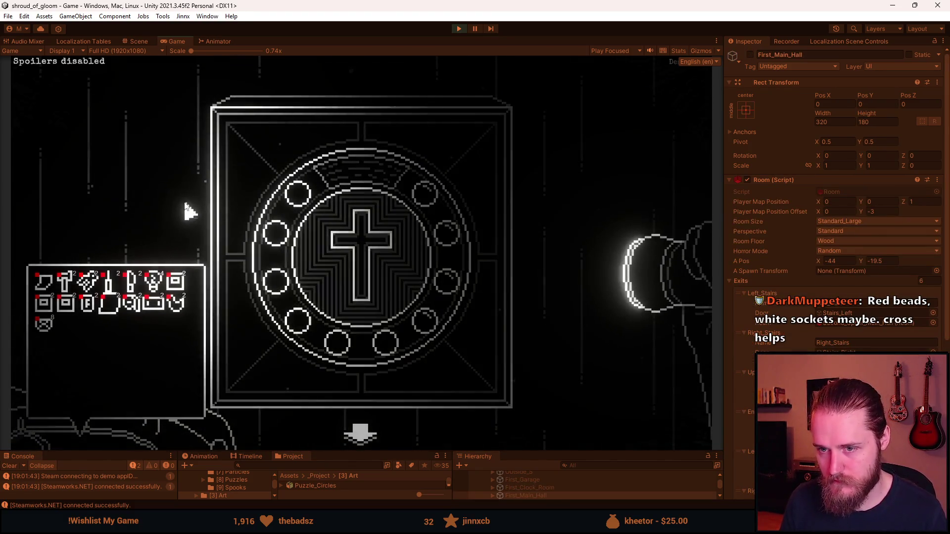
right_click(188, 210)
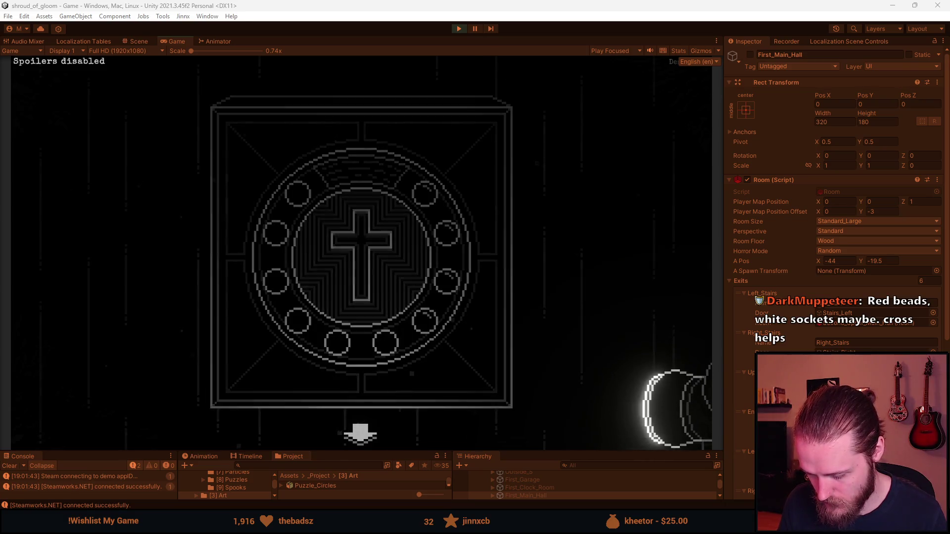
key("alt+Tab")
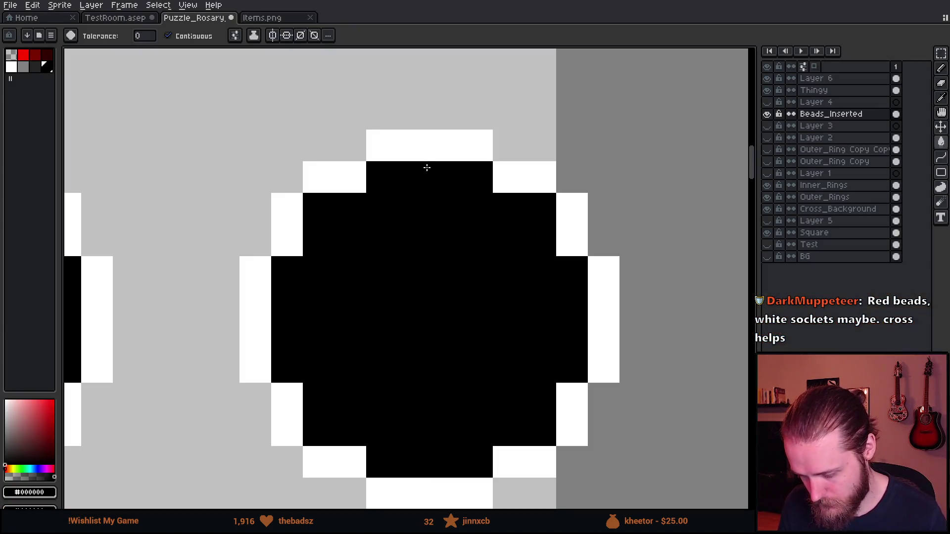
Step: Paint a dark-grey inner ring and cross into the white-rimmed bead, blackening stray pixels
left_click(35, 67)
key("b")
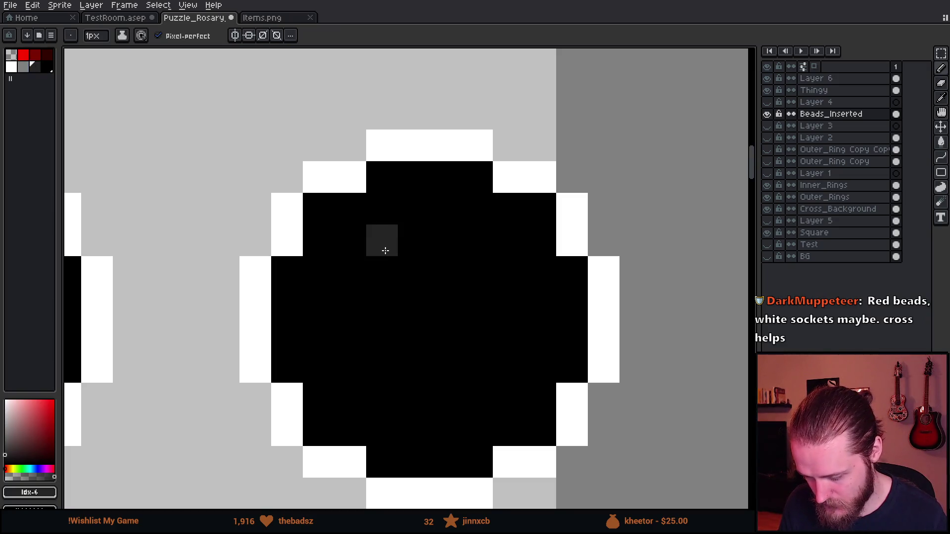
left_click(383, 241)
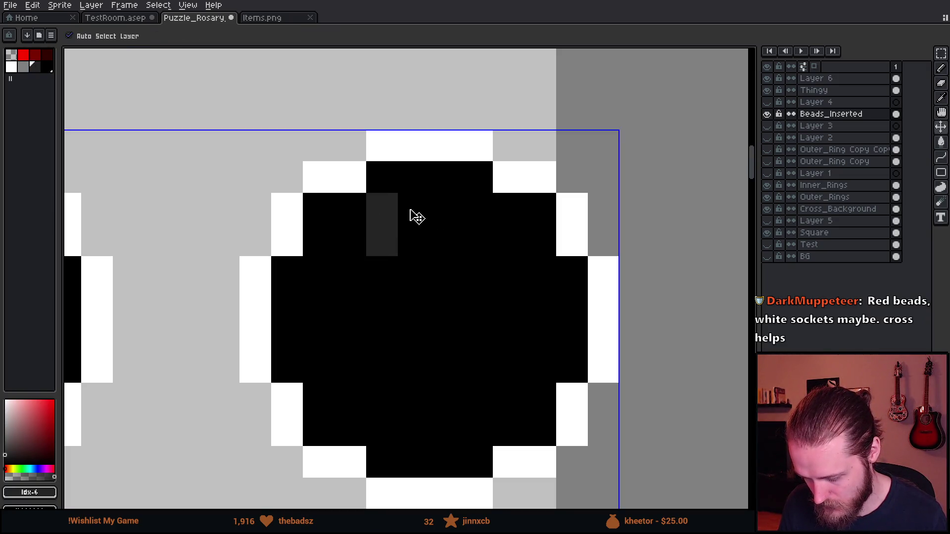
mouse_move(386, 180)
left_mouse_down()
mouse_move(465, 178)
mouse_move(477, 226)
mouse_move(529, 243)
mouse_move(541, 301)
mouse_move(536, 341)
mouse_move(481, 335)
mouse_move(481, 451)
mouse_move(429, 461)
left_mouse_up()
mouse_move(388, 458)
left_mouse_down()
mouse_move(386, 343)
mouse_move(294, 335)
mouse_move(290, 274)
mouse_move(371, 267)
mouse_move(290, 341)
left_mouse_up()
key("ctrl+z")
left_click(301, 283, "alt")
left_click(382, 332)
Step: Switch to the running game and open the player's inventory over the board
scroll(384, 324, "down", 4)
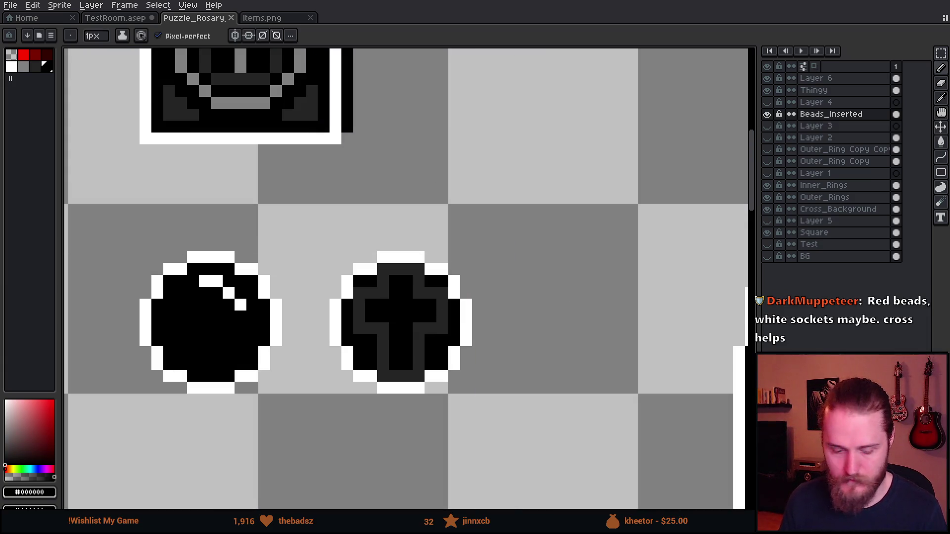
key("alt+Tab")
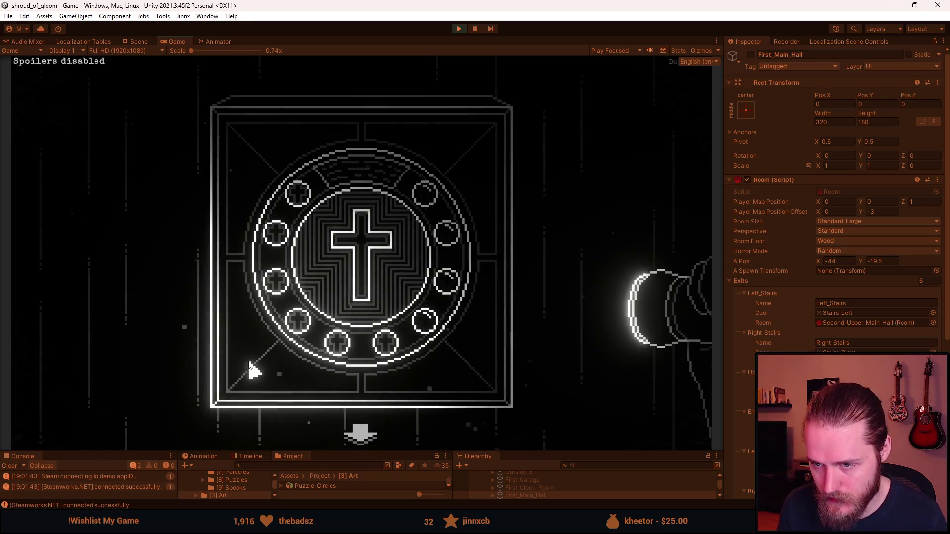
key("Tab")
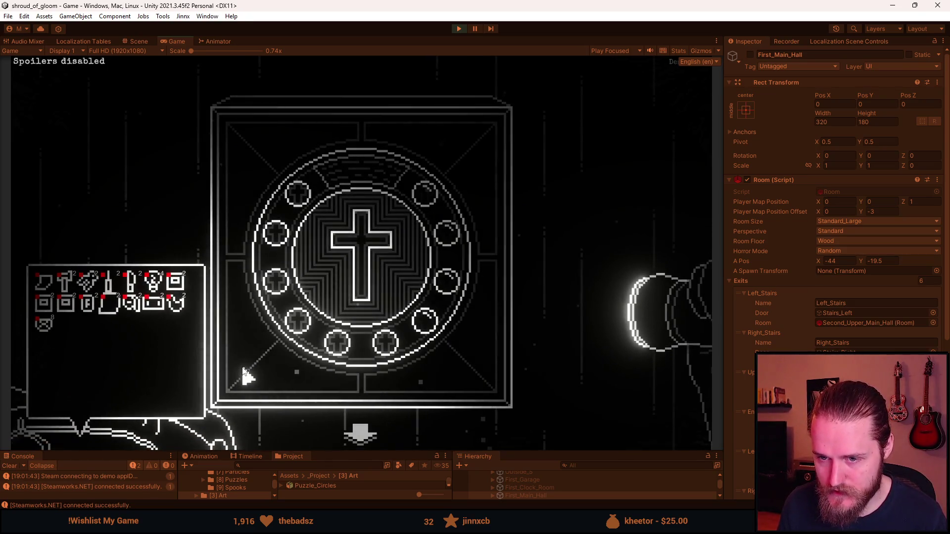
Step: Give the player all tools including rosary beads, stop play mode, and switch to Aseprite
key("F1")
left_click(513, 181)
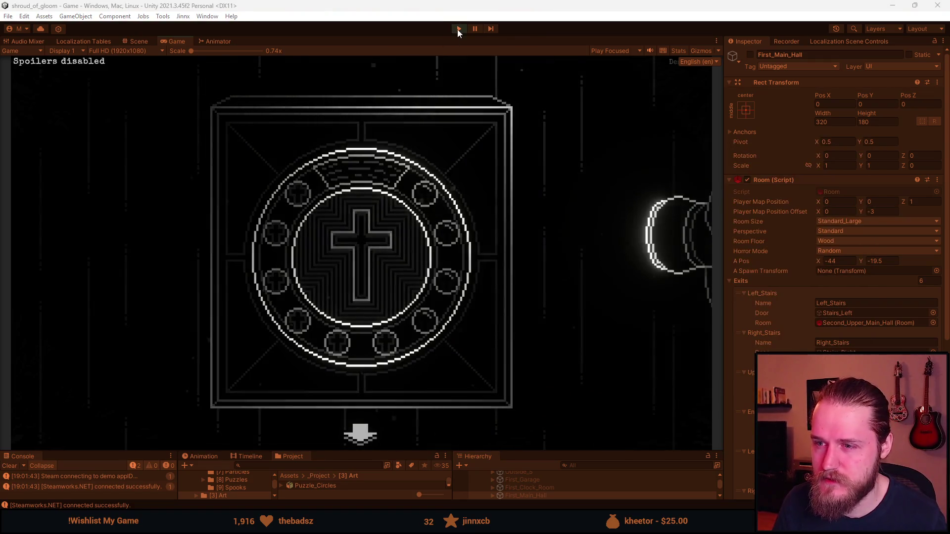
left_click(458, 29)
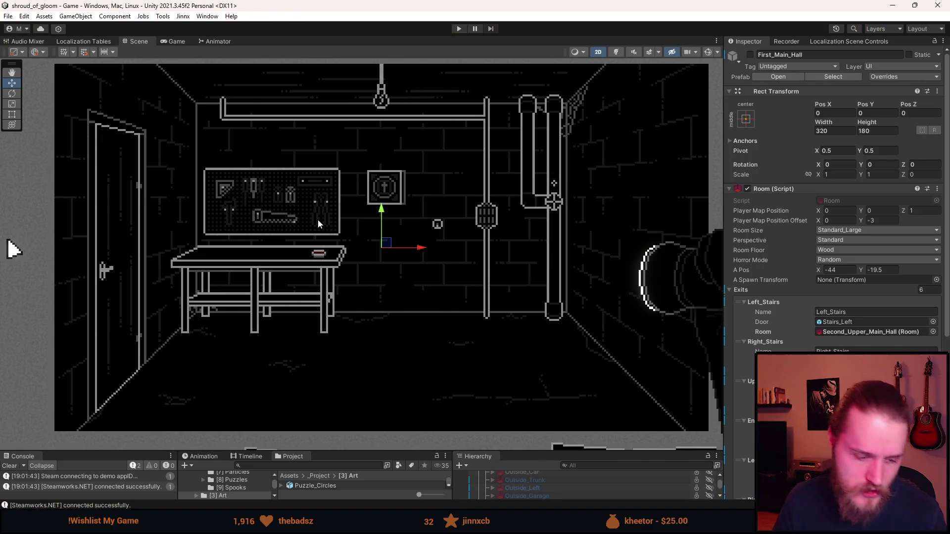
key("alt+Tab")
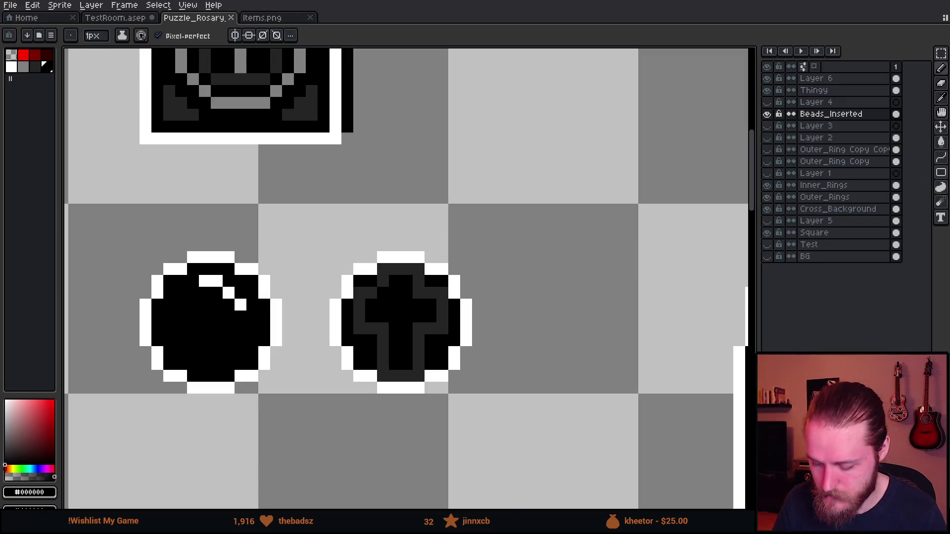
Step: Bucket-fill the cross bead's white outline bright red and save the sprite
scroll(381, 298, "up", 2)
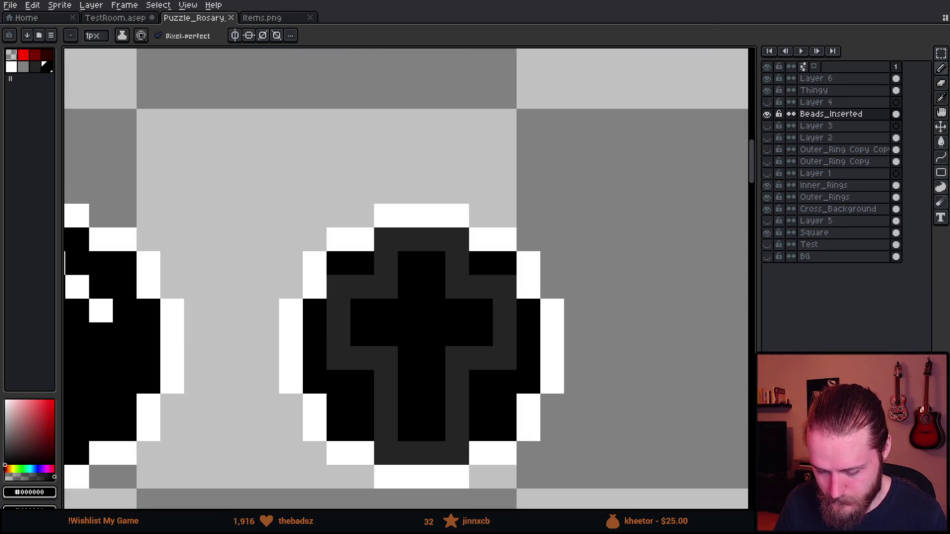
left_click(23, 54)
key("g")
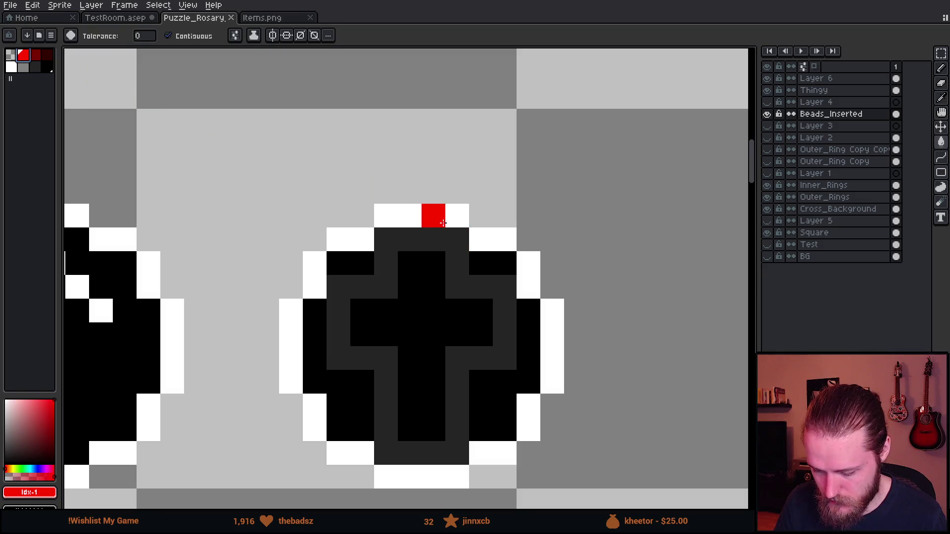
left_click(433, 216)
scroll(435, 217, "down", 5)
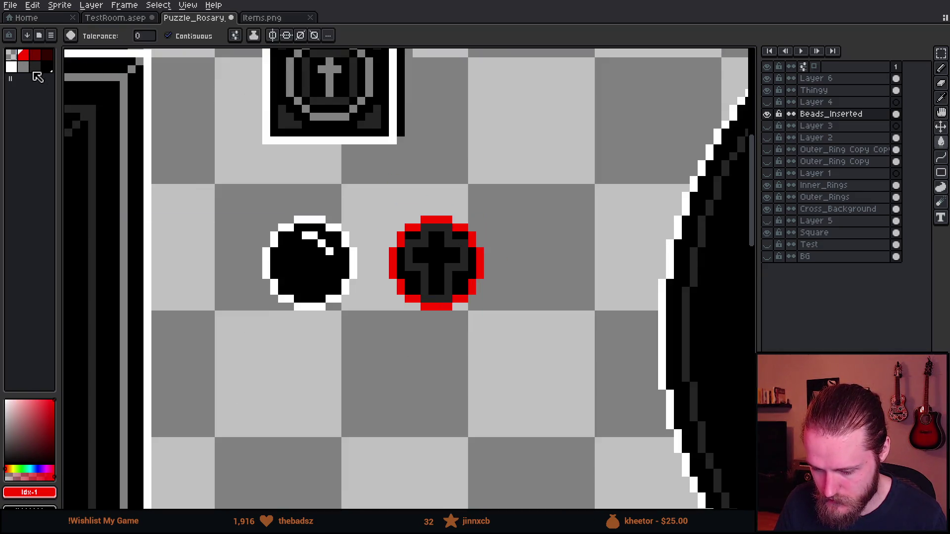
key("ctrl+s")
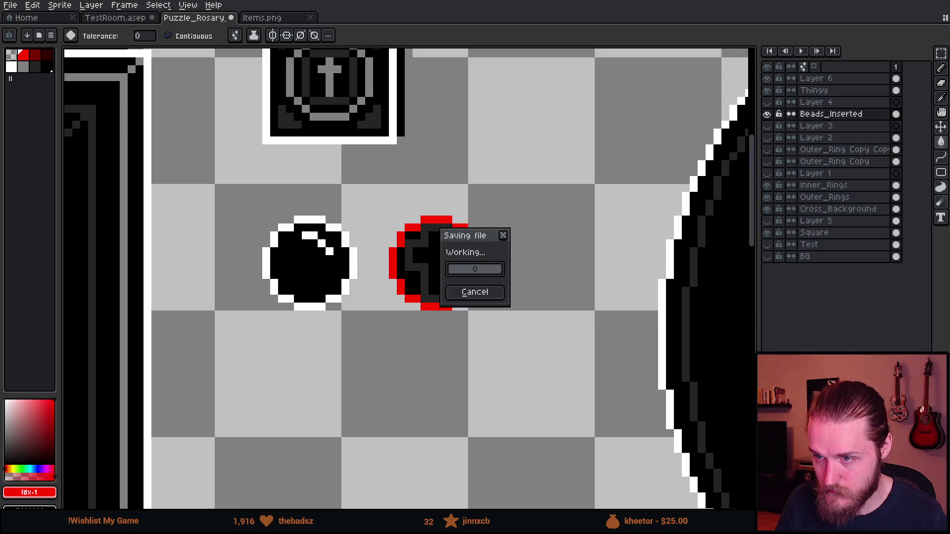
Step: Fill the large medallion cross's white outline dark red on the Cross_Background layer, then return to Unity
scroll(422, 123, "down", 3)
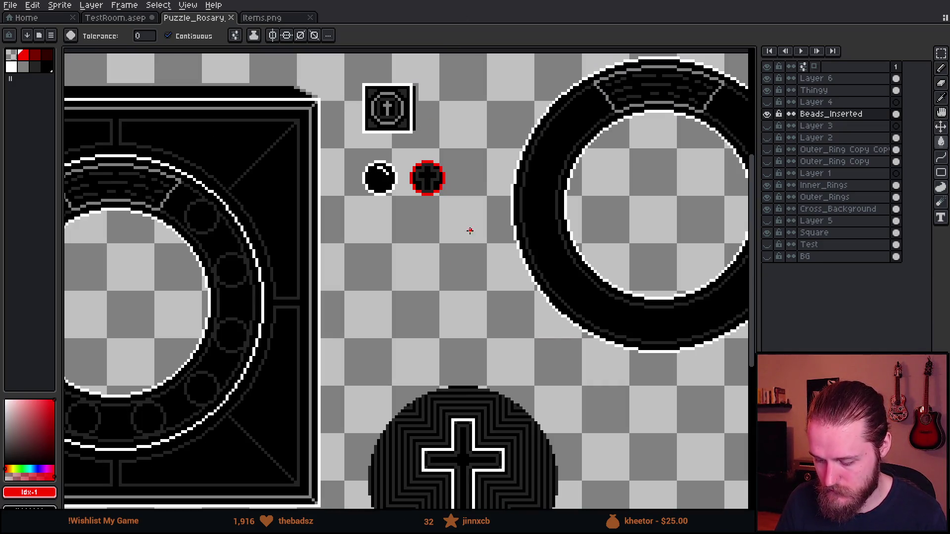
scroll(356, 188, "up", 4)
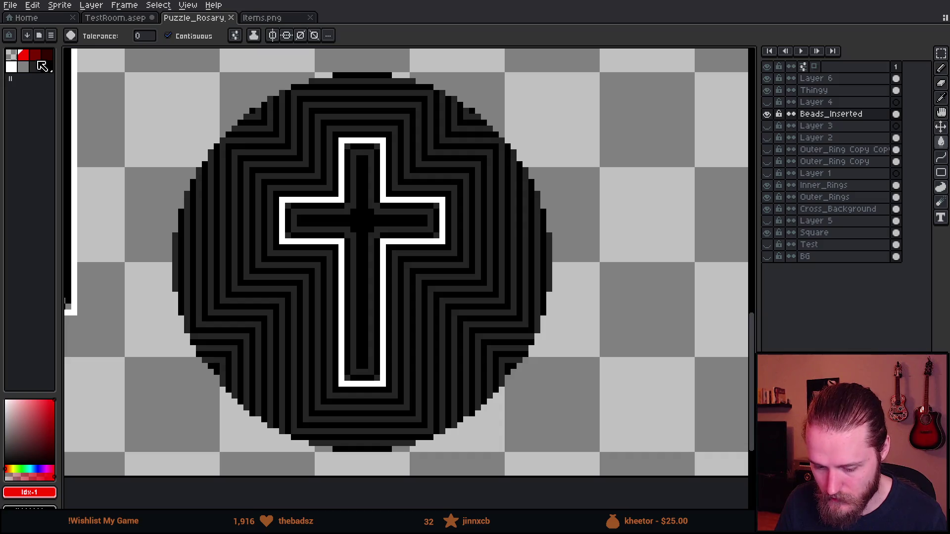
key("]")
left_click(346, 175)
key("ctrl+z")
left_click(837, 209)
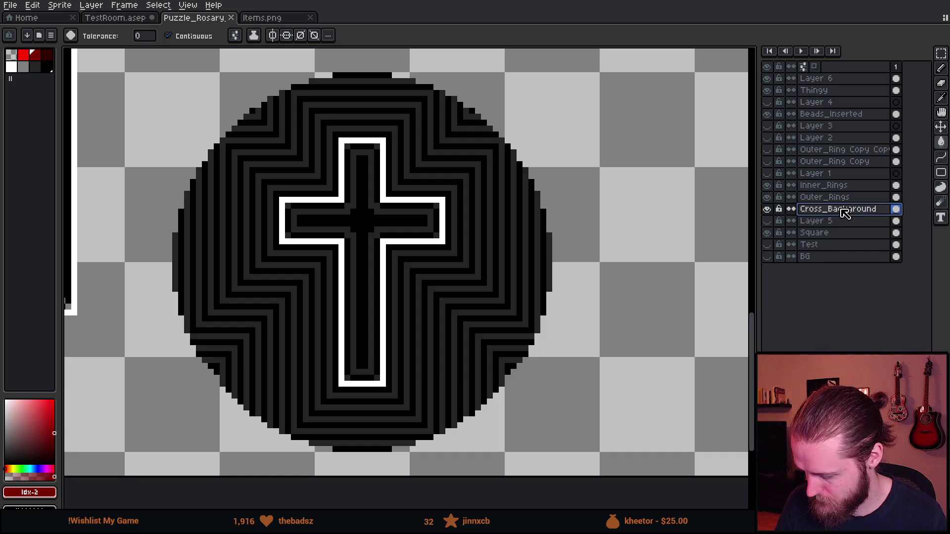
left_click(396, 202)
scroll(435, 147, "down", 1)
left_click_drag(456, 99, 470, 313)
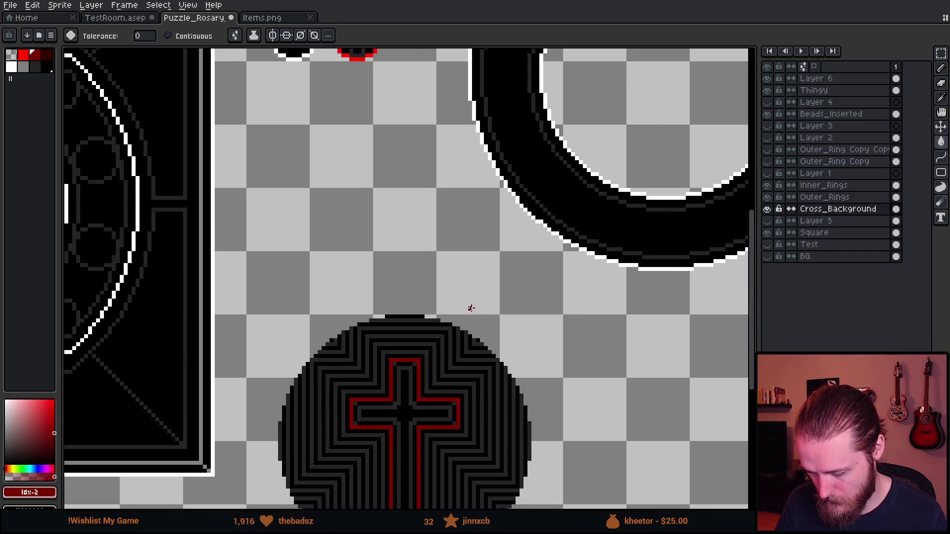
scroll(375, 92, "up", 1)
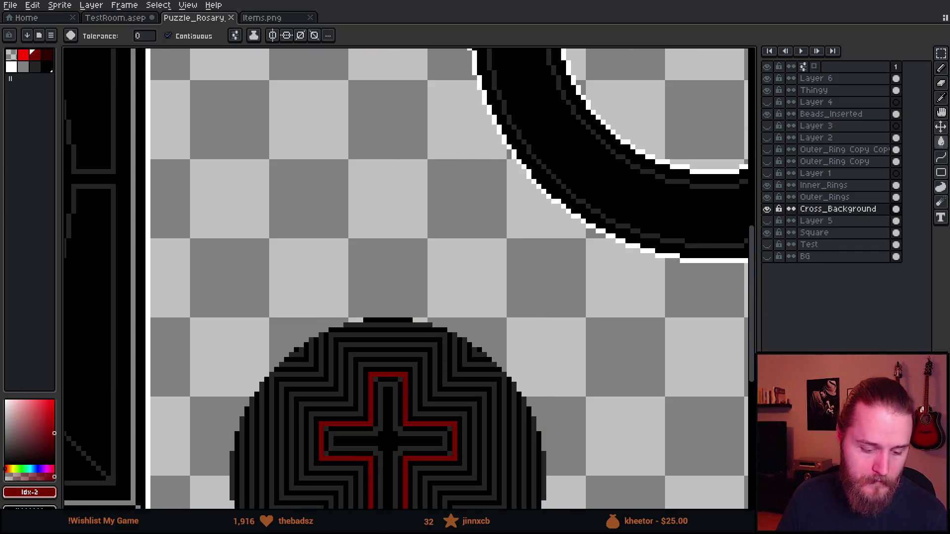
key("alt+Tab")
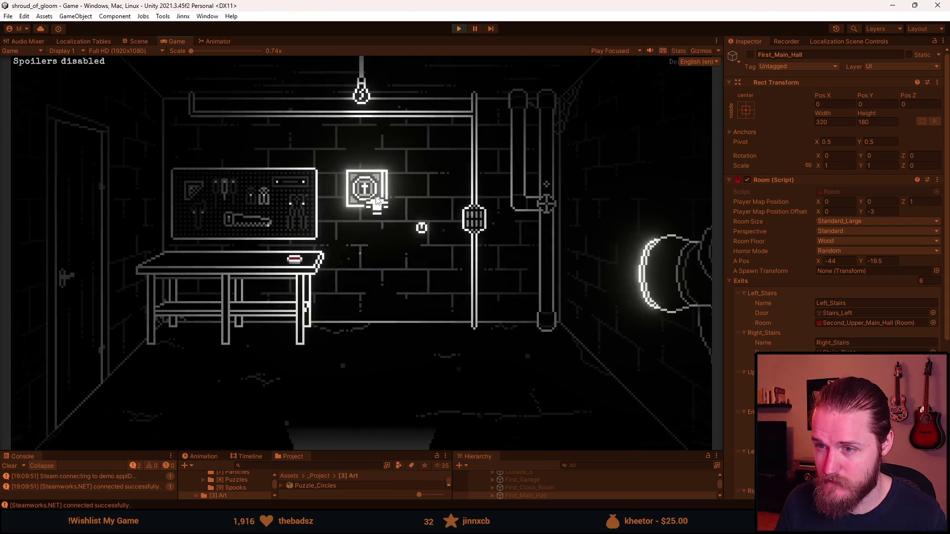
Step: Open the cross puzzle close-up, add all tools and rosary beads, and pick up a bead
left_click(376, 197)
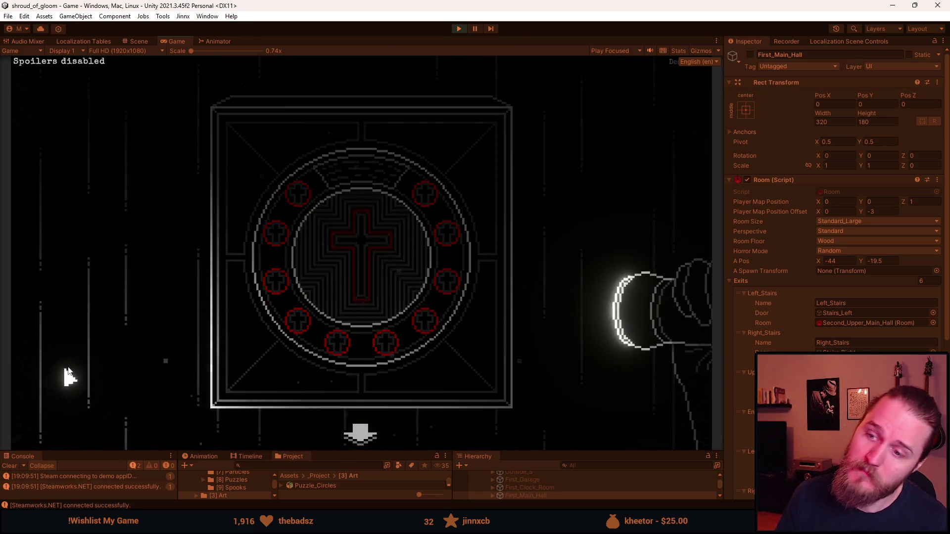
key("F1")
left_click(487, 188)
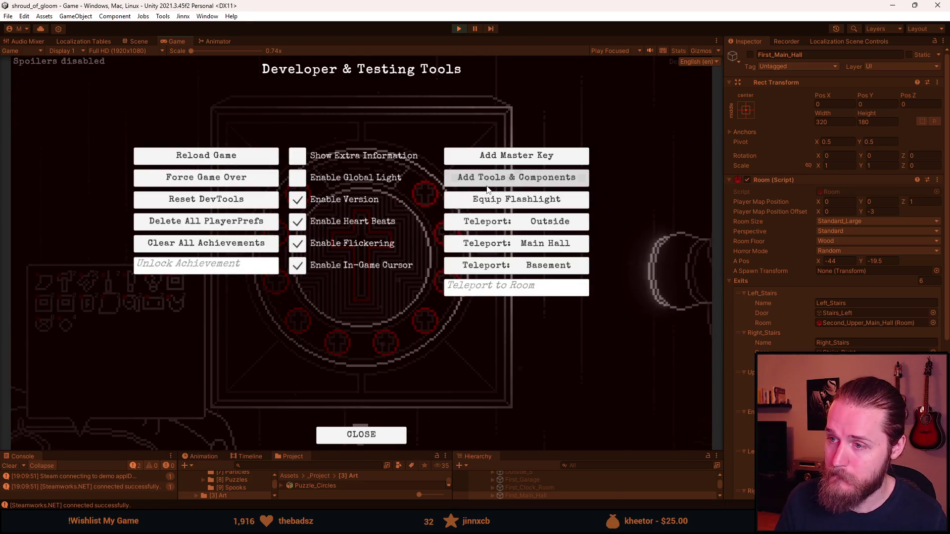
left_click(68, 324)
left_click(446, 237)
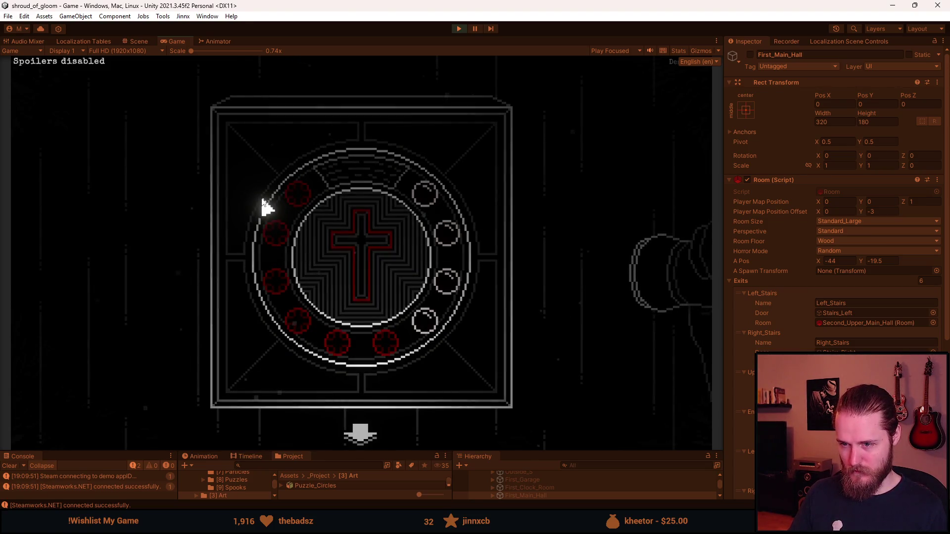
Step: Briefly switch away from the game window, then reopen Developer & Testing Tools
key("alt+Tab")
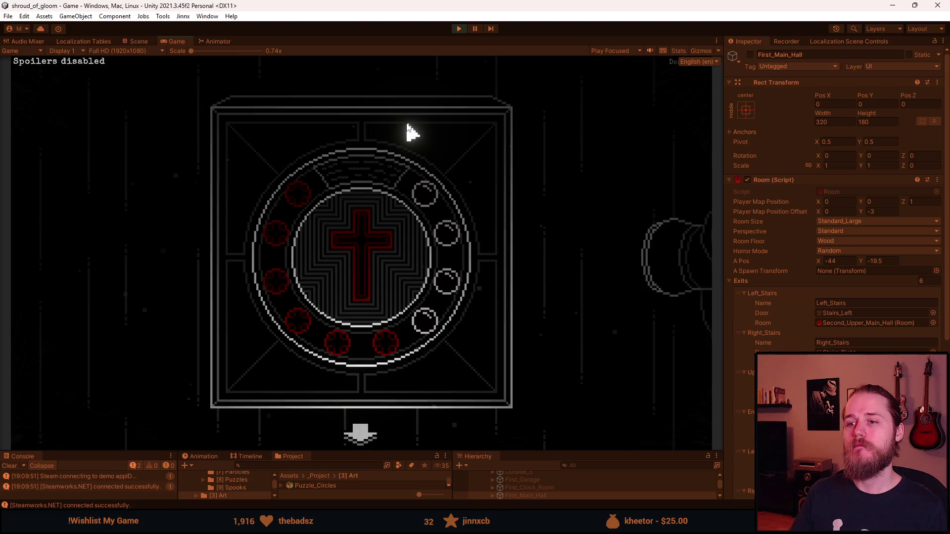
key("F1")
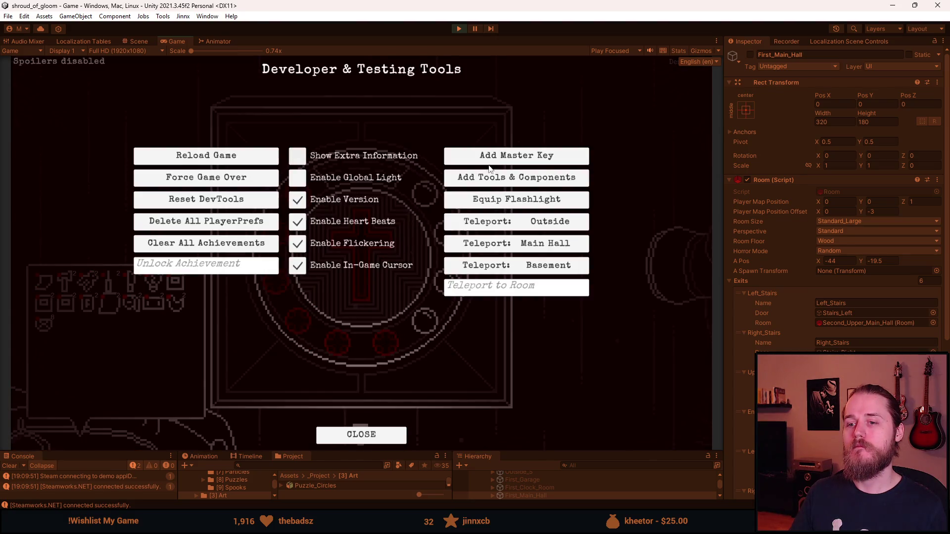
Step: Add more rosary beads and place them into the ring's lower and left slots
left_click(470, 177)
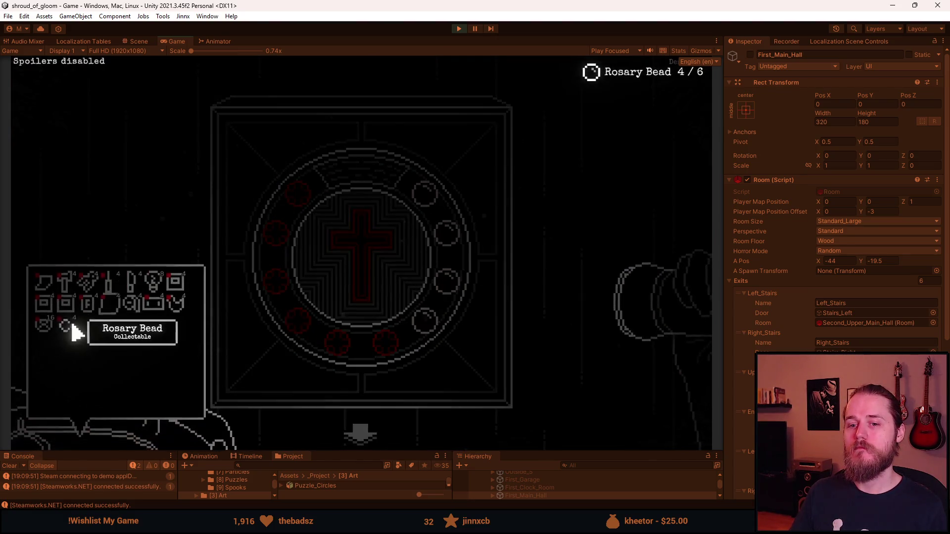
left_click(70, 338)
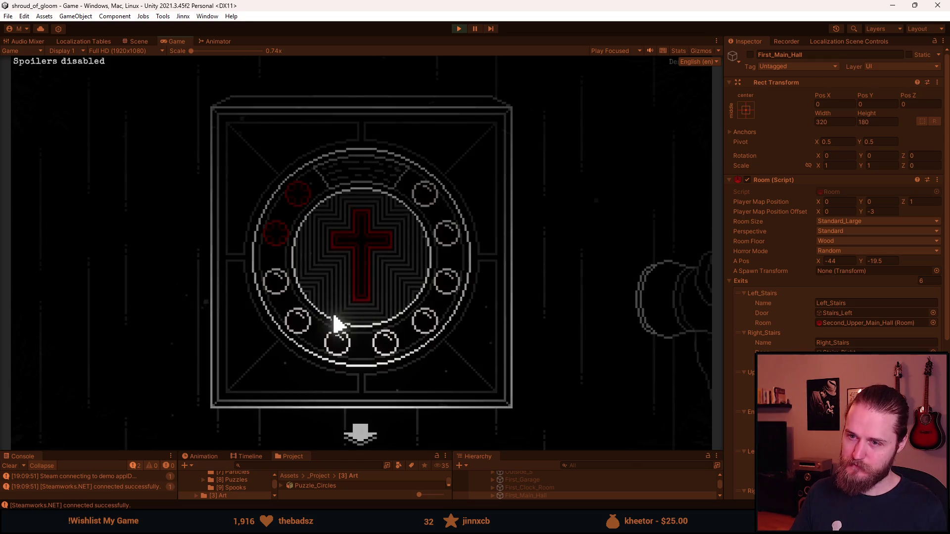
Step: Restock rosary beads from the F1 developer tools and place beads in the last two empty ring slots
right_click(352, 325)
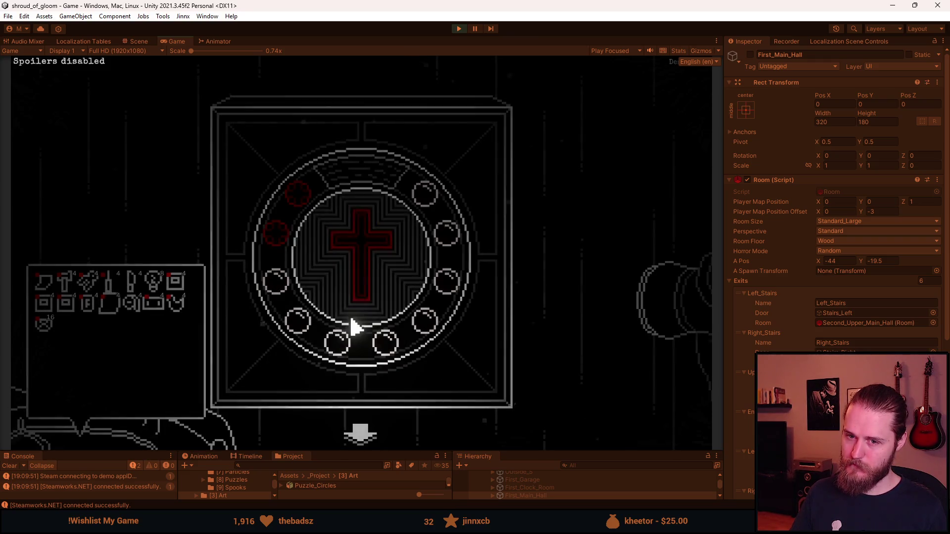
right_click(351, 320)
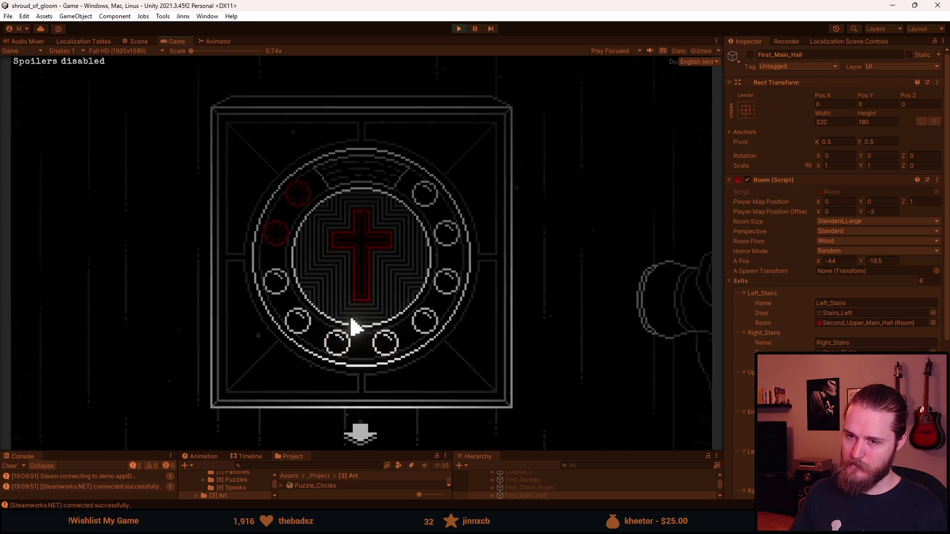
right_click(354, 327)
key("F1")
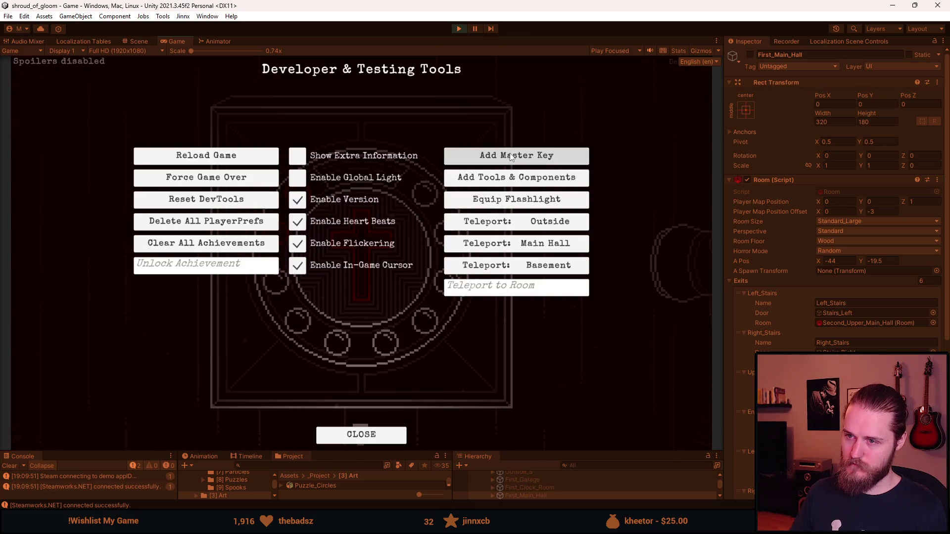
left_click(515, 177)
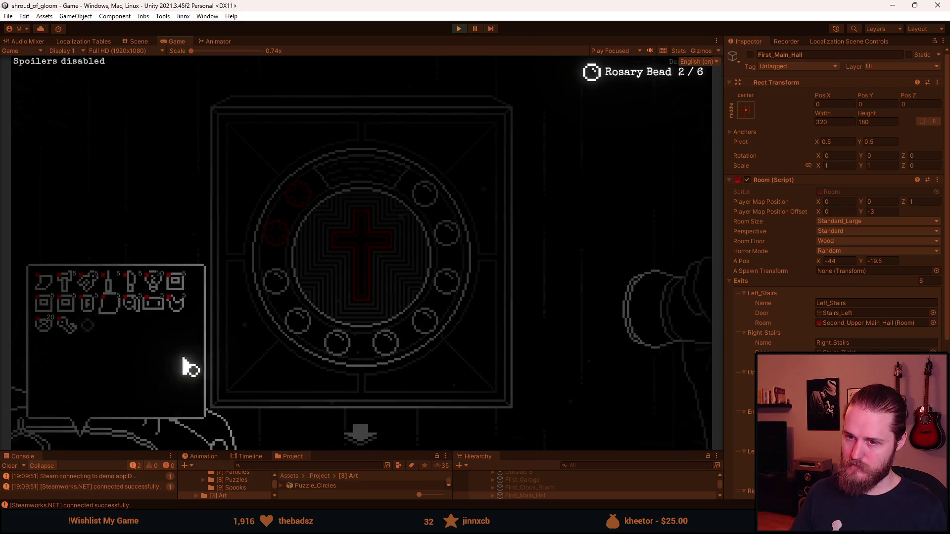
right_click(157, 363)
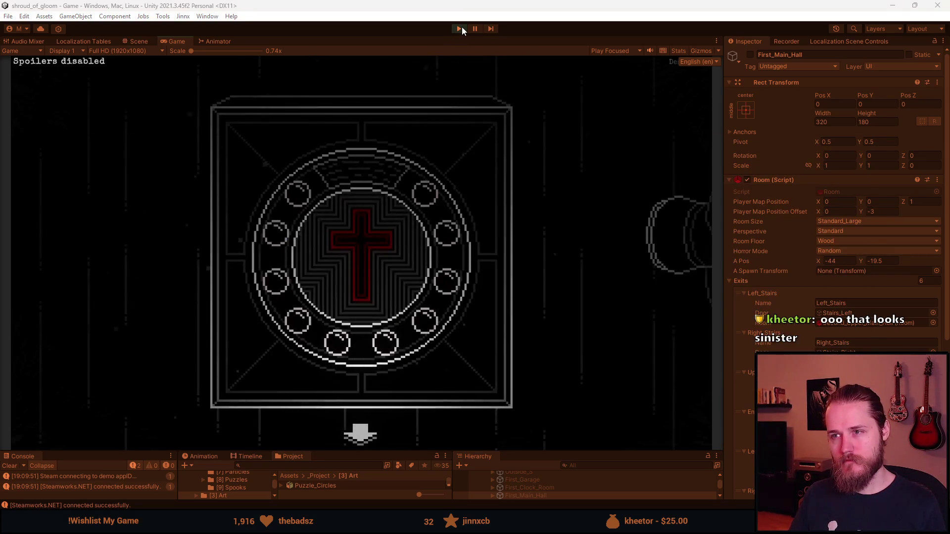
Step: Leave the puzzle close-up, quit through the pause menu, and start save Slot 1 from the main menu
left_click(366, 433)
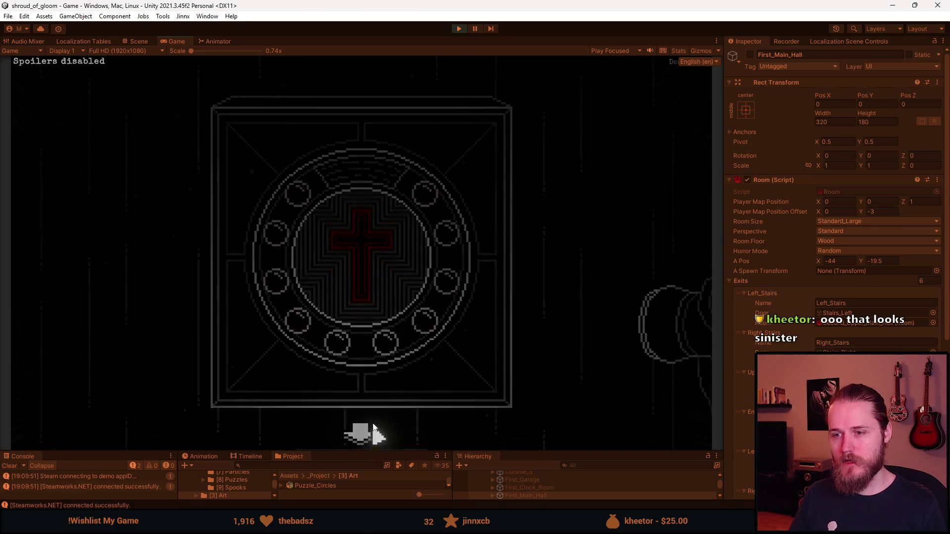
key("Escape")
left_click(372, 327)
left_click(357, 287)
left_click(200, 254)
left_click(191, 258)
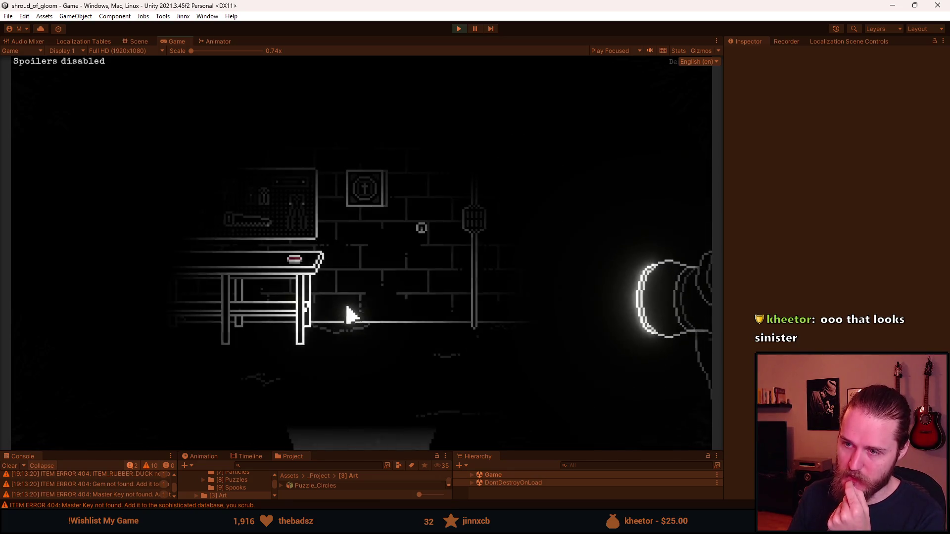
Step: Open the cross puzzle close-up twice to confirm its ring slots are empty
left_click(366, 198)
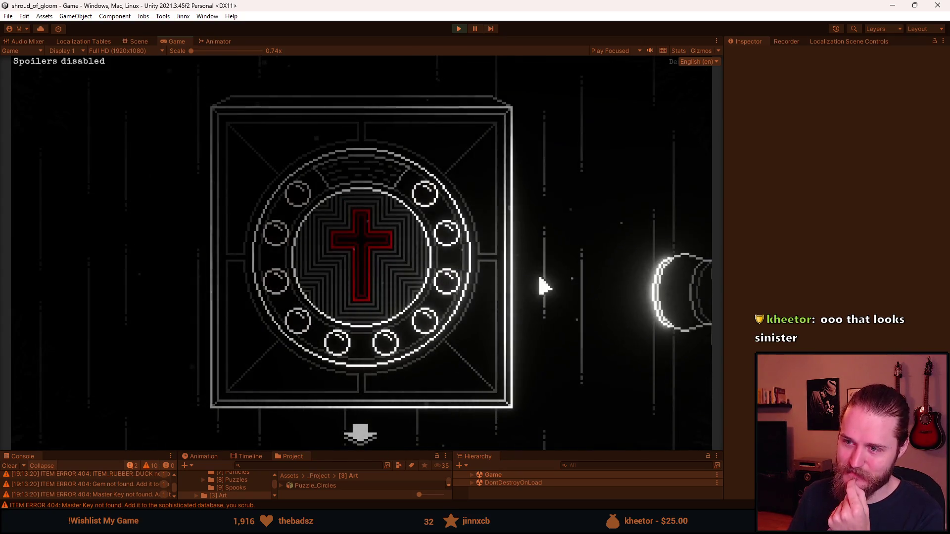
left_click(364, 436)
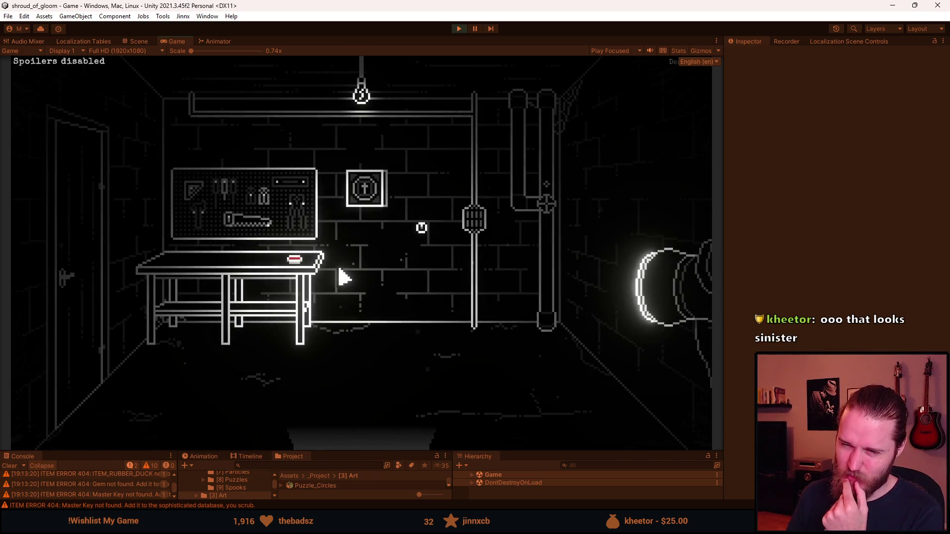
left_click(366, 198)
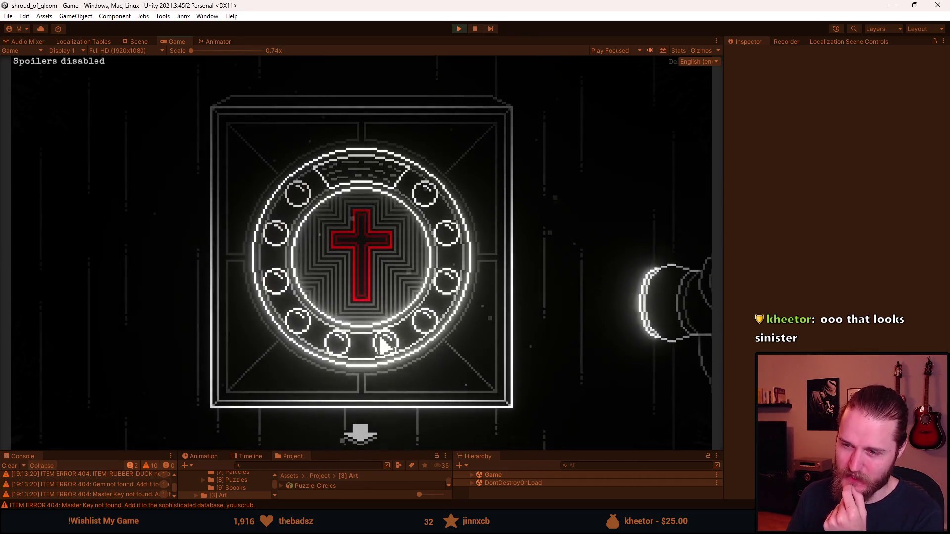
left_click(361, 435)
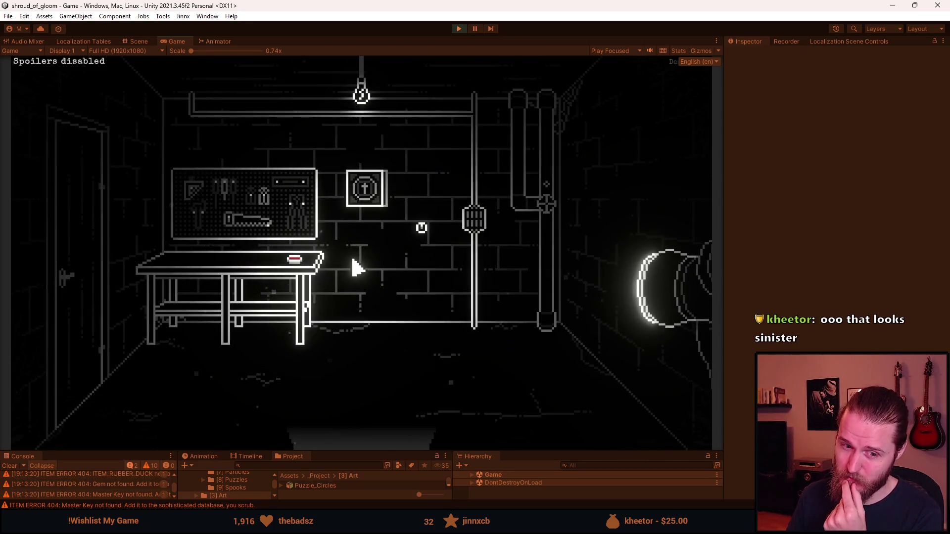
Step: Reopen the cross puzzle, then pause and quit to the Shroud of Gloom main menu
left_click(355, 232)
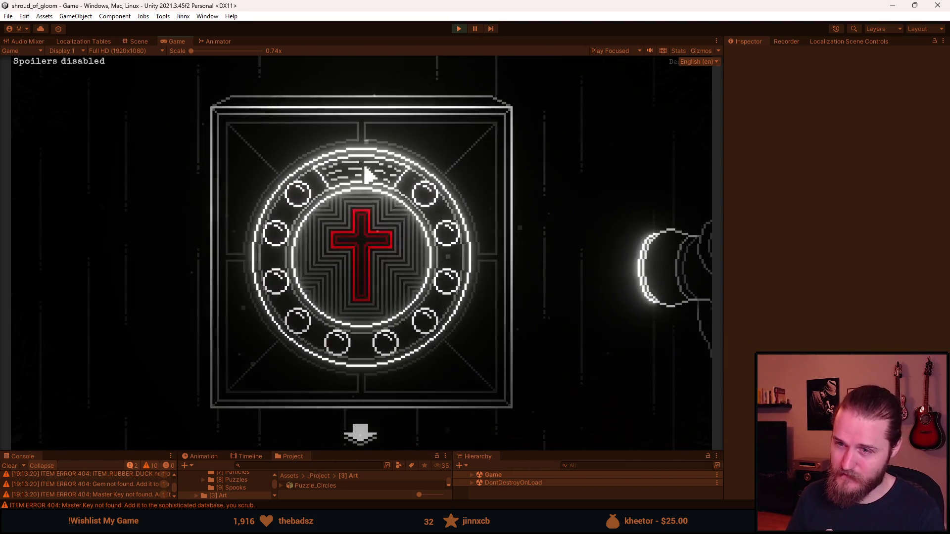
key("Escape")
key("Escape")
key("Escape")
left_click(361, 322)
left_click(362, 290)
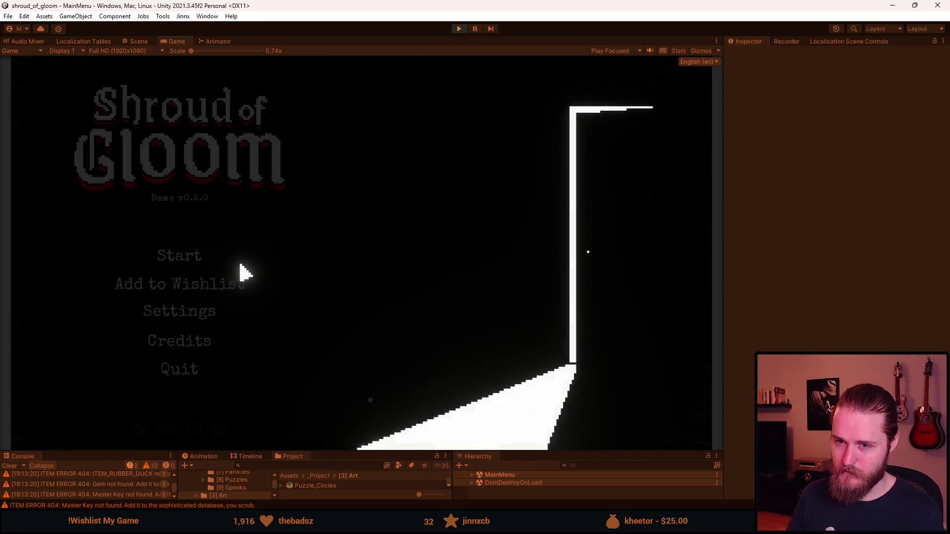
Step: Delete the Slot 1 save, start a new game in it, and zoom in on the wall puzzle box
left_click(190, 262)
left_click(307, 245)
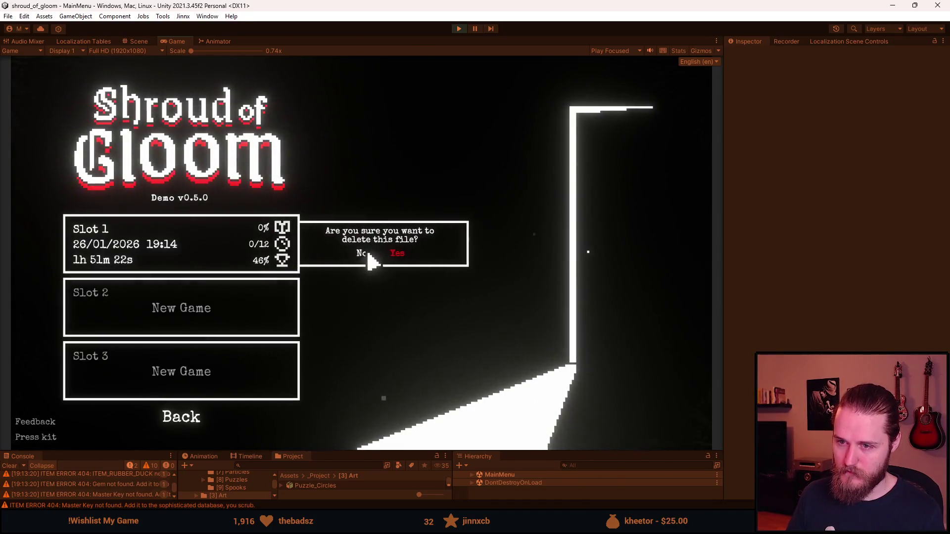
left_click(395, 257)
left_click(222, 252)
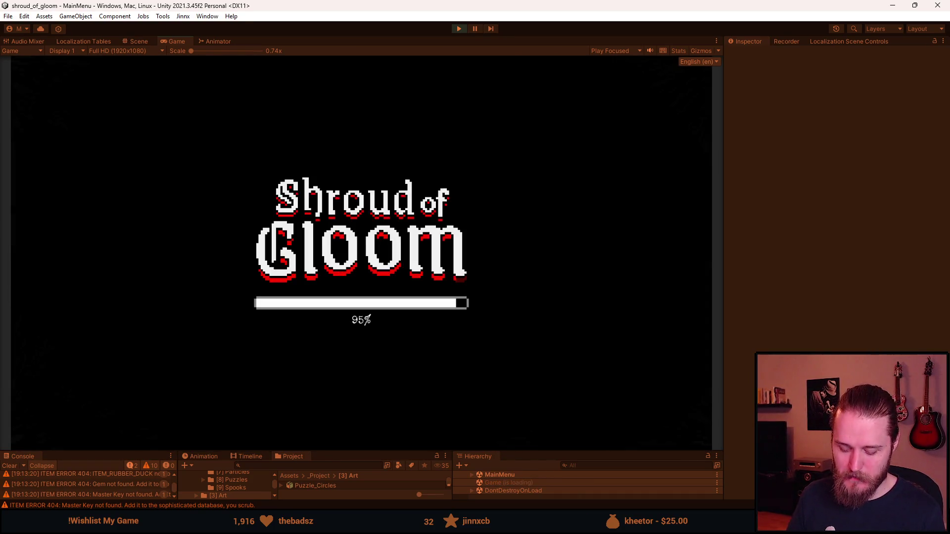
left_click(356, 205)
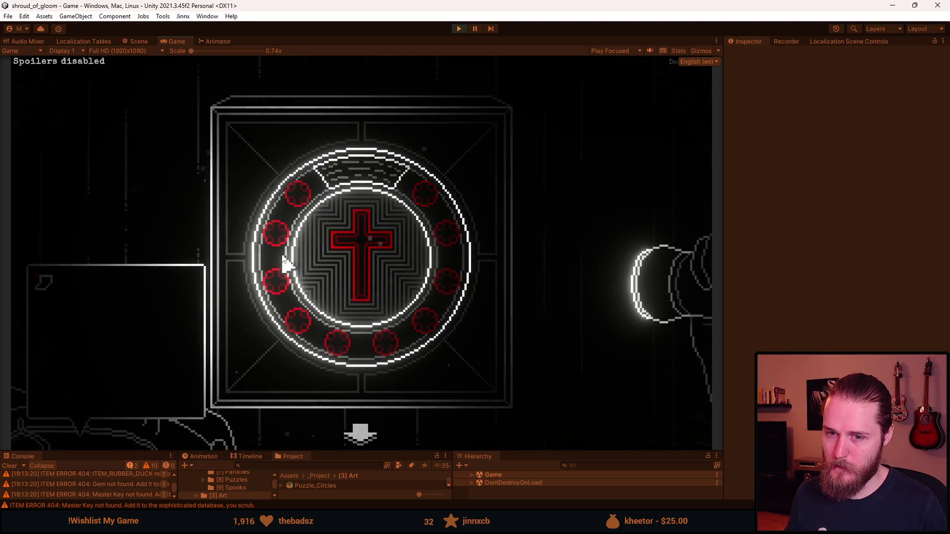
Step: Grant testing items with F1, insert white rosary beads into the upper-right ring slots, then stop the run
key("F1")
left_click(494, 184)
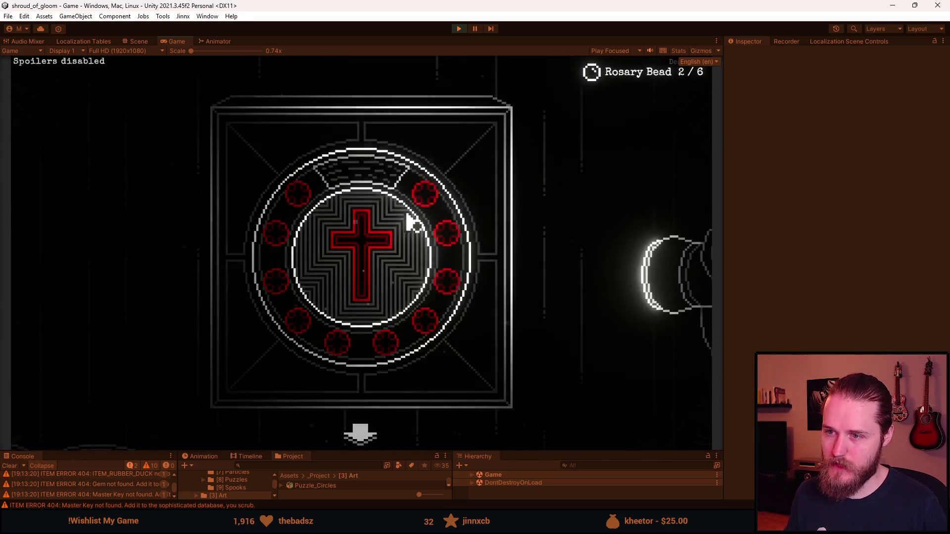
left_click(425, 193)
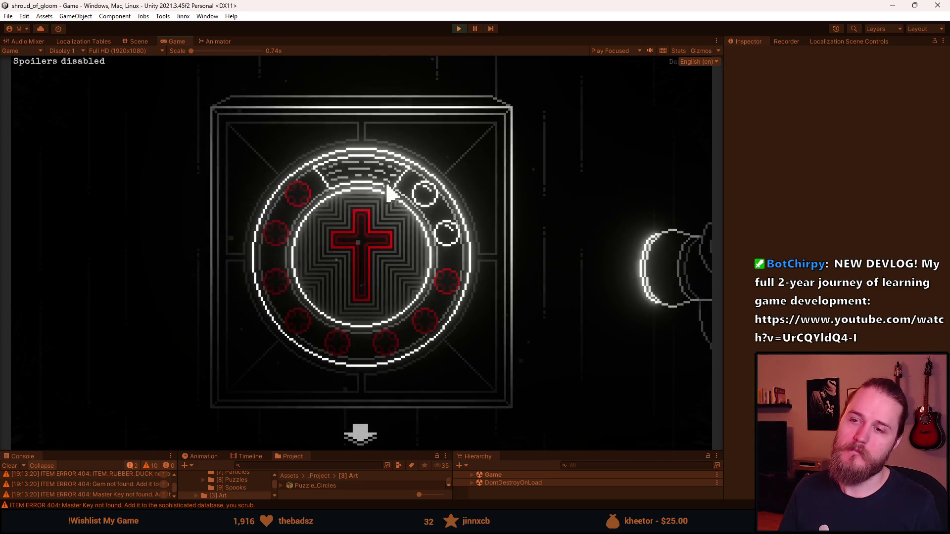
key("Escape")
left_click(459, 29)
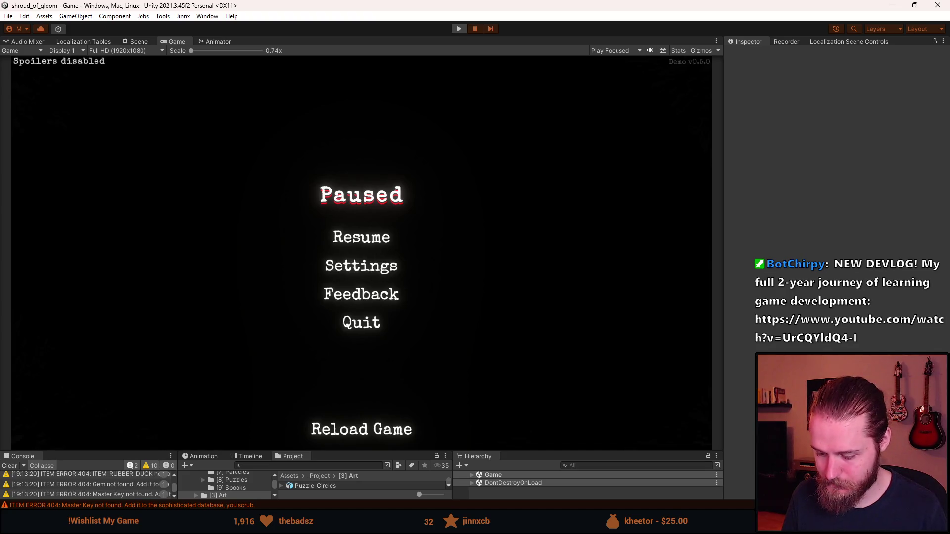
Step: Select the cross's vertical bar and crossbar on the Cross_Background layer of Puzzle_Rosary
key("alt+Tab")
scroll(425, 277, "up", 2)
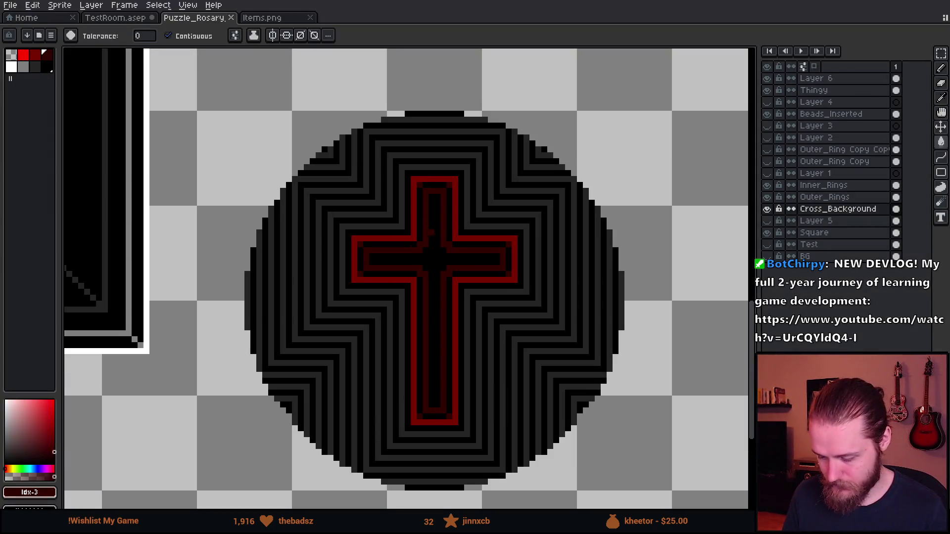
left_click(819, 213)
left_click(766, 209)
left_click(766, 209)
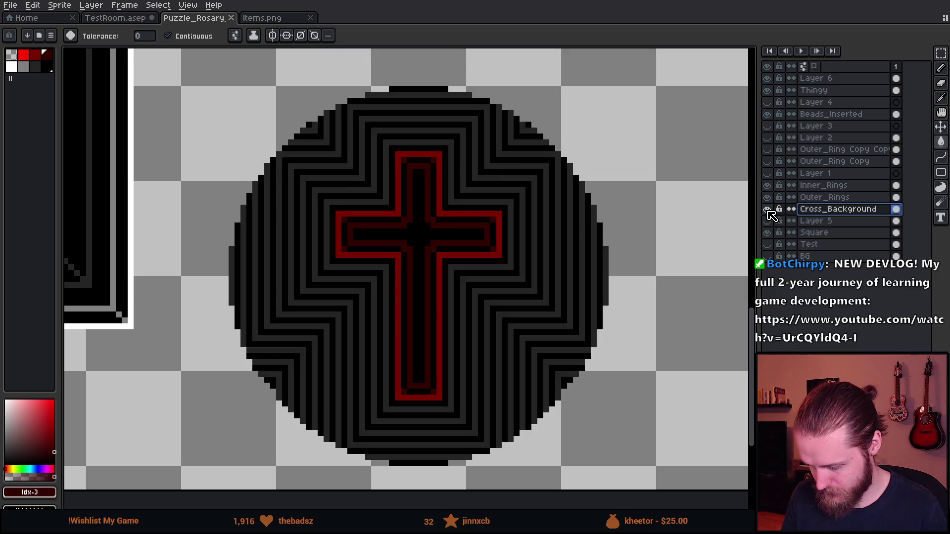
key("m")
scroll(445, 198, "up", 2)
mouse_move(439, 88)
left_mouse_down()
mouse_move(533, 444)
mouse_move(524, 441)
left_mouse_up()
left_click_drag(286, 185, 616, 277)
Step: Paste a copy of the selected cross and move it right onto empty canvas
scroll(616, 276, "down", 3)
scroll(628, 290, "right", 5)
key("ctrl+t")
key("Return")
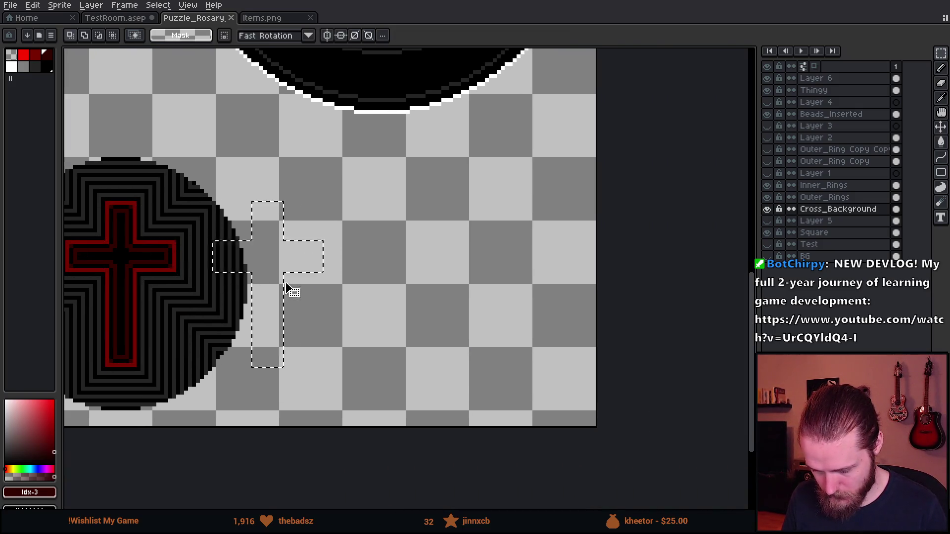
scroll(419, 243, "left", 3)
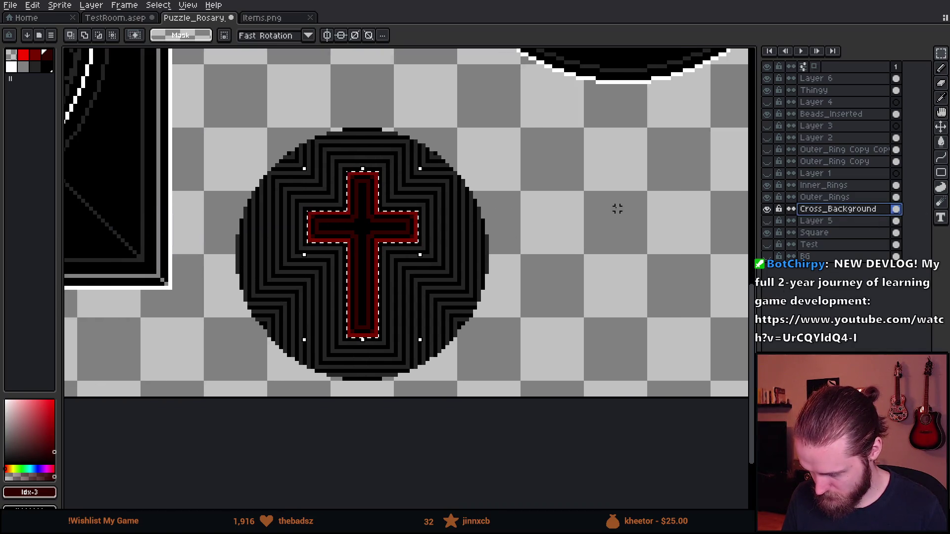
key("ctrl+t")
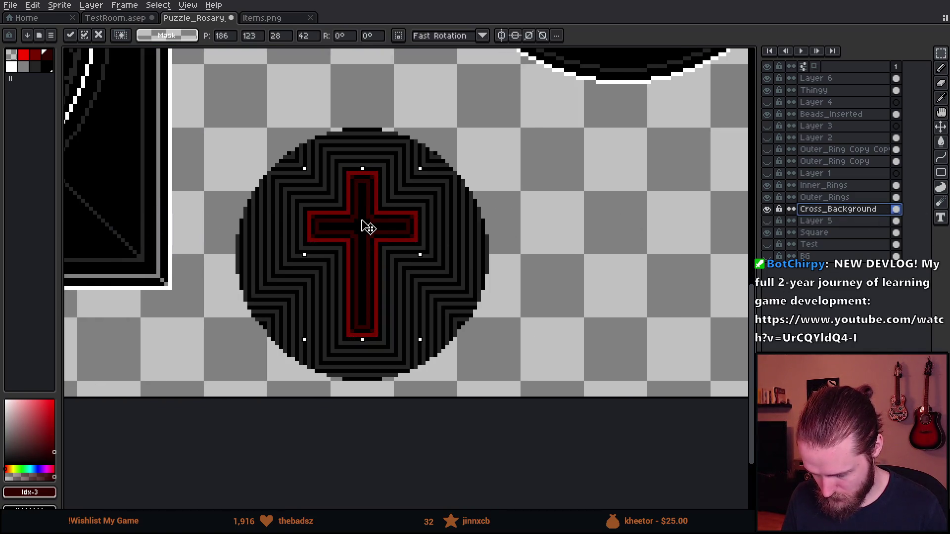
mouse_move(365, 225)
left_mouse_down()
mouse_move(613, 264)
mouse_move(632, 225)
mouse_move(657, 227)
left_mouse_up()
key("Return")
Step: Bucket-fill the copy's red outer border white and its dark red inner lines grey
scroll(628, 187, "up", 2)
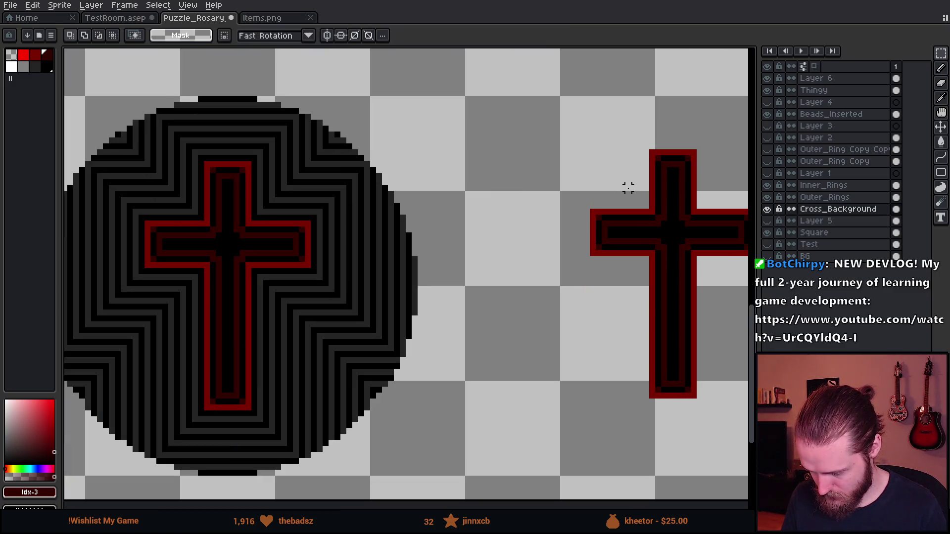
scroll(495, 221, "up", 1)
left_click(11, 67)
key("g")
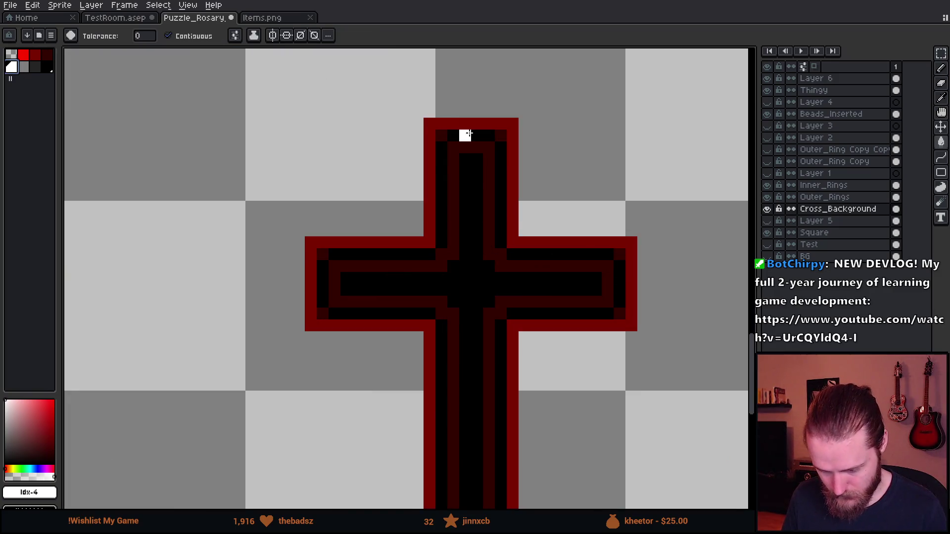
left_click(430, 167)
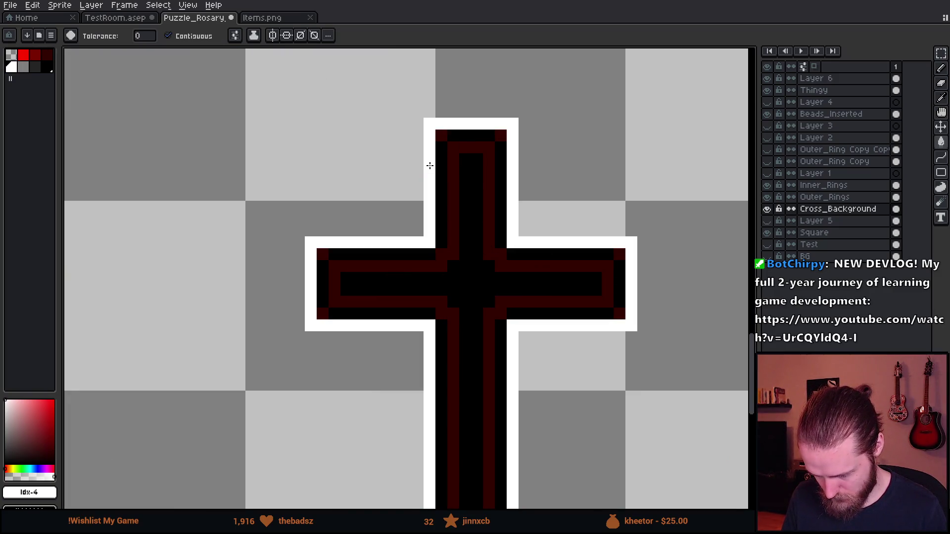
left_click(24, 67)
left_click(486, 149)
scroll(485, 150, "down", 5)
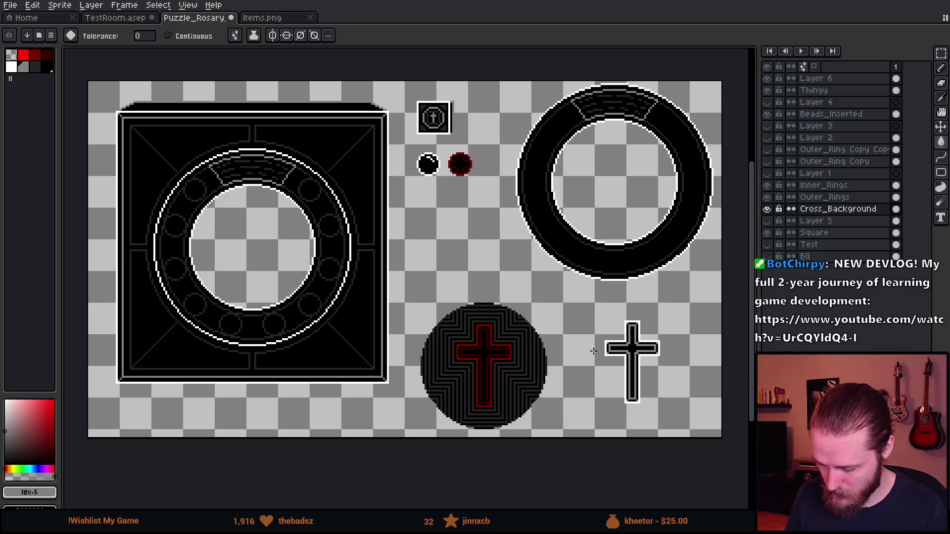
left_click(269, 18)
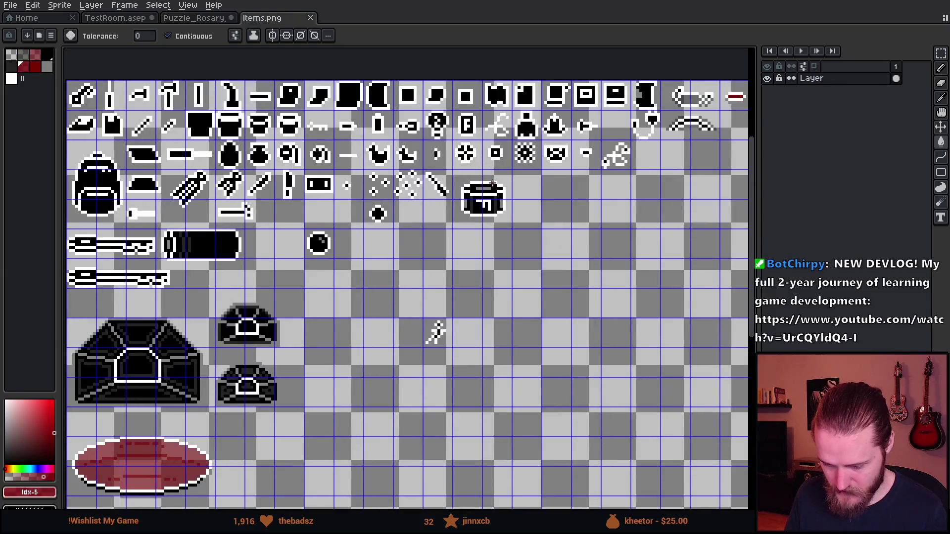
Step: Draw a white cross outline with the Pencil in the empty cell beside the scissors
scroll(417, 211, "up", 4)
left_click(422, 142, "alt")
mouse_move(300, 271)
left_mouse_down()
mouse_move(131, 376)
mouse_move(258, 337)
left_mouse_up()
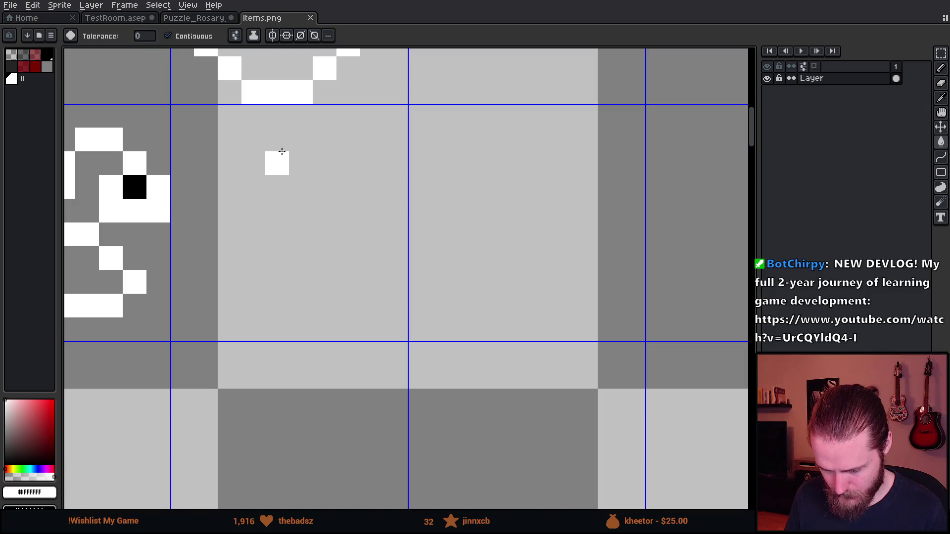
left_click(262, 143)
key("ctrl+z")
key("b")
mouse_move(256, 140)
left_mouse_down()
mouse_move(296, 142)
mouse_move(306, 192)
mouse_move(339, 190)
mouse_move(339, 244)
mouse_move(300, 235)
left_mouse_up()
left_click_drag(300, 234, 221, 233)
key("ctrl+z")
mouse_move(308, 233)
left_mouse_down()
mouse_move(301, 320)
mouse_move(248, 310)
mouse_move(252, 226)
mouse_move(212, 227)
mouse_move(206, 197)
mouse_move(254, 187)
left_mouse_up()
left_click(250, 170)
left_click(290, 202)
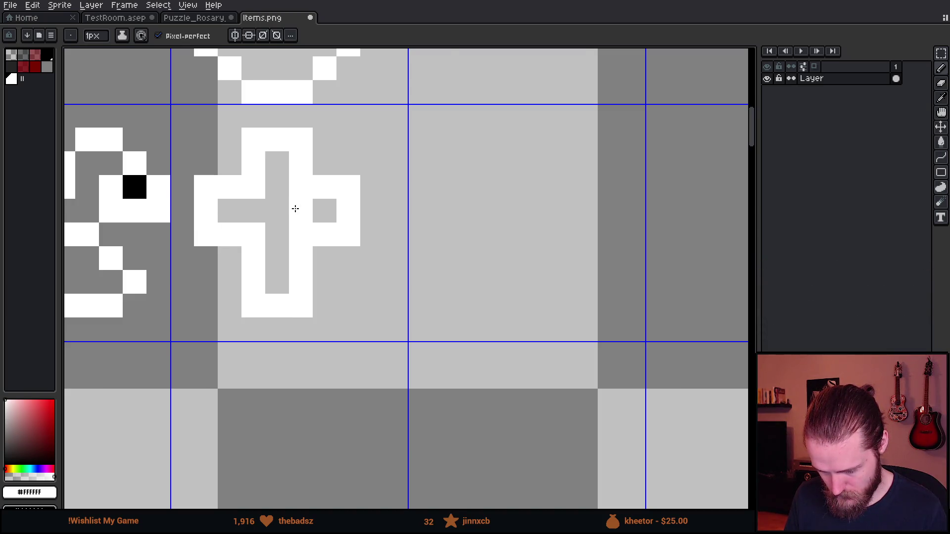
Step: Erase a stray pixel and draw the black cross's vertical stem and crossbar inside the outline
scroll(341, 242, "down", 3)
scroll(335, 234, "up", 3)
right_click(335, 233)
left_click(178, 203, "alt")
left_click_drag(318, 179, 318, 299)
left_click_drag(271, 226, 368, 226)
scroll(324, 261, "down", 1)
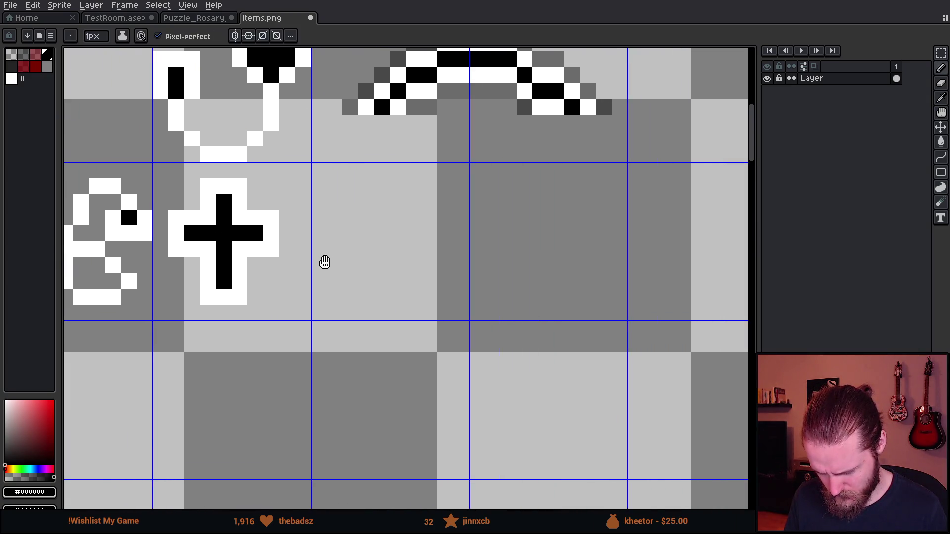
scroll(335, 265, "up", 1)
left_click_drag(183, 203, 217, 208)
Step: Try nudging parts of the cross with marquee selections, then undo back to the original cross
key("m")
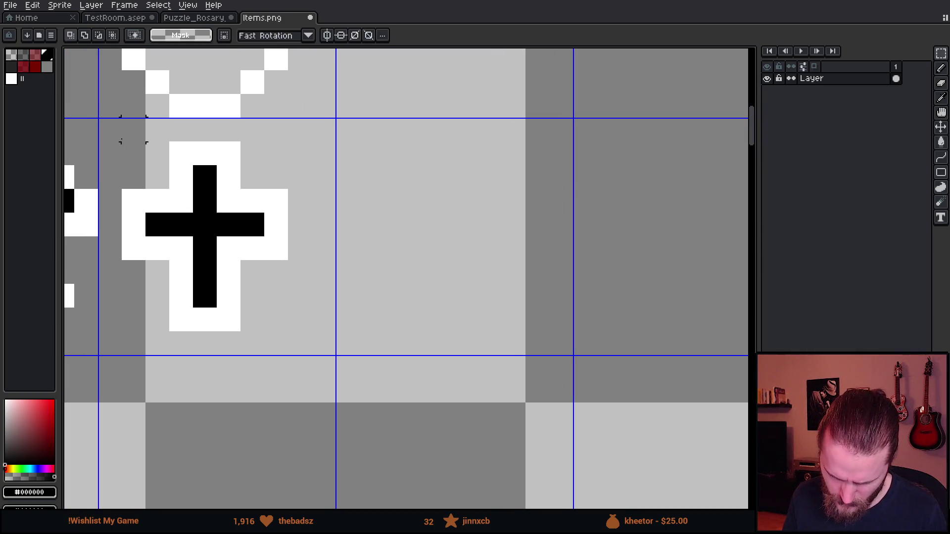
left_click_drag(133, 153, 304, 254)
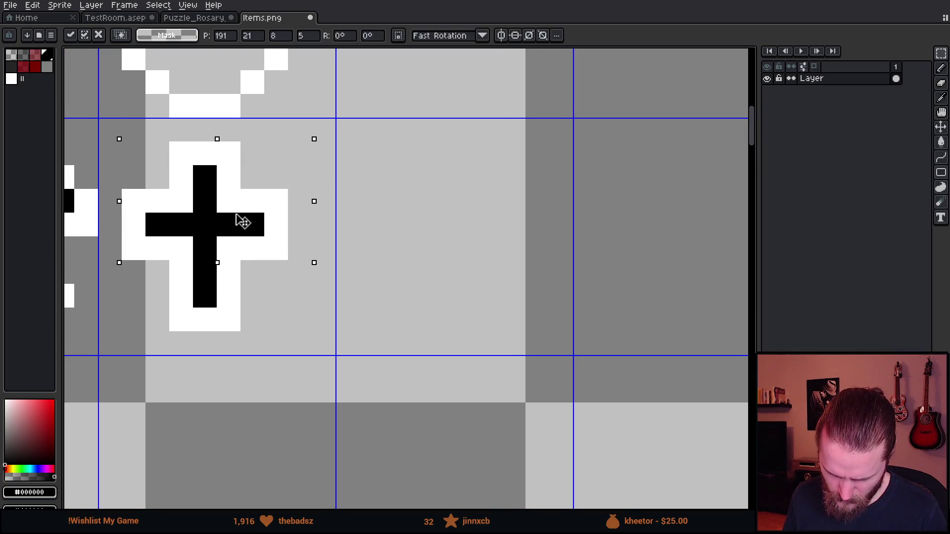
key("Up")
key("ctrl+d")
left_click_drag(167, 258, 268, 290)
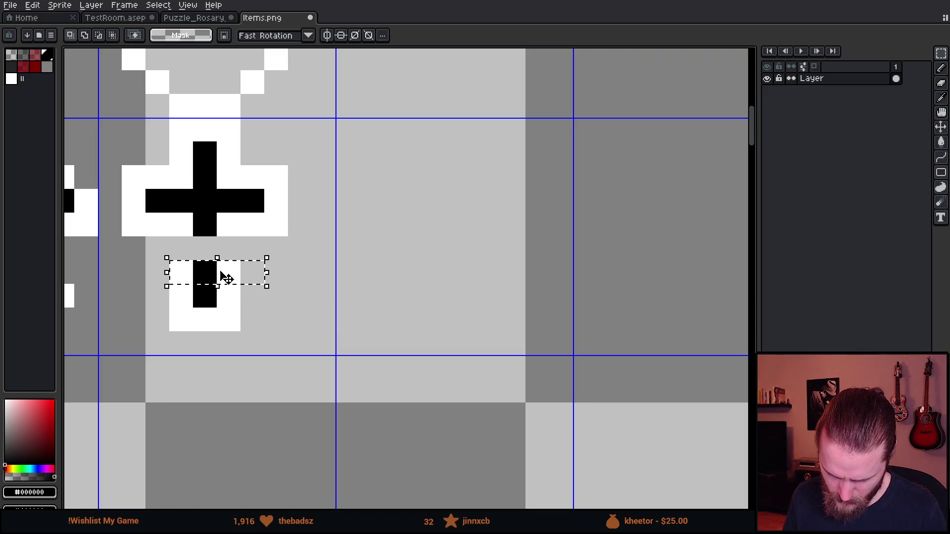
left_click_drag(216, 261, 223, 208)
key("ctrl+d")
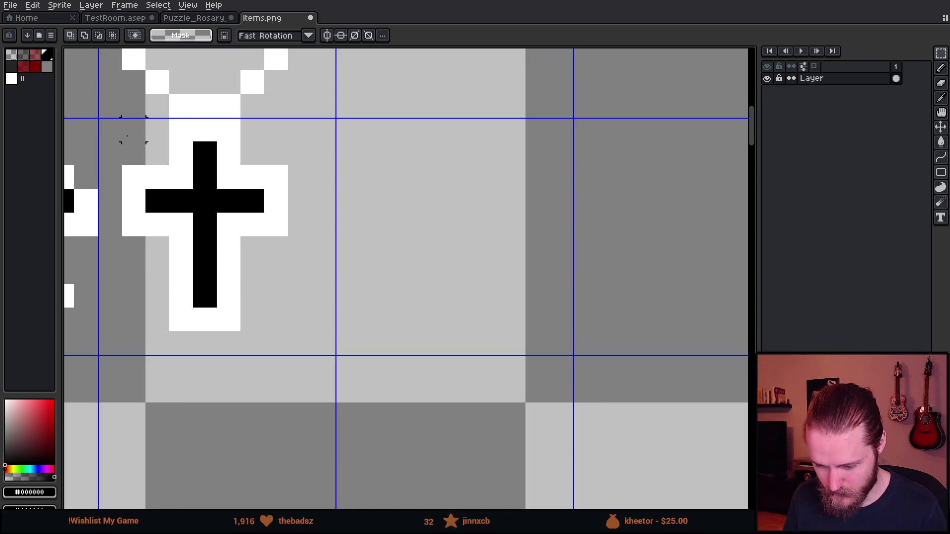
left_click_drag(127, 132, 360, 379)
left_click_drag(298, 292, 300, 317)
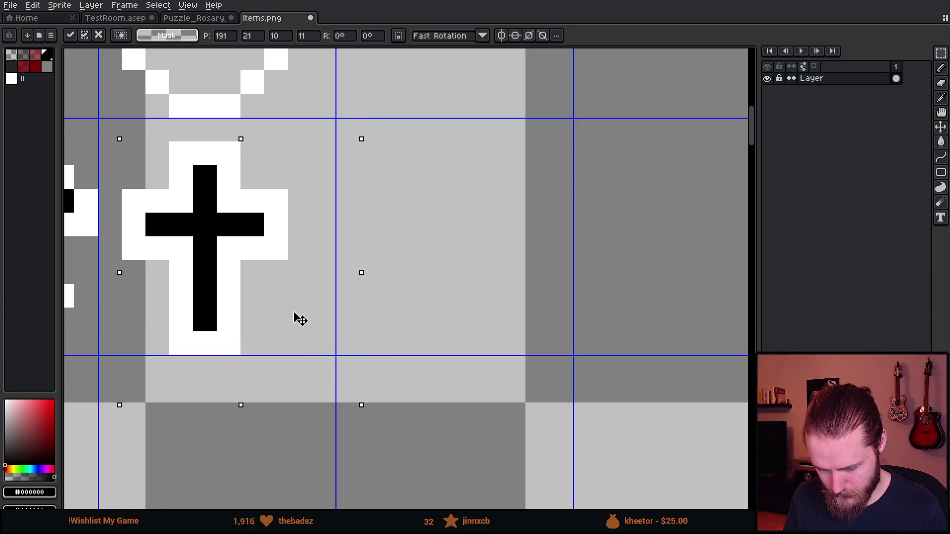
key("ctrl+d")
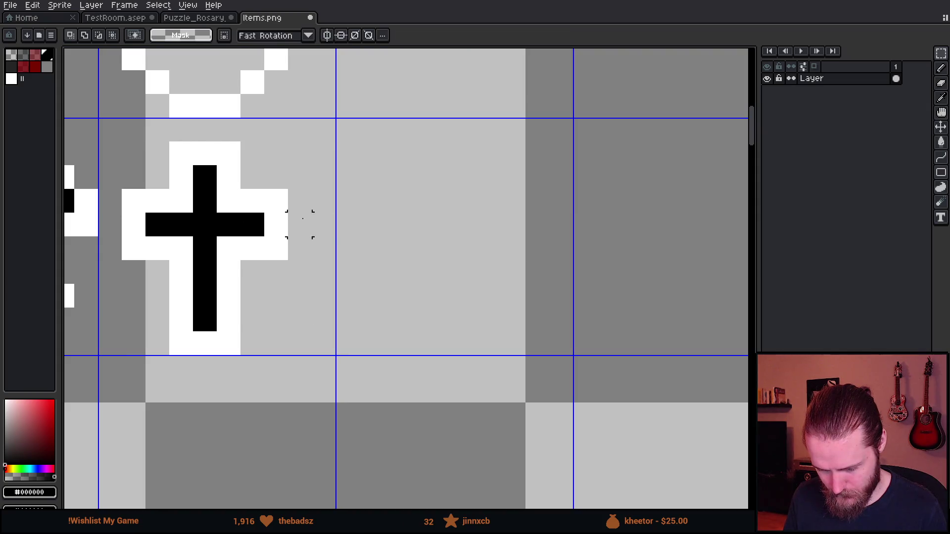
left_click_drag(216, 117, 334, 403)
left_click_drag(282, 341, 321, 339)
key("ctrl+d")
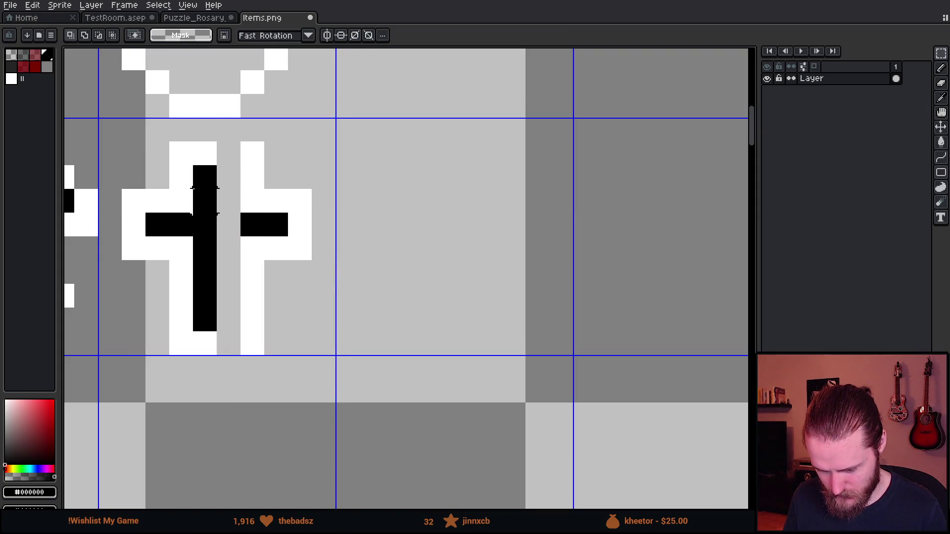
key("ctrl+z")
key("ctrl+z")
key("ctrl+z")
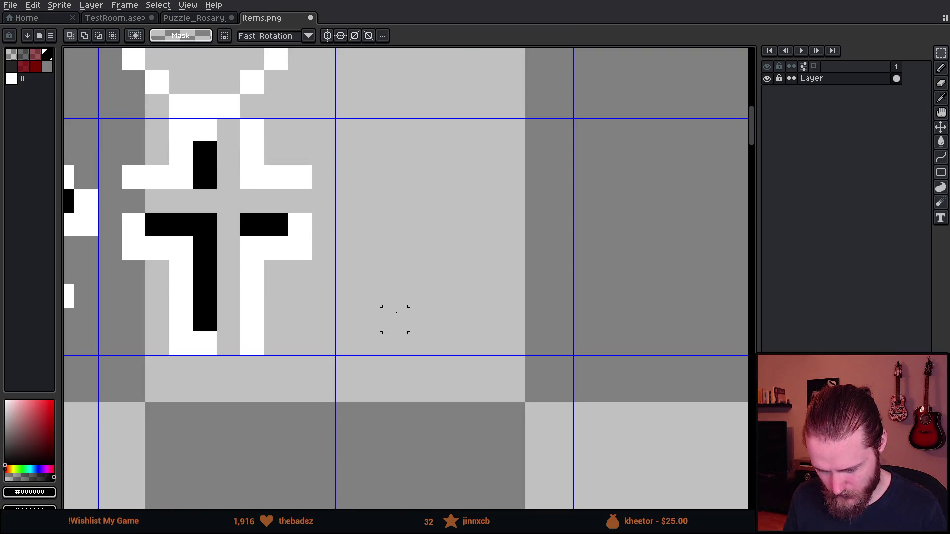
Step: Thicken the black cross arms and stem, and fill the top, left and bottom gaps in the white outline
key("b")
mouse_move(181, 200)
left_mouse_down()
mouse_move(233, 152)
mouse_move(234, 300)
left_mouse_up()
left_click(233, 312)
left_click_drag(277, 198, 252, 201)
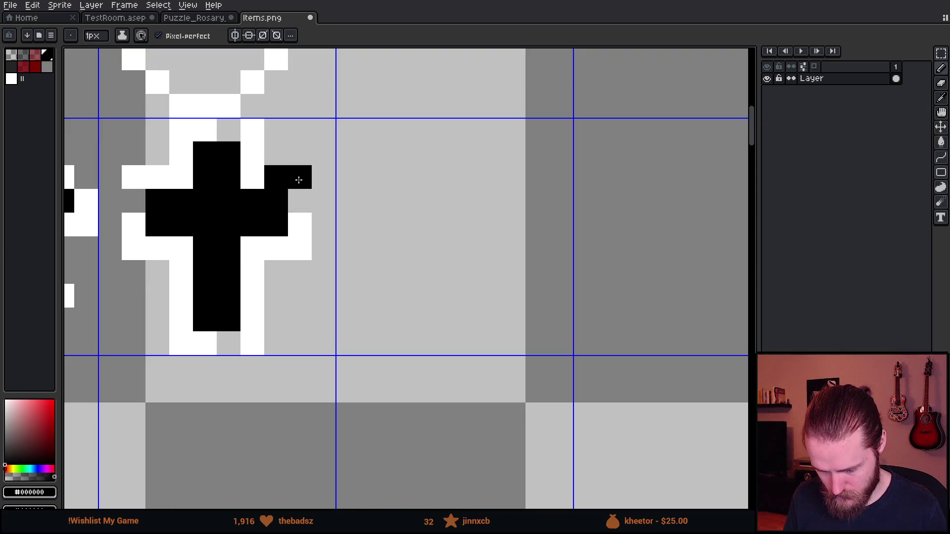
key("x")
left_click(229, 130)
left_click(133, 200)
left_click(228, 343)
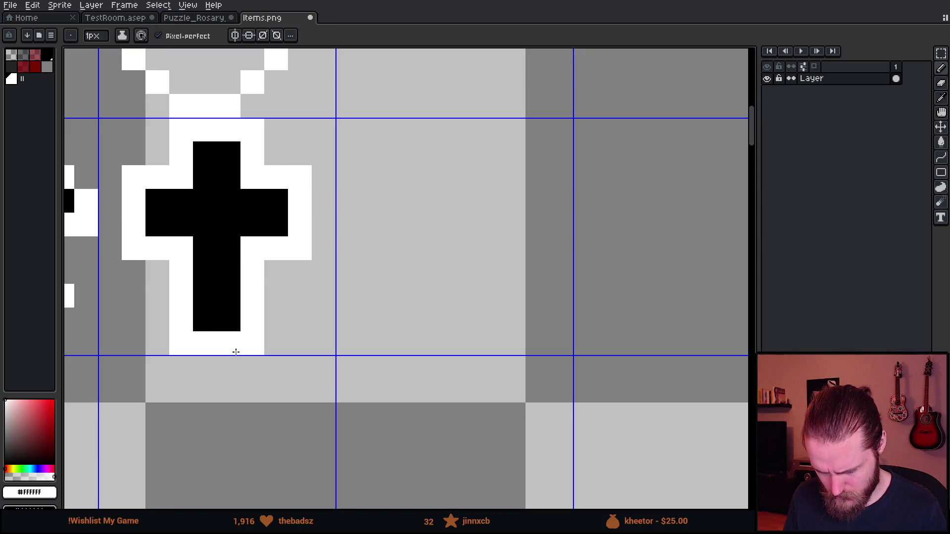
scroll(258, 339, "down", 1)
scroll(258, 339, "down", 2)
scroll(277, 339, "up", 3)
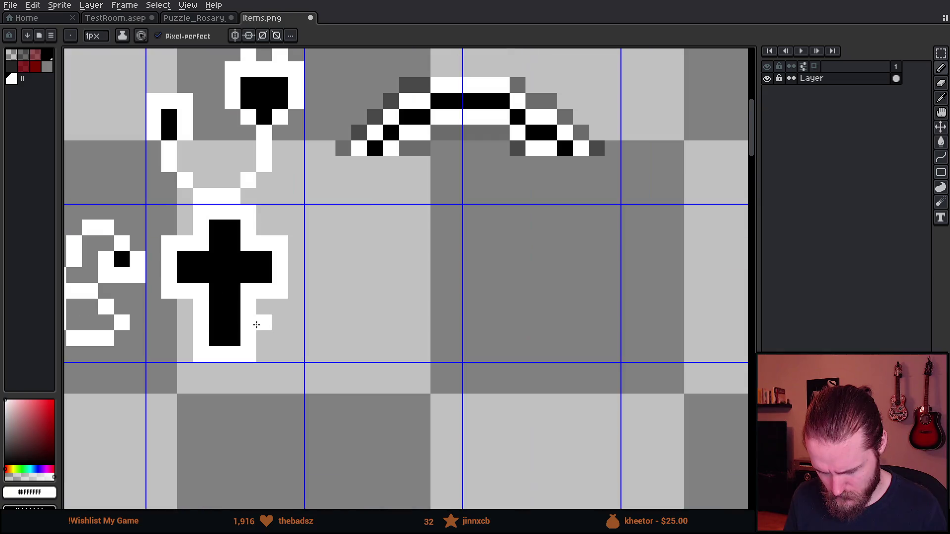
scroll(257, 325, "up", 1)
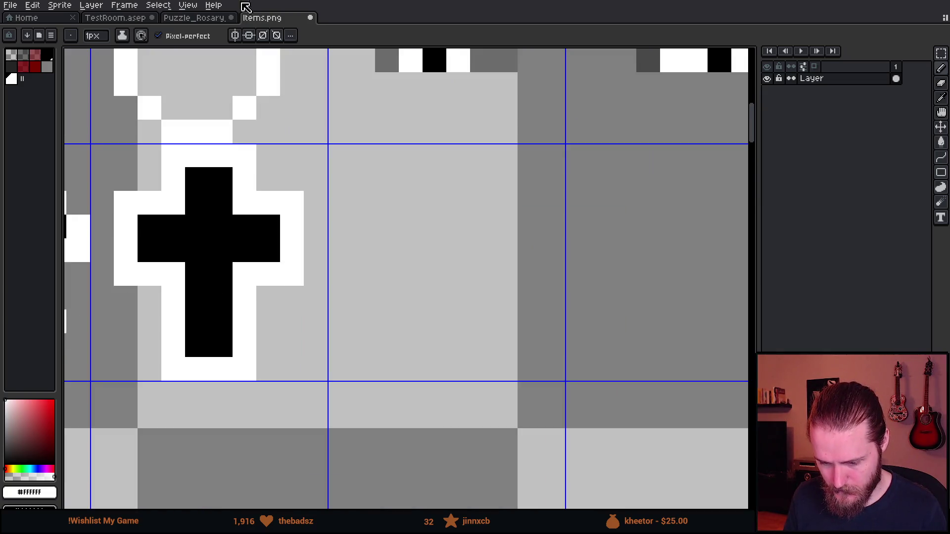
Step: On the Items sheet, step back through recent cross edits, then test a white pixel and undo it
left_click(193, 18)
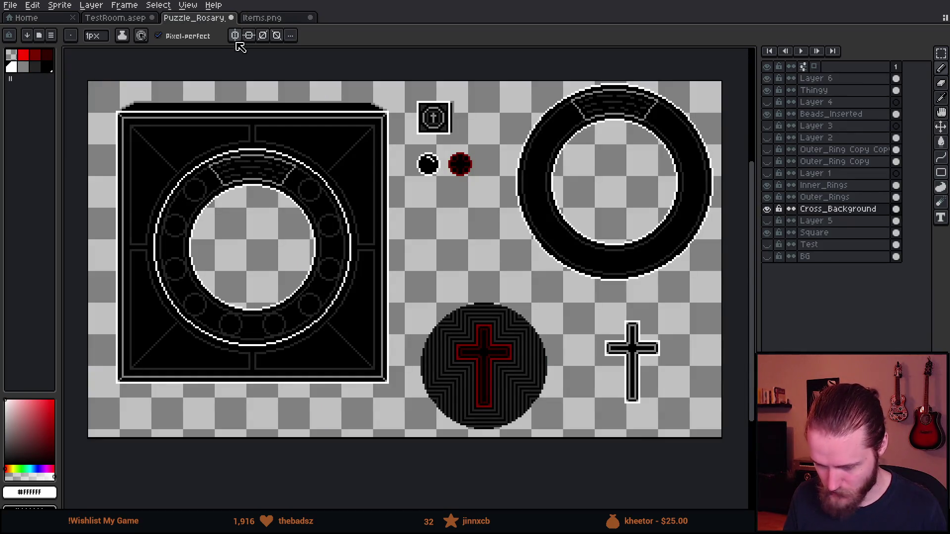
left_click(271, 18)
key("v")
key("ctrl+z")
key("ctrl+z")
key("ctrl+z")
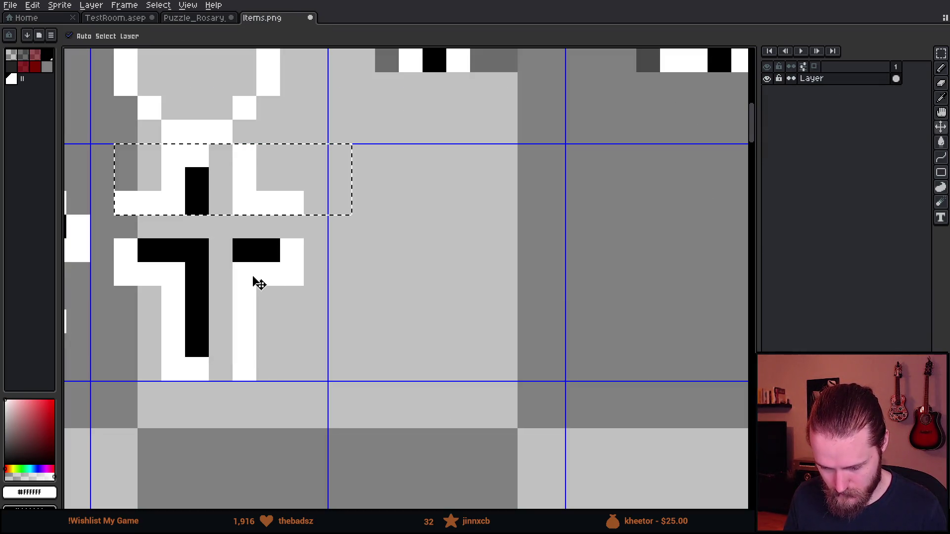
key("ctrl+d")
key("b")
scroll(278, 277, "down", 1)
scroll(278, 277, "up", 1)
left_click_drag(307, 347, 346, 315)
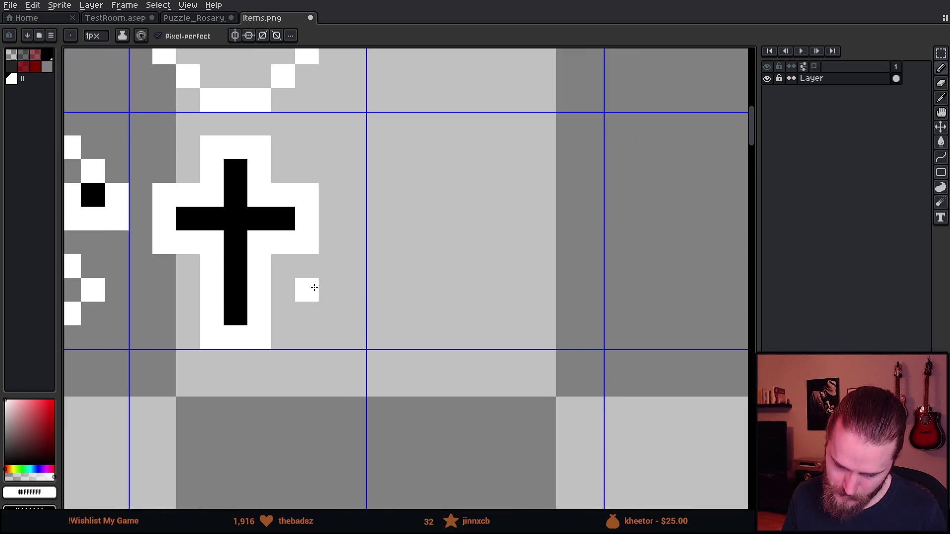
left_click(216, 210)
key("ctrl+z")
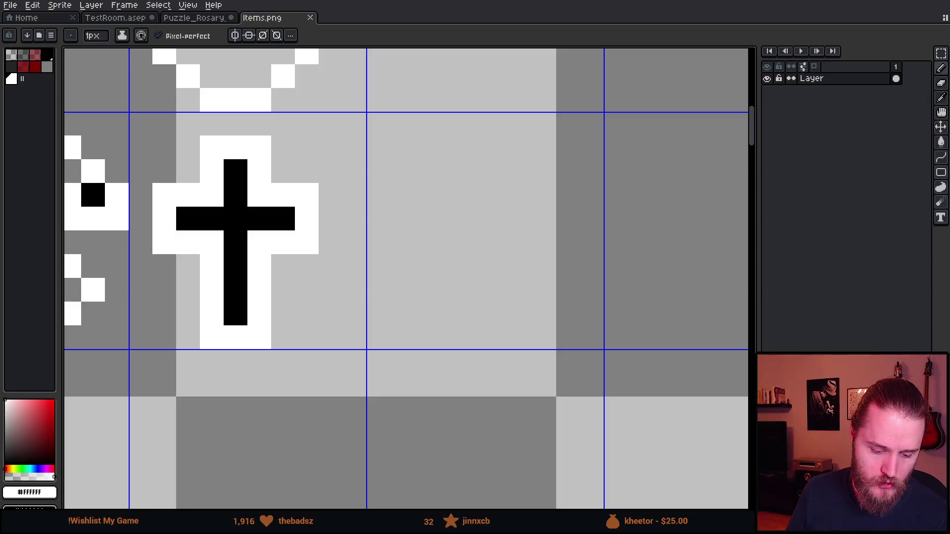
key("alt+Tab")
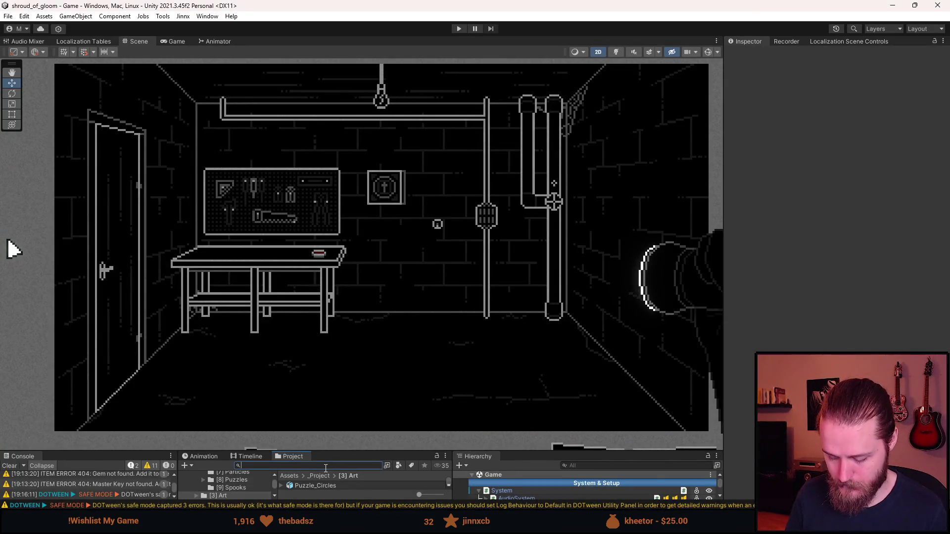
type("items")
Step: In the Sprite Editor for Items.png, slice the cross as a 10×10 sprite named Items_Cross and apply
mouse_move(342, 450)
left_mouse_down()
mouse_move(347, 314)
mouse_move(348, 340)
left_mouse_up()
scroll(334, 450, "down", 2)
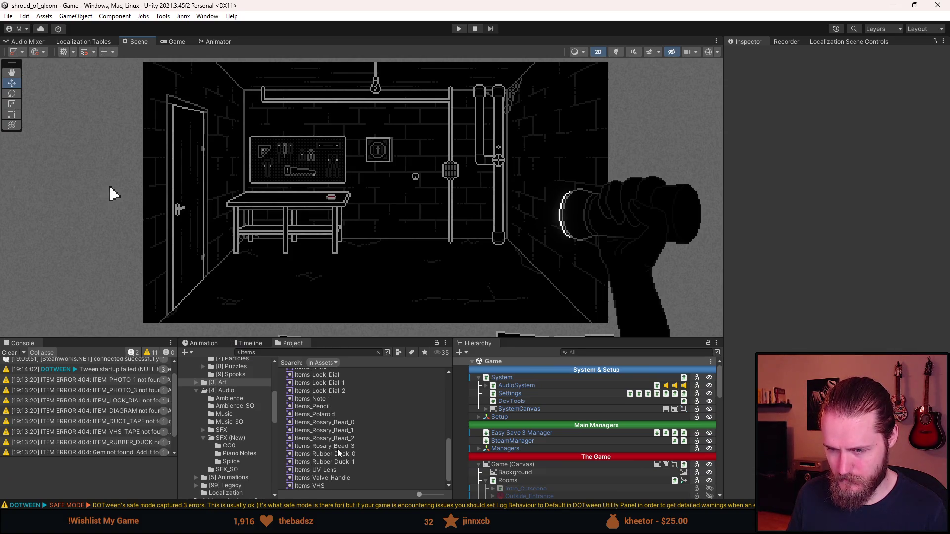
scroll(337, 449, "up", 10)
left_click(302, 411)
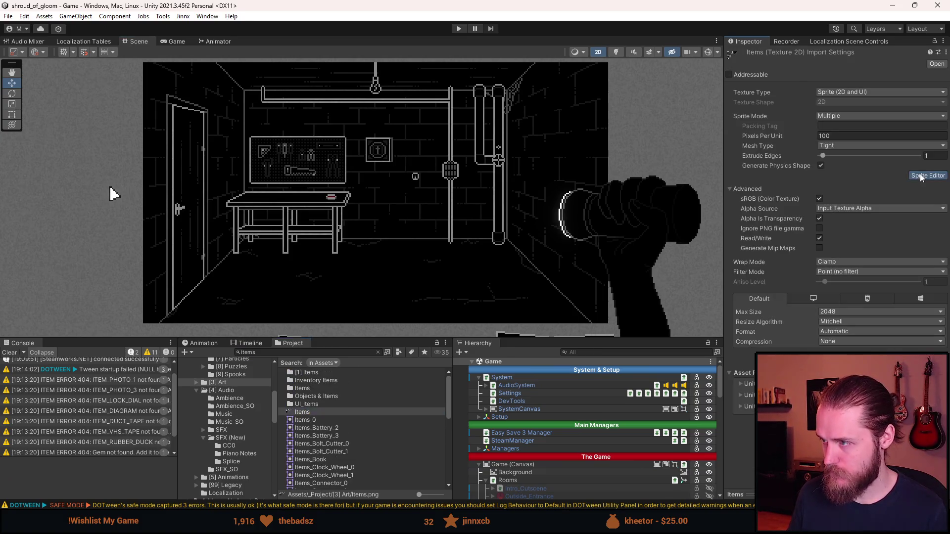
left_click(920, 176)
scroll(360, 250, "up", 10)
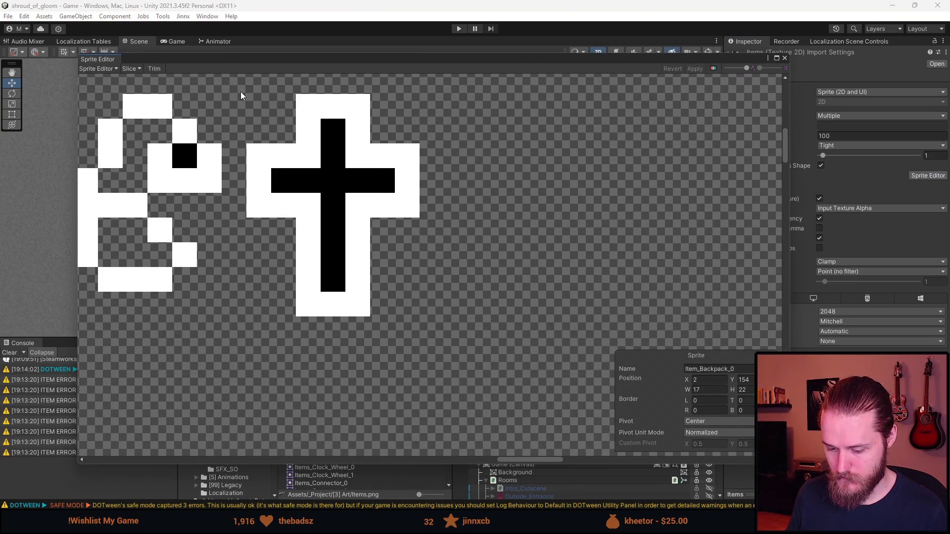
mouse_move(225, 81)
left_mouse_down()
mouse_move(410, 314)
mouse_move(455, 308)
left_mouse_up()
mouse_move(455, 239)
left_mouse_down()
mouse_move(459, 282)
mouse_move(433, 265)
left_mouse_up()
left_click(731, 369)
key("End")
key("BackSpace")
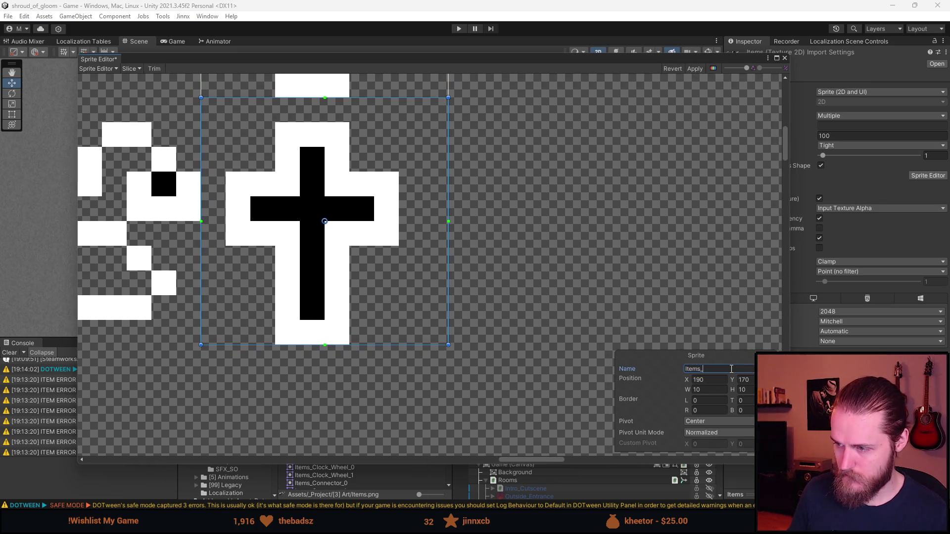
left_click(694, 69)
left_click(785, 57)
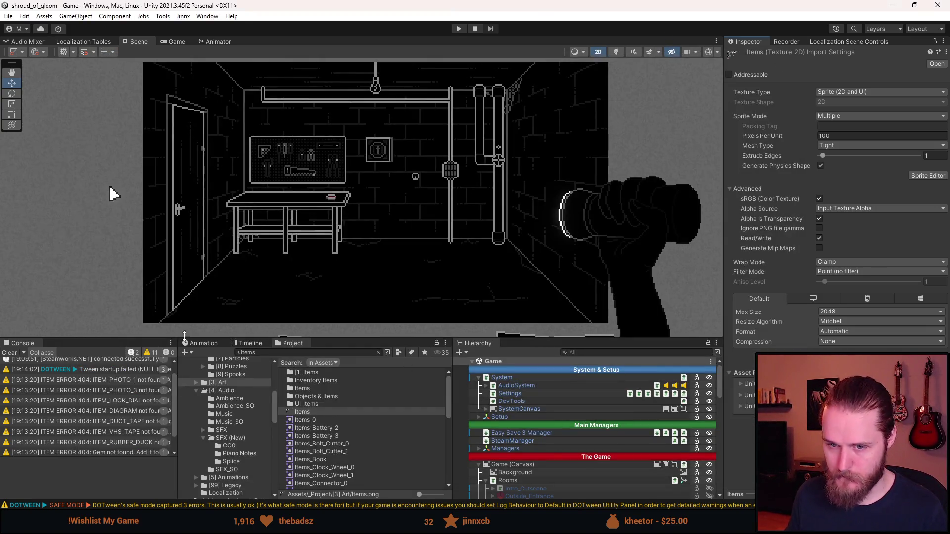
Step: Clear the Console, then duplicate the Attic_Key item in Items/Keys and rename the copy Cross
left_click(10, 352)
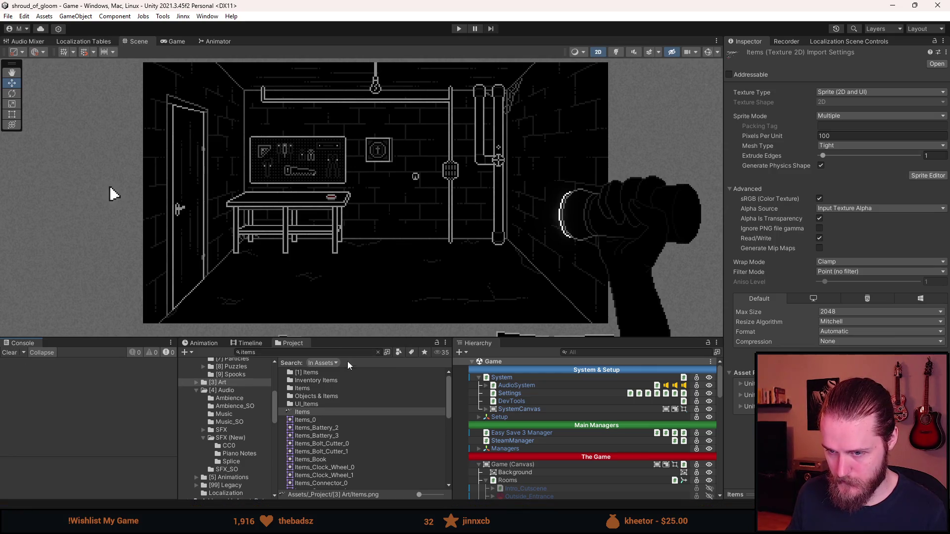
scroll(230, 426, "up", 4)
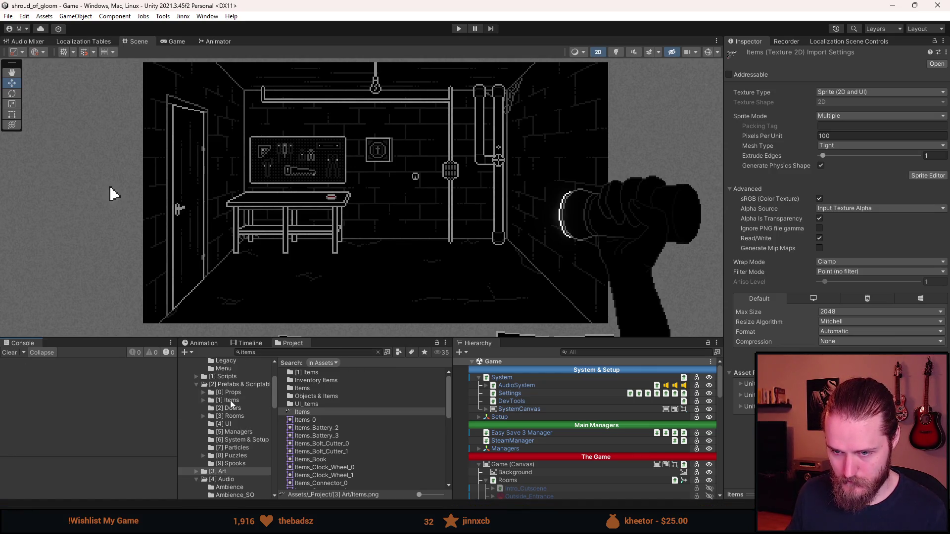
left_click(231, 401)
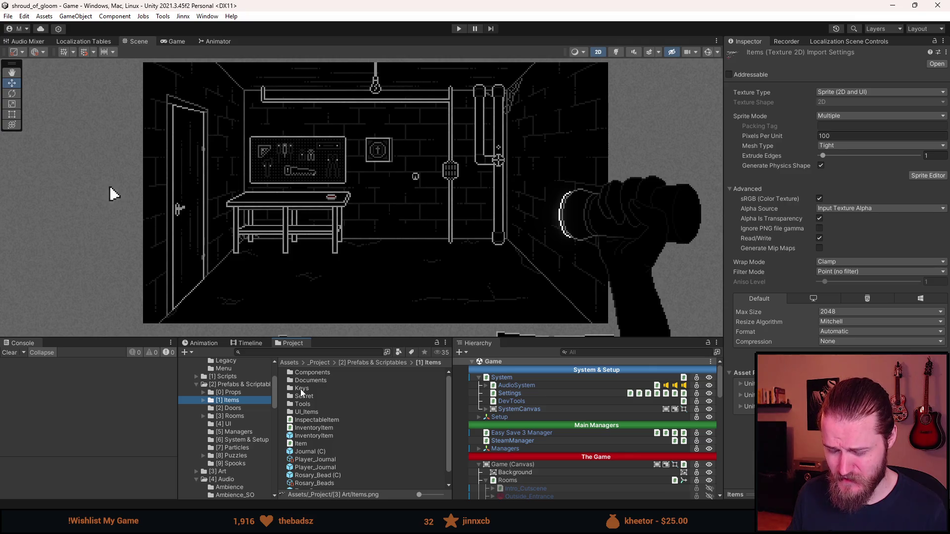
double_click(301, 390)
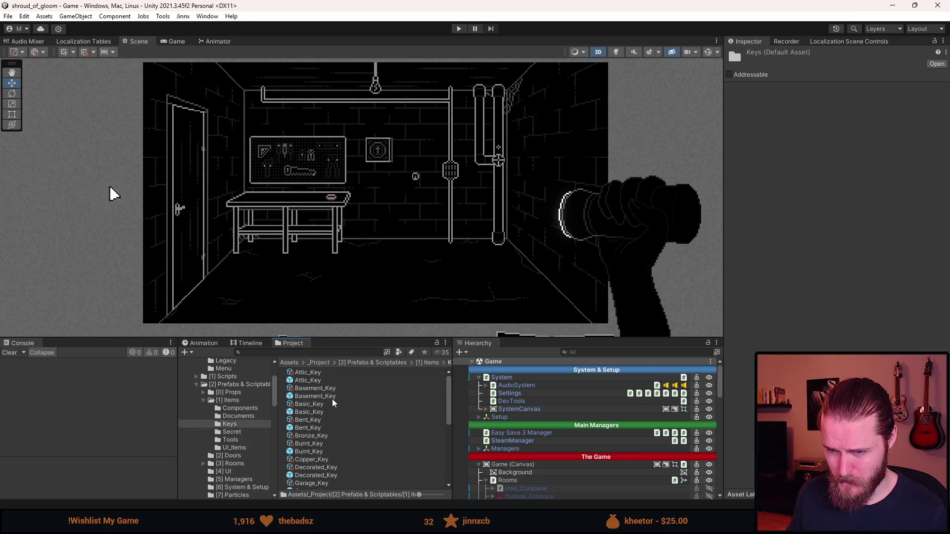
left_click(319, 374)
key("ctrl+d")
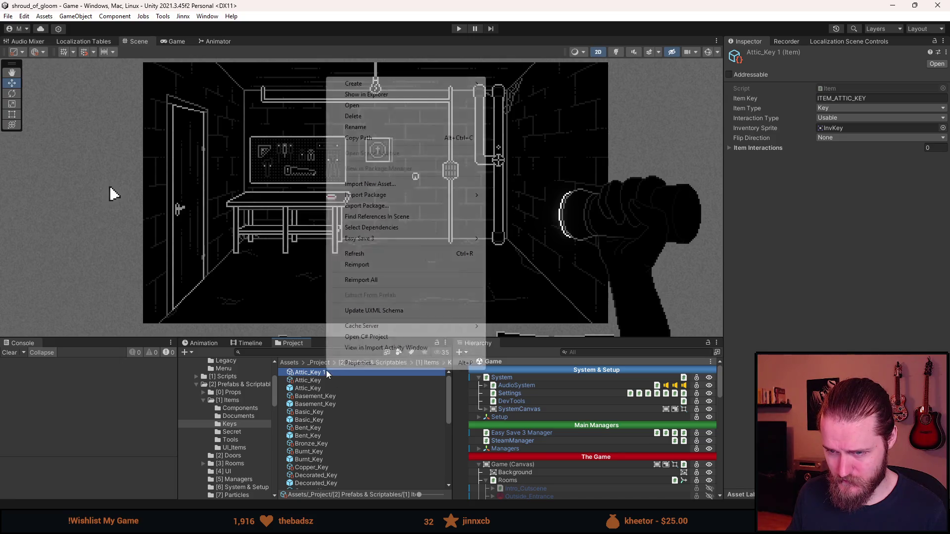
right_click(325, 370)
left_click(355, 127)
type("Cross")
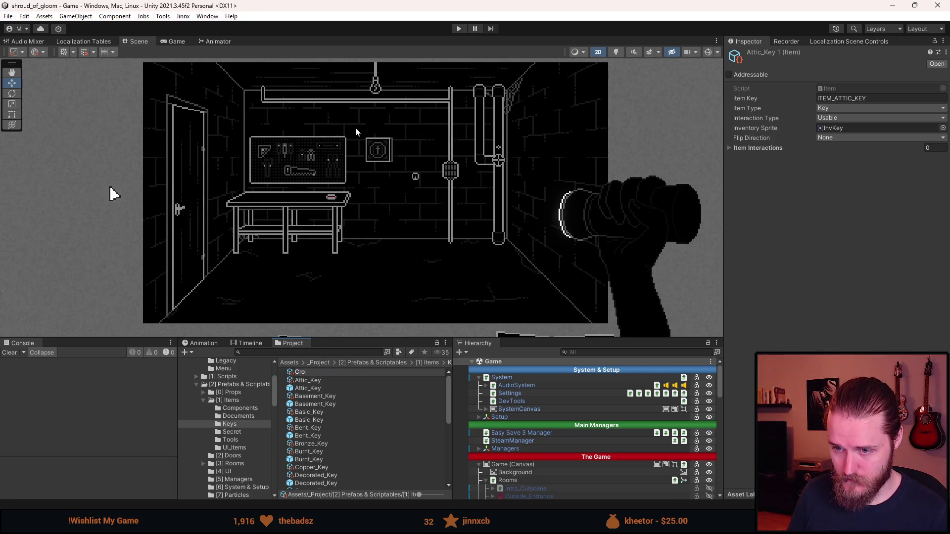
key("Return")
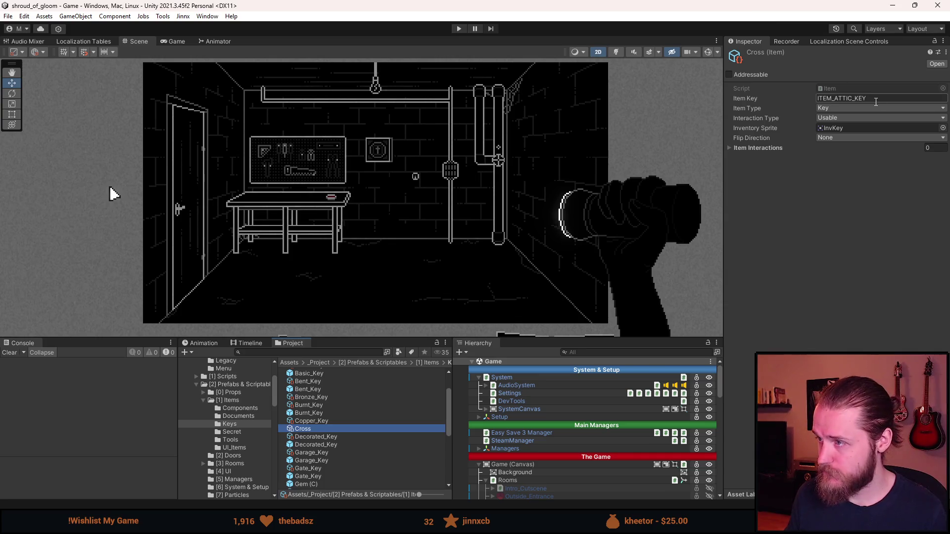
Step: Set the Cross item's Item Key to ITEM_CROSS
left_click(876, 97)
left_click(877, 98)
key("BackSpace")
key("BackSpace")
key("BackSpace")
type("CROSS")
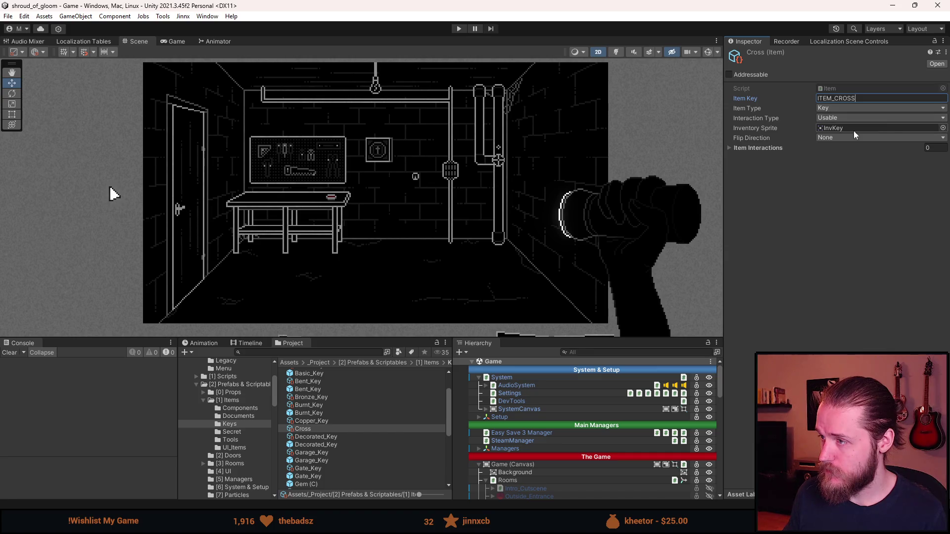
left_click(943, 128)
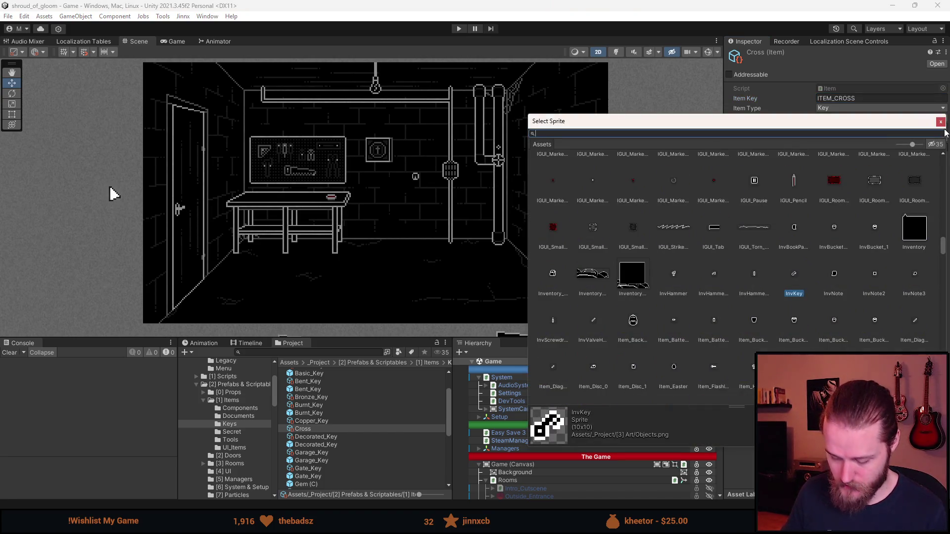
Step: Search the sprites for 'cross' and assign Items_Cross as the Cross item's inventory sprite
type("cross")
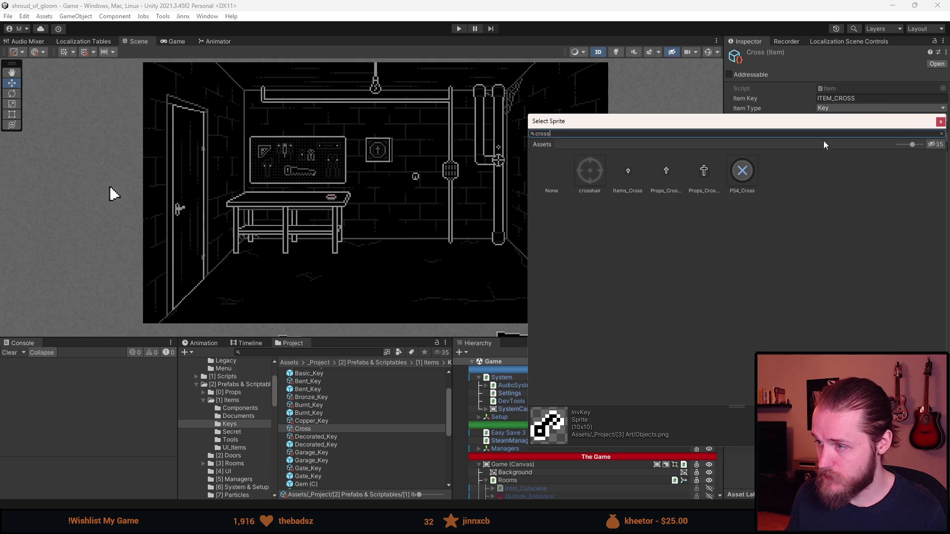
left_click(666, 175)
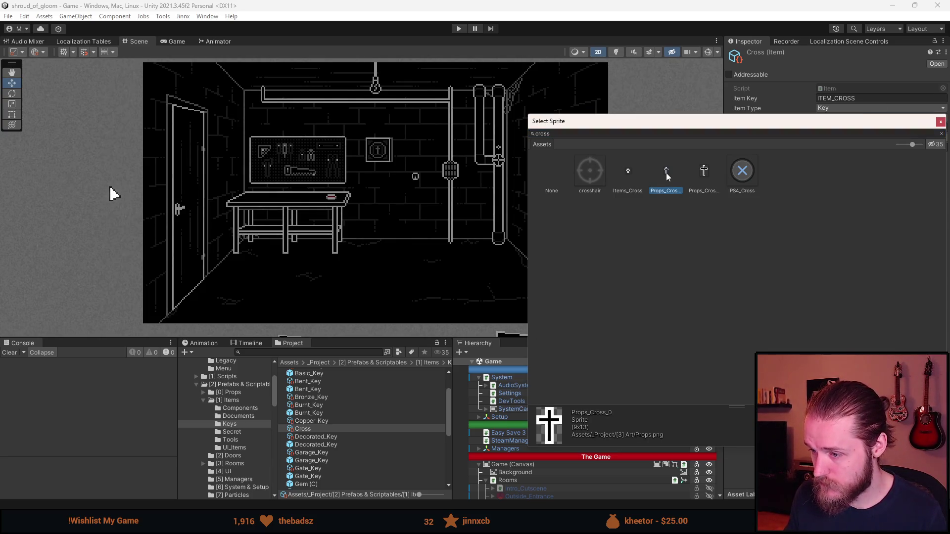
left_click(636, 174)
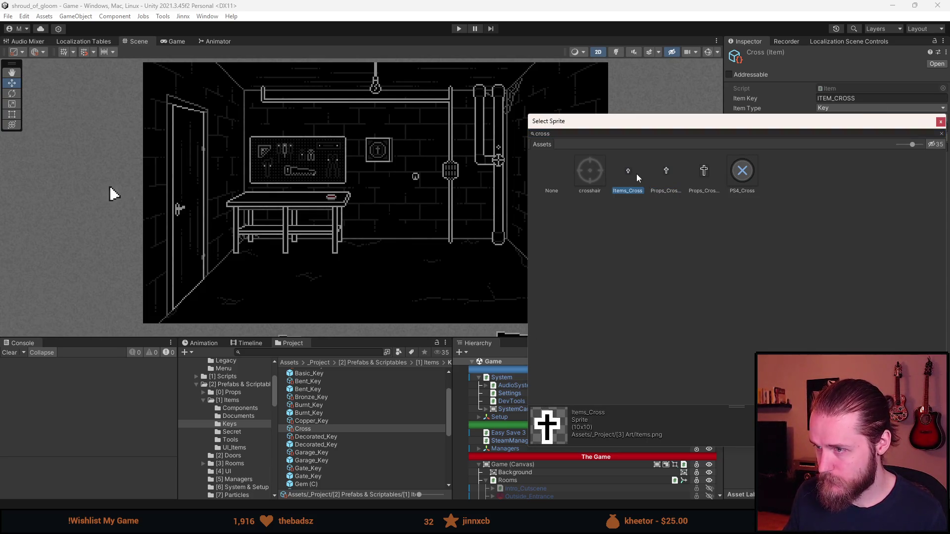
double_click(633, 173)
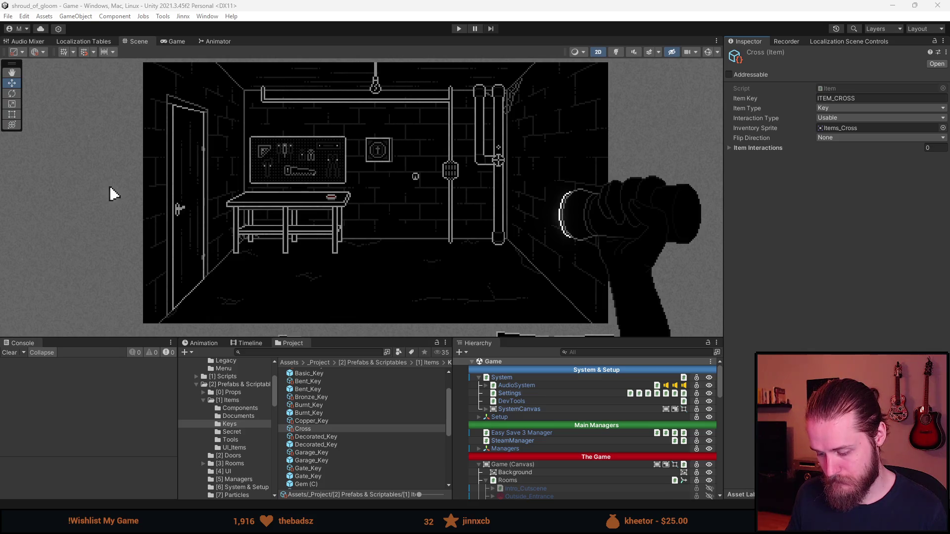
left_click(310, 430)
Step: Search the project for 'items' and select the Items.png sprite sheet
key("Up")
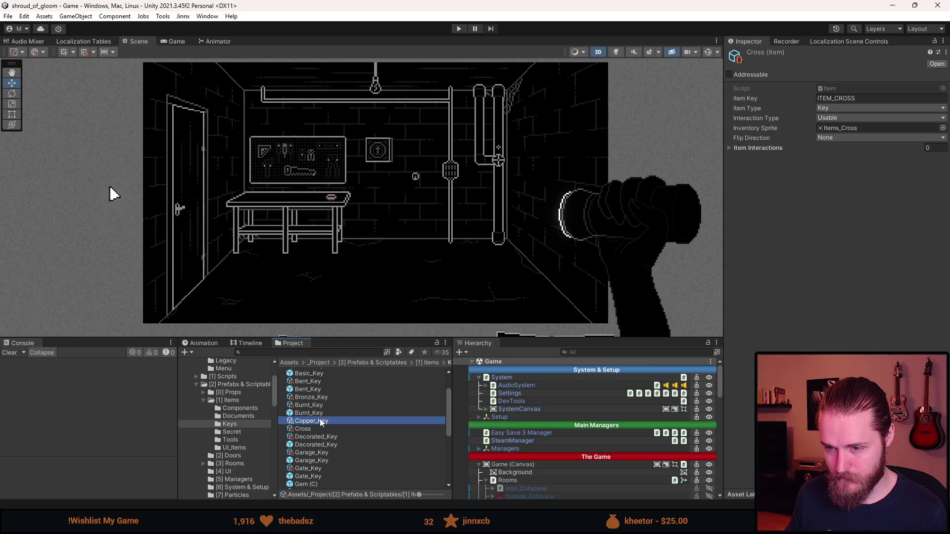
left_click(302, 352)
type("items")
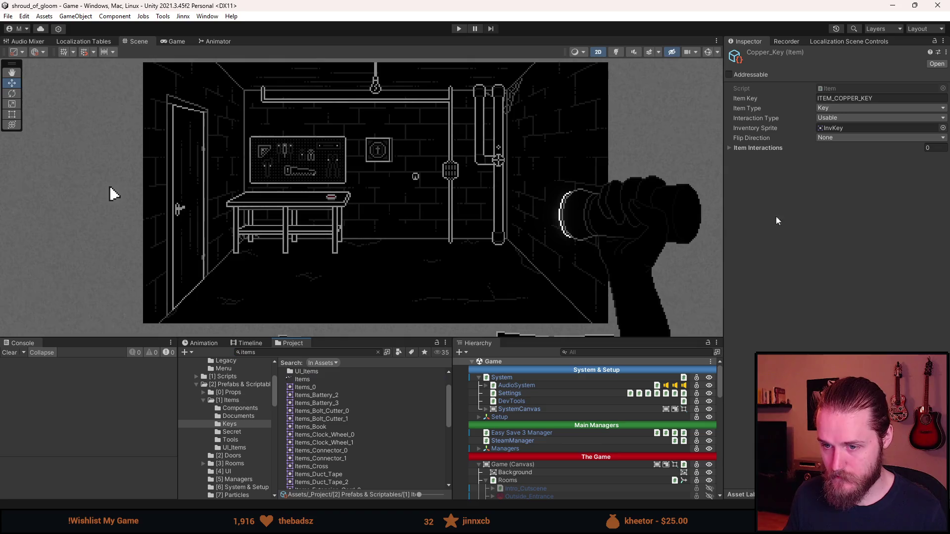
left_click(311, 380)
Step: In the Sprite Editor, slice the small cross as a 9×9 sprite named Items_Cross_1 and apply
left_click(927, 175)
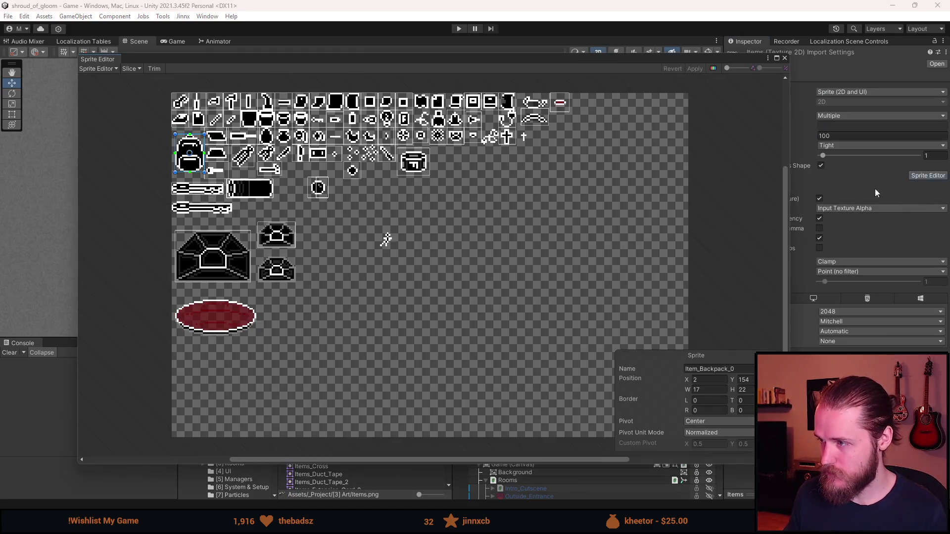
scroll(384, 239, "up", 5)
scroll(511, 234, "up", 5)
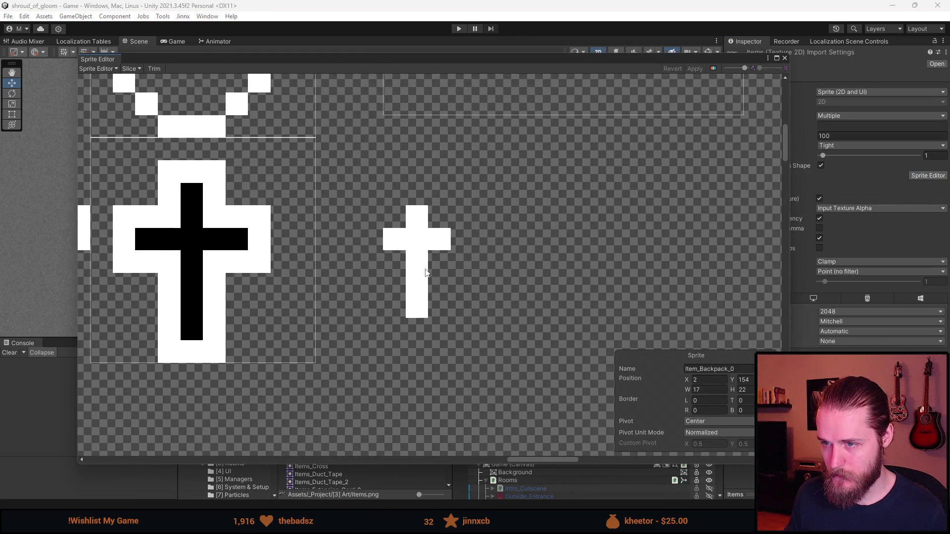
mouse_move(338, 182)
left_mouse_down()
mouse_move(517, 361)
mouse_move(474, 314)
left_mouse_up()
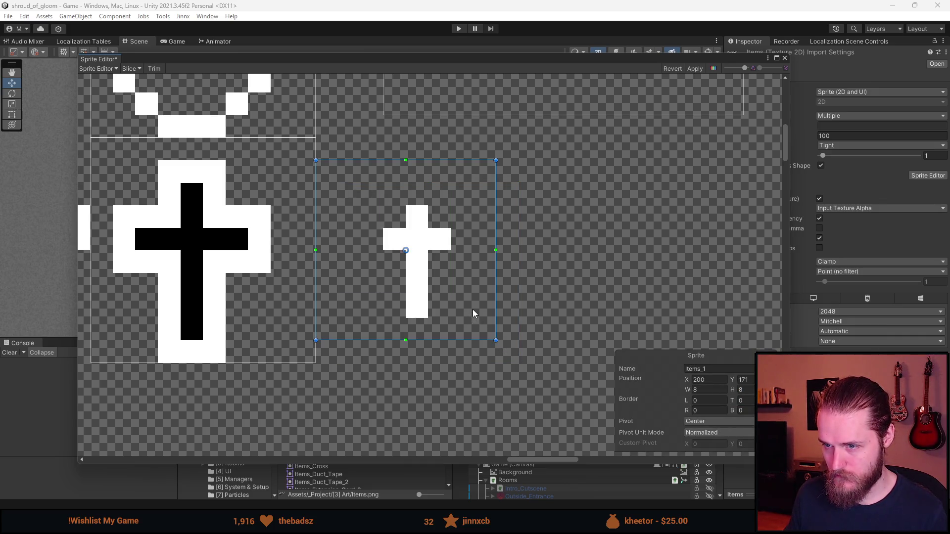
mouse_move(500, 342)
left_mouse_down()
mouse_move(516, 360)
mouse_move(477, 316)
mouse_move(482, 326)
left_mouse_up()
left_click(711, 368)
type("Items_Cross_")
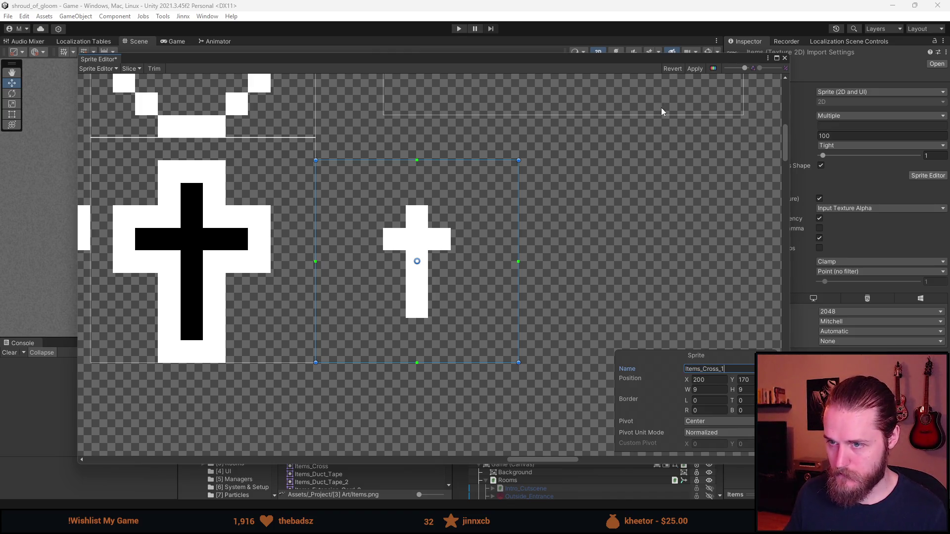
key("Return")
left_click(695, 68)
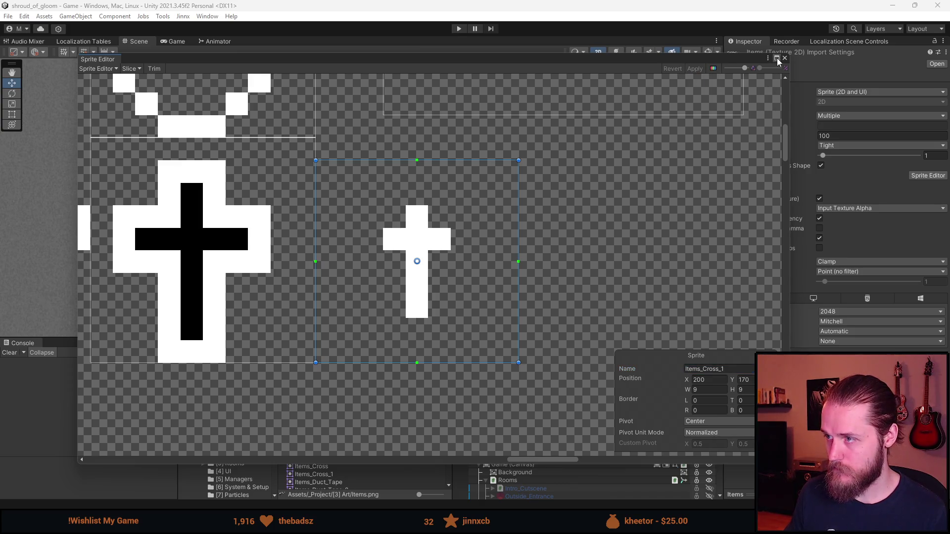
left_click(784, 58)
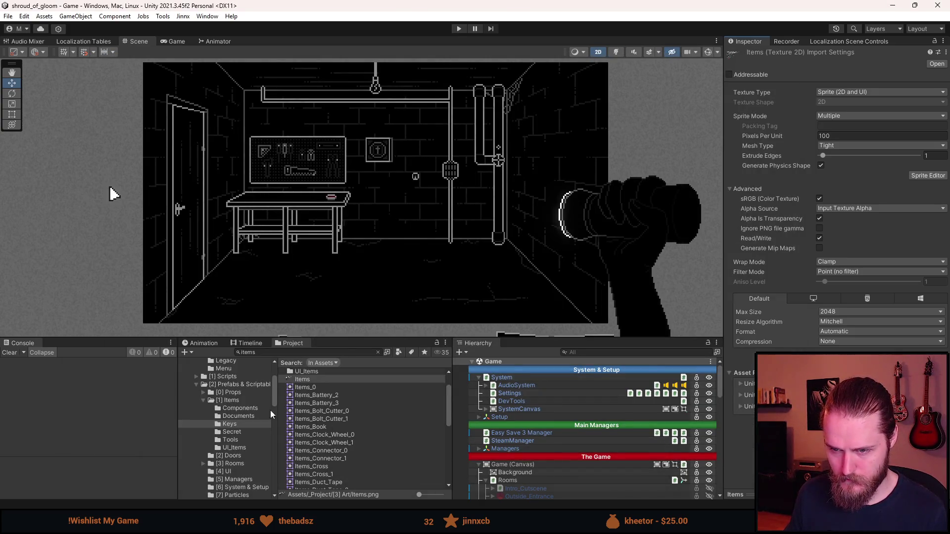
Step: Duplicate the Attic_Key prefab in the Keys folder and open the copy in Prefab Mode
left_click(232, 424)
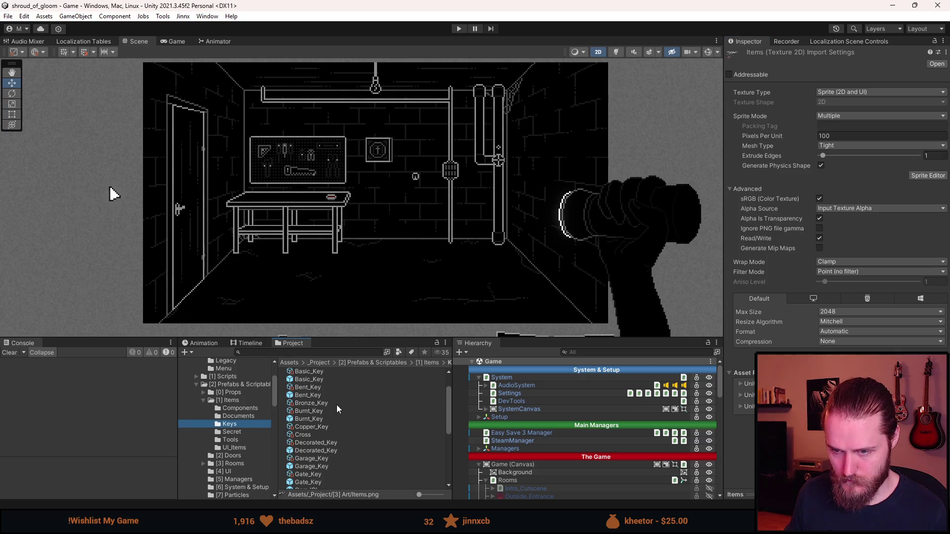
scroll(326, 446, "up", 3)
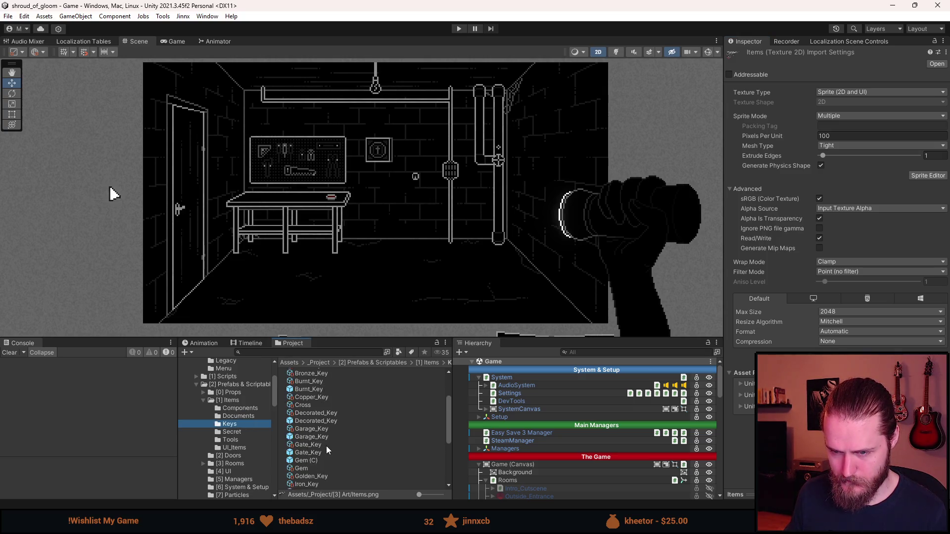
left_click(312, 372)
left_click(316, 380)
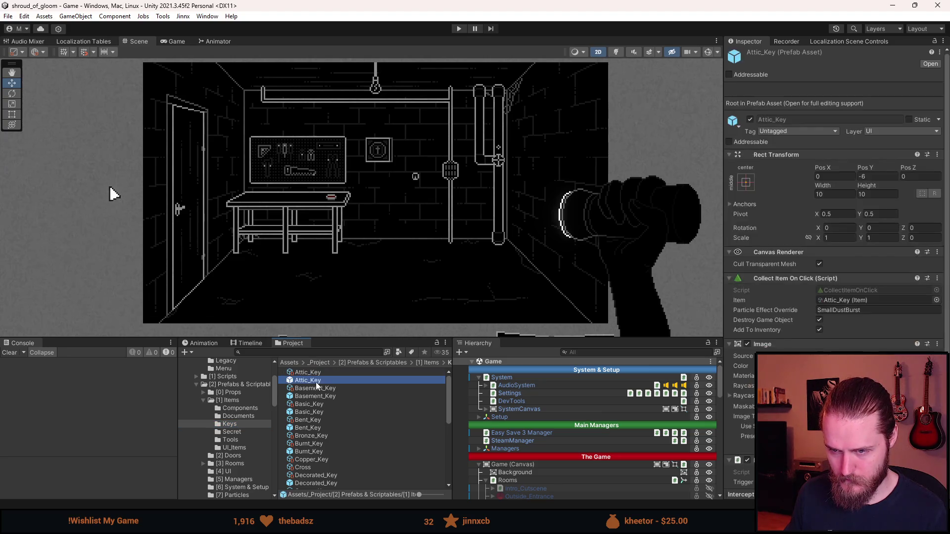
key("ctrl+d")
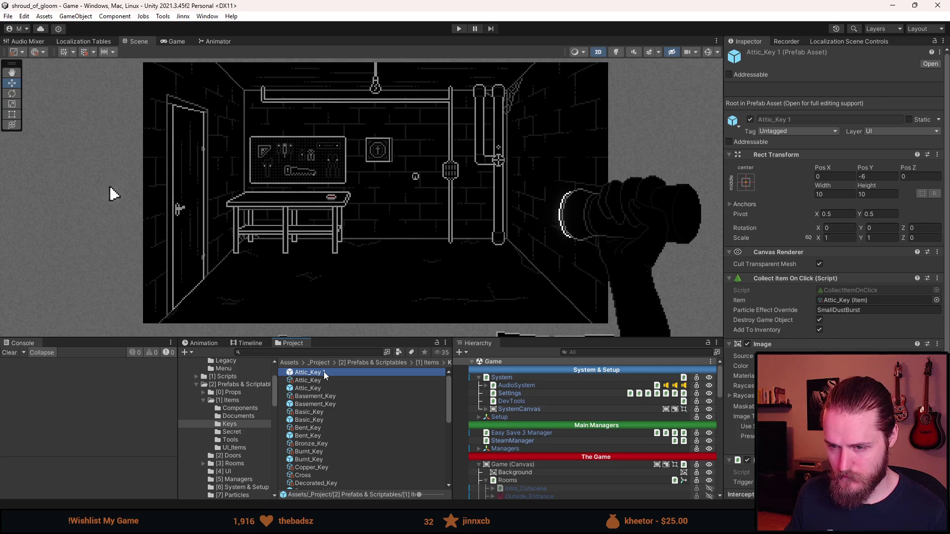
double_click(324, 372)
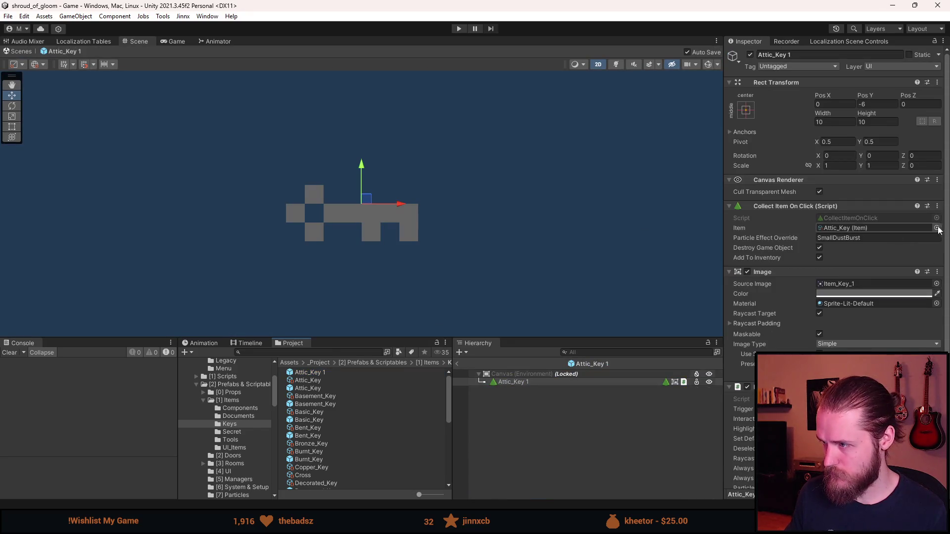
Step: Set the prefab's Source Image to Items_Cross_1 and its Item to Cross
left_click(936, 284)
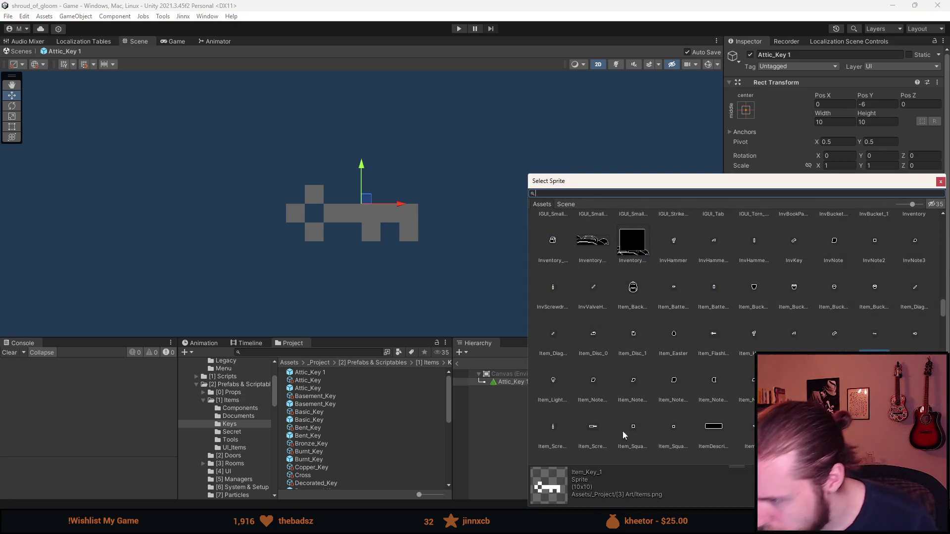
scroll(638, 425, "down", 1)
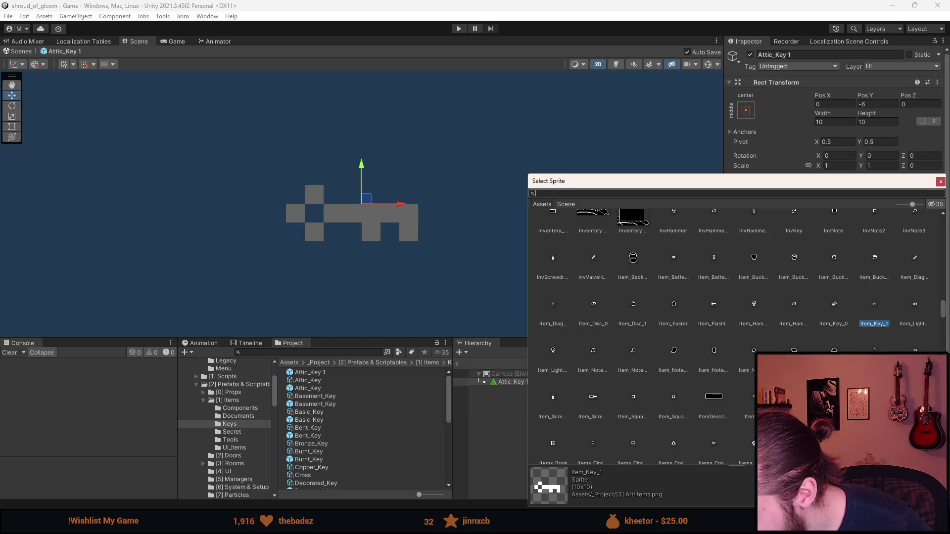
double_click(794, 443)
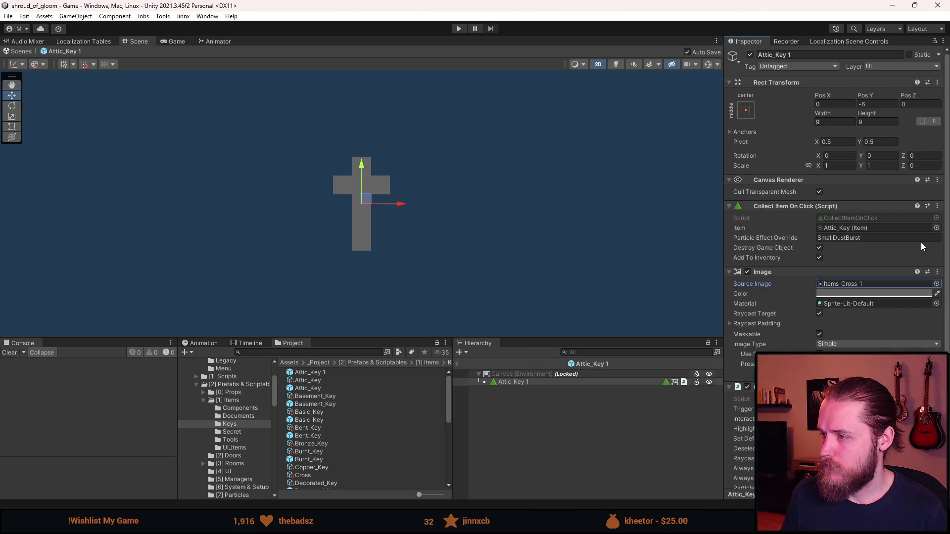
left_click(937, 227)
type("ross")
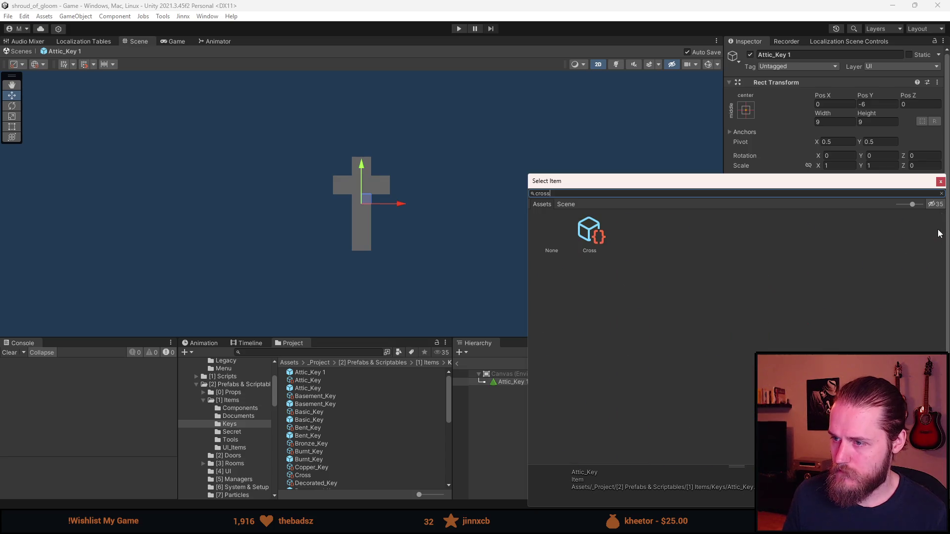
double_click(602, 237)
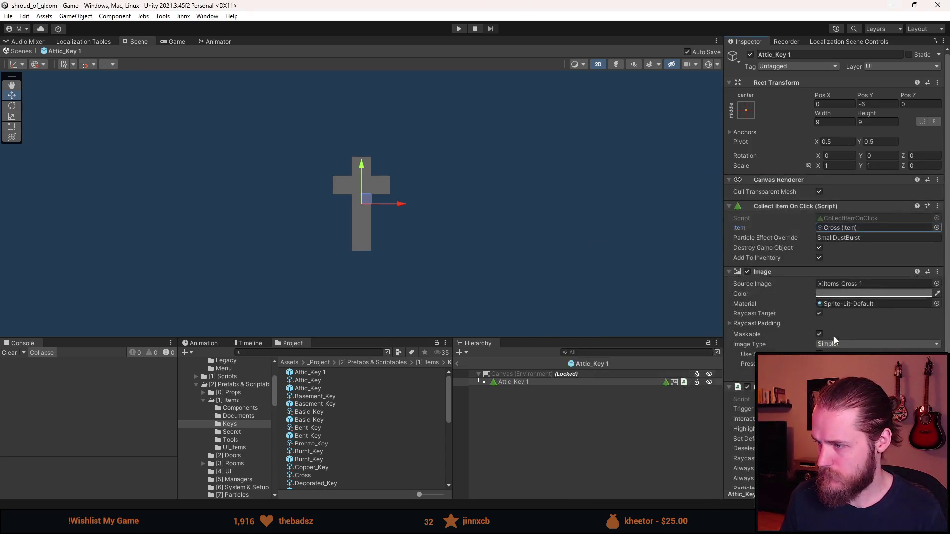
scroll(839, 333, "down", 5)
scroll(823, 341, "up", 3)
scroll(823, 341, "up", 3)
Step: Rename the prefab object and its file to Cross, then return to the scene
left_click(803, 55)
type("Cross")
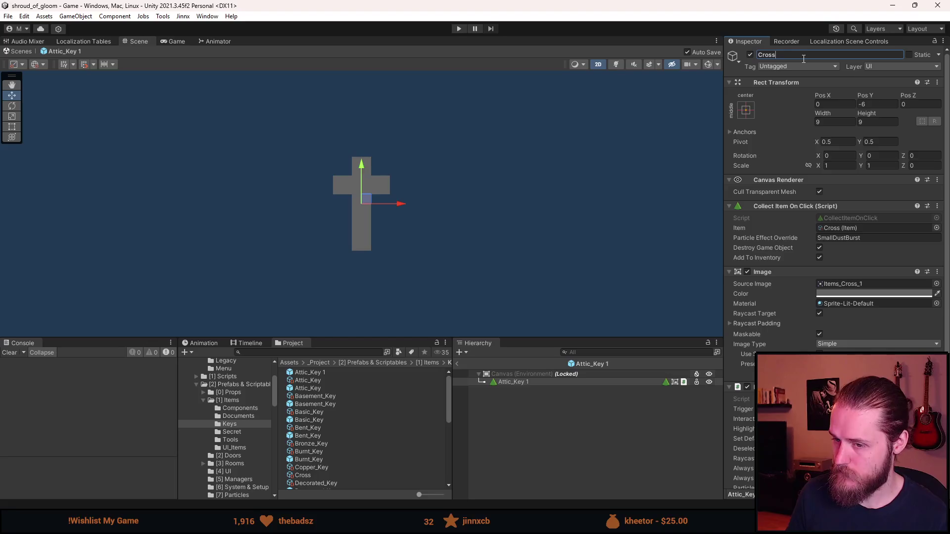
key("Return")
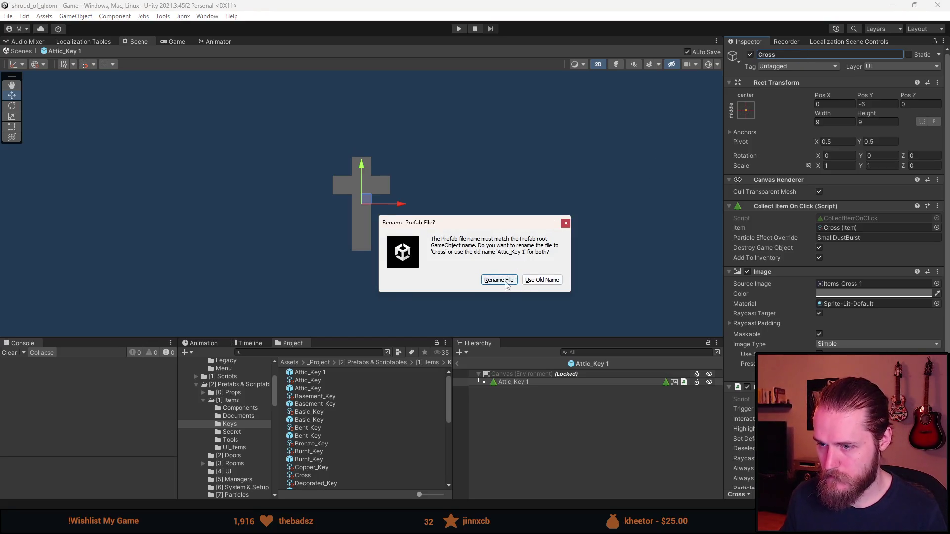
left_click(505, 280)
left_click(456, 363)
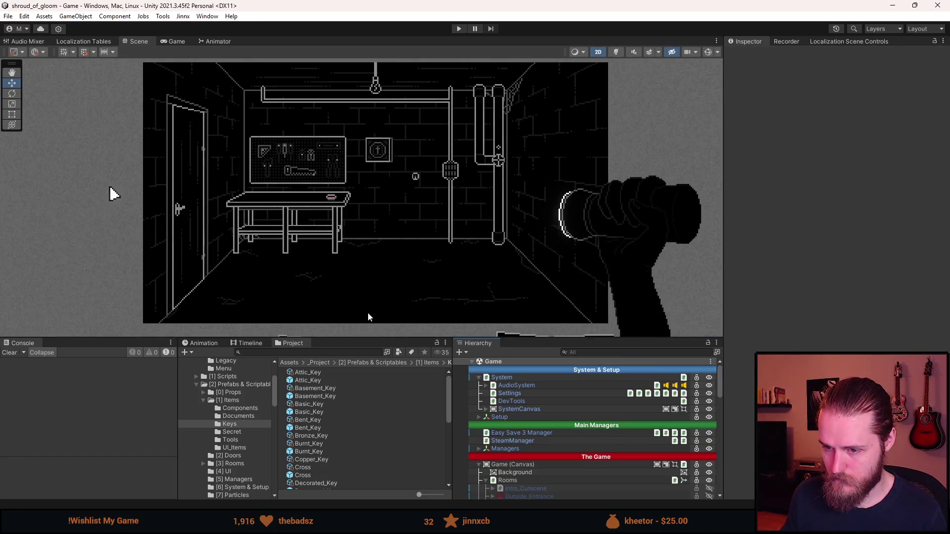
Step: Select Basement_Workshop and move the Cross pickup down onto the workshop floor
scroll(325, 420, "down", 3)
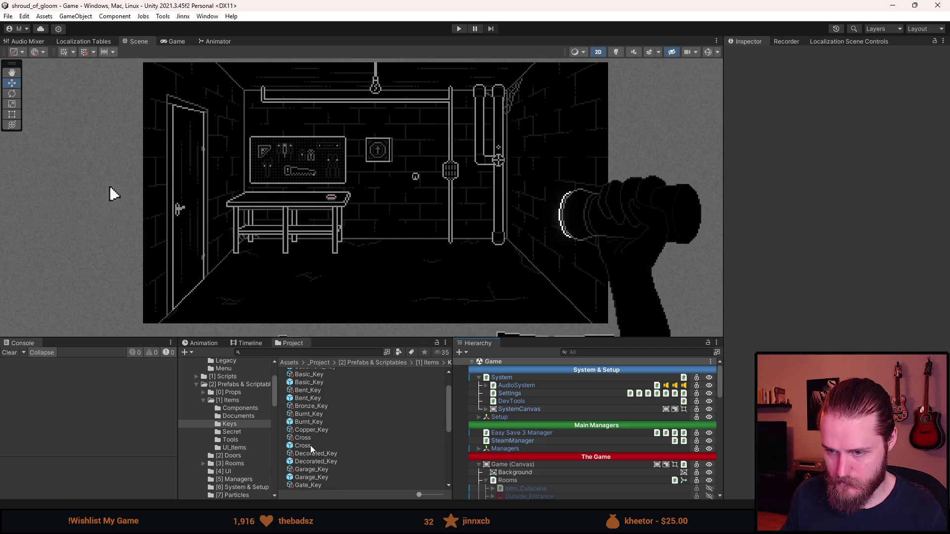
scroll(559, 495, "down", 1)
scroll(559, 495, "down", 10)
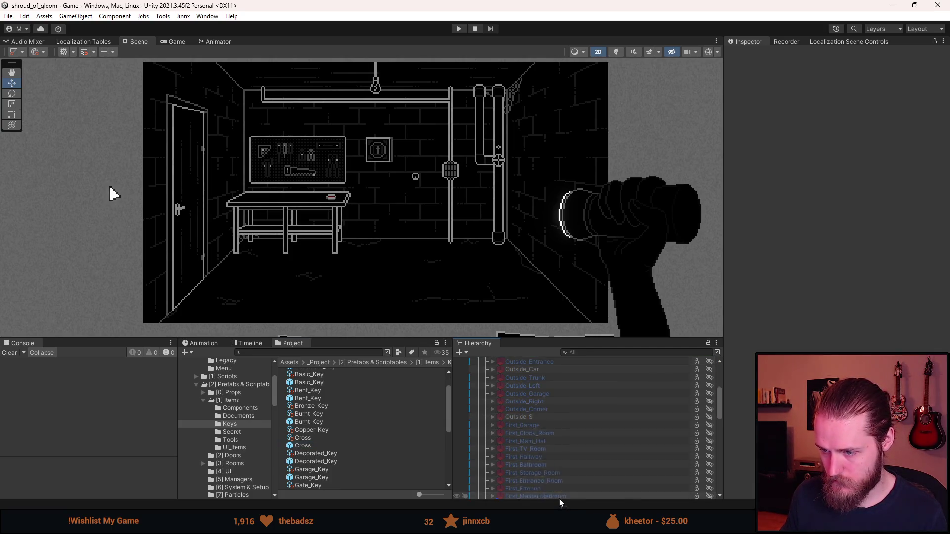
scroll(559, 499, "down", 5)
left_click(553, 378)
left_click(382, 159)
mouse_move(381, 159)
left_mouse_down()
mouse_move(381, 195)
mouse_move(483, 243)
mouse_move(474, 251)
left_mouse_up()
left_click(441, 282)
Step: Activate the Rosary_Board_Close_Up object and switch over to Aseprite
scroll(544, 479, "down", 3)
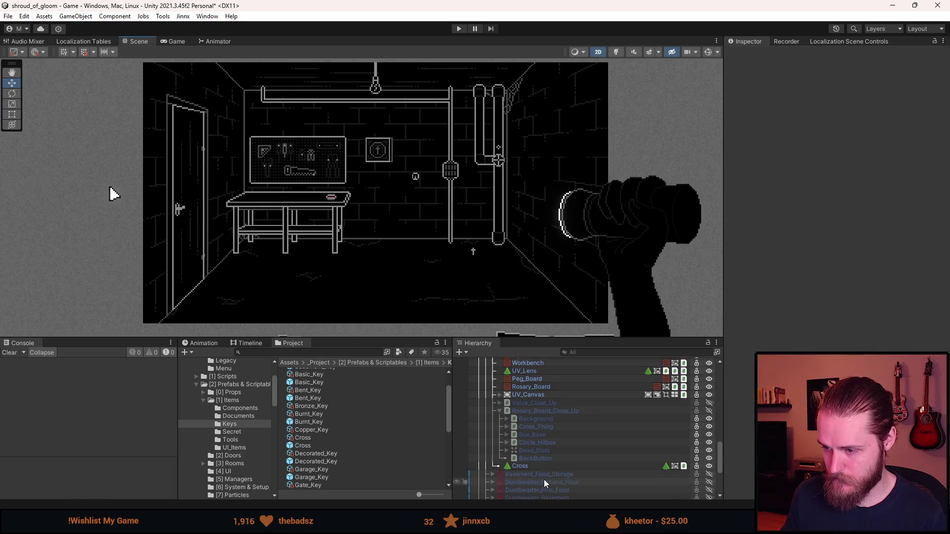
left_click(548, 411)
key("alt+shift+a")
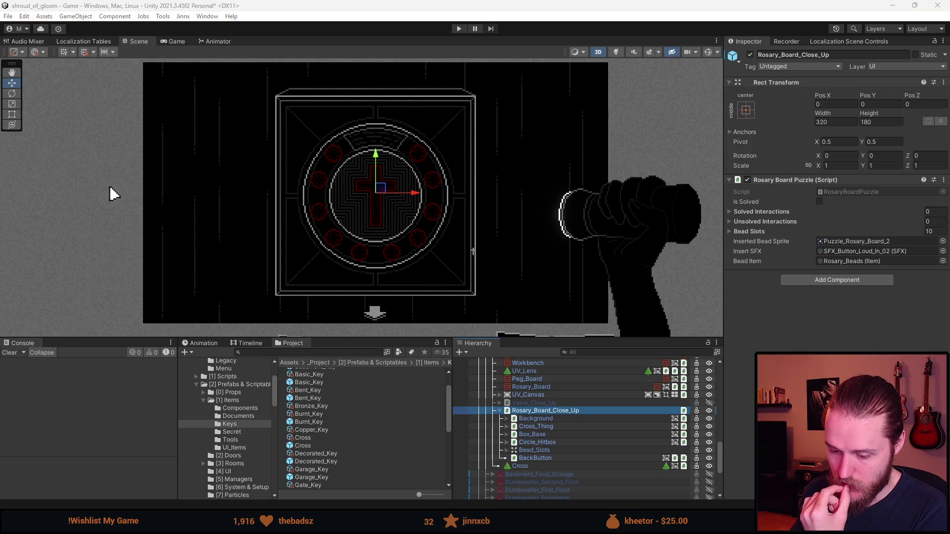
key("alt+Tab")
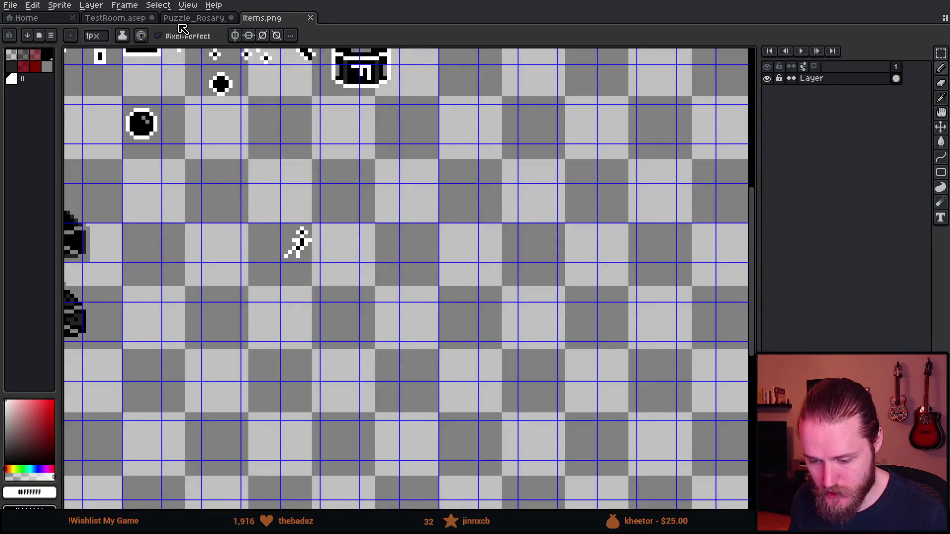
Step: Open the Puzzle_Rosary sheet and centre the cross disc on the canvas
left_click(181, 20)
scroll(534, 363, "up", 1)
left_click_drag(533, 366, 423, 278)
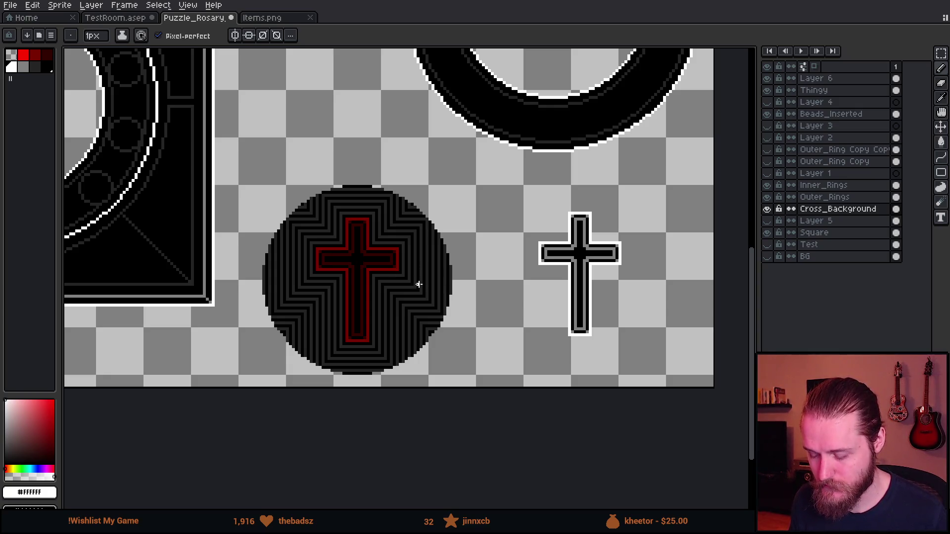
scroll(374, 273, "up", 1)
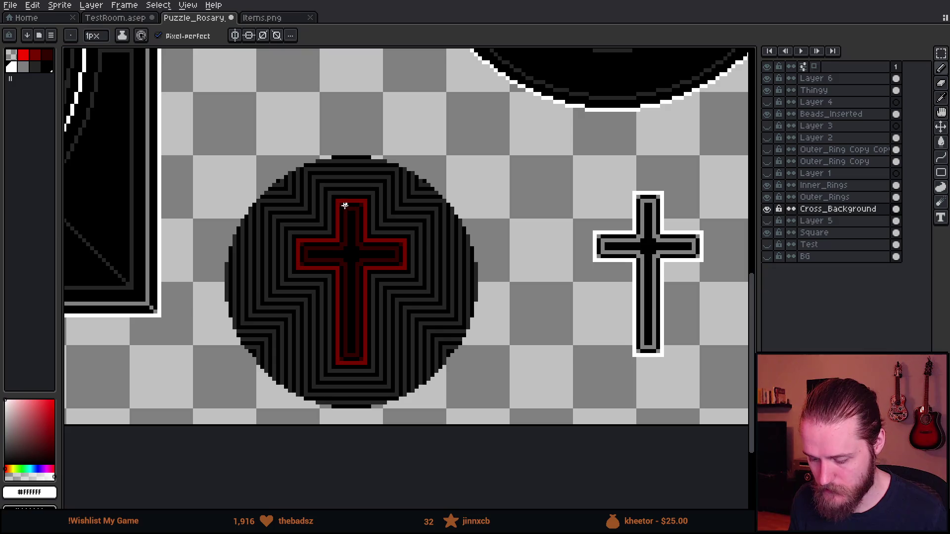
key("v")
left_click(417, 288)
key("ctrl+z")
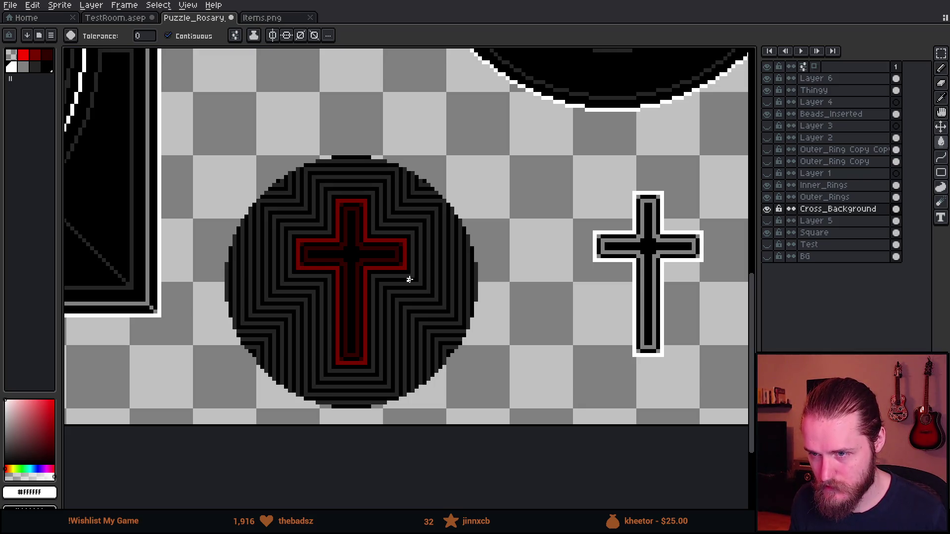
scroll(407, 271, "up", 1)
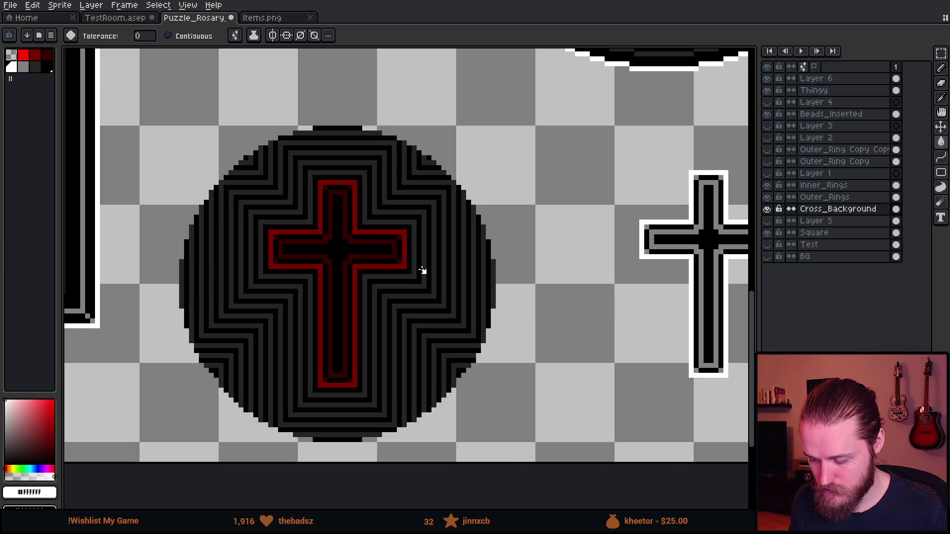
scroll(418, 268, "down", 3)
scroll(528, 253, "right", 2)
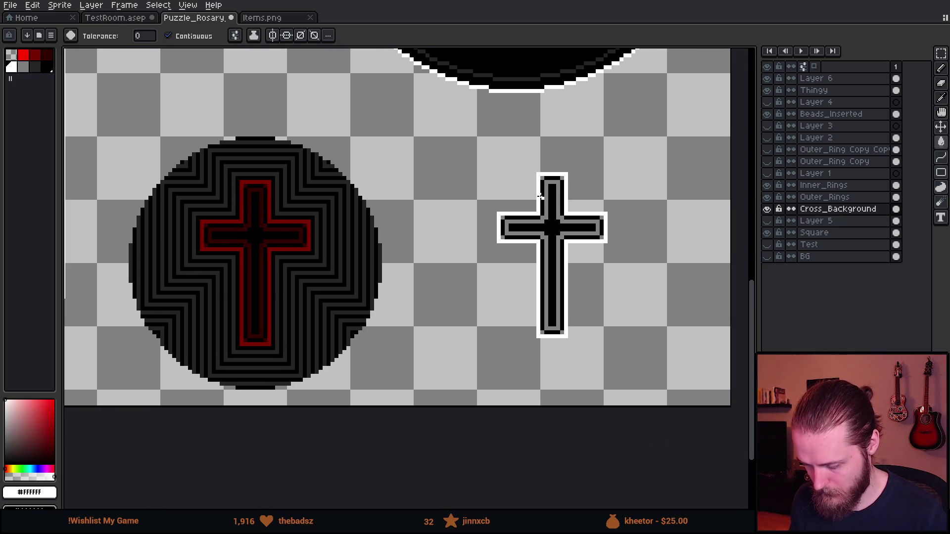
Step: Select the white-outlined cross and place a copy of it to the left
key("m")
left_click_drag(482, 146, 695, 390)
scroll(566, 333, "right", 2)
left_click_drag(566, 333, 642, 338)
left_click_drag(665, 302, 503, 308)
key("ctrl+d")
Step: Fill the copy's outline with the disc cross's red and its interior with dark red #320000
key("i")
left_click(221, 231)
key("g")
left_click(396, 220)
key("i")
left_click(226, 224)
key("g")
left_click(438, 226)
Step: Save the rosary sprite sheet and return to Unity
key("v")
key("g")
key("ctrl+s")
scroll(459, 258, "down", 1)
scroll(389, 229, "up", 1)
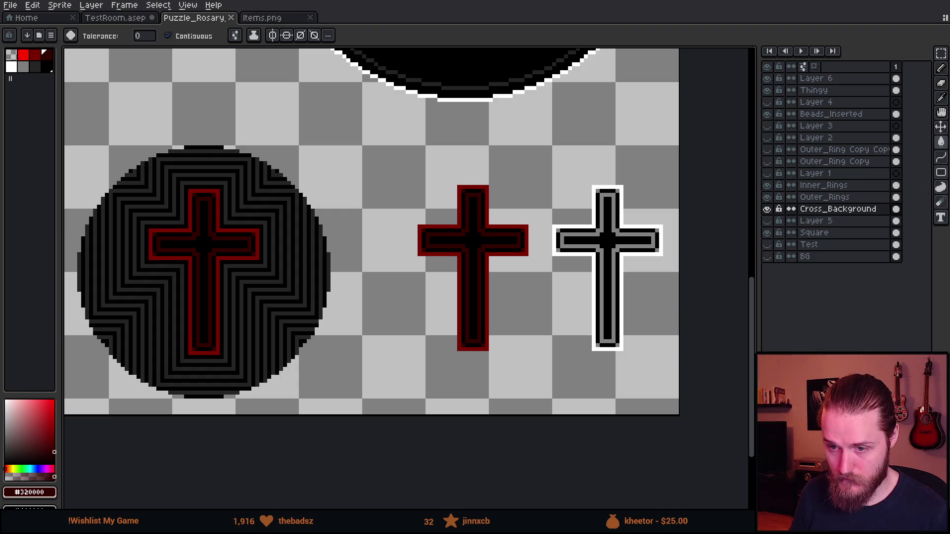
key("alt+Tab")
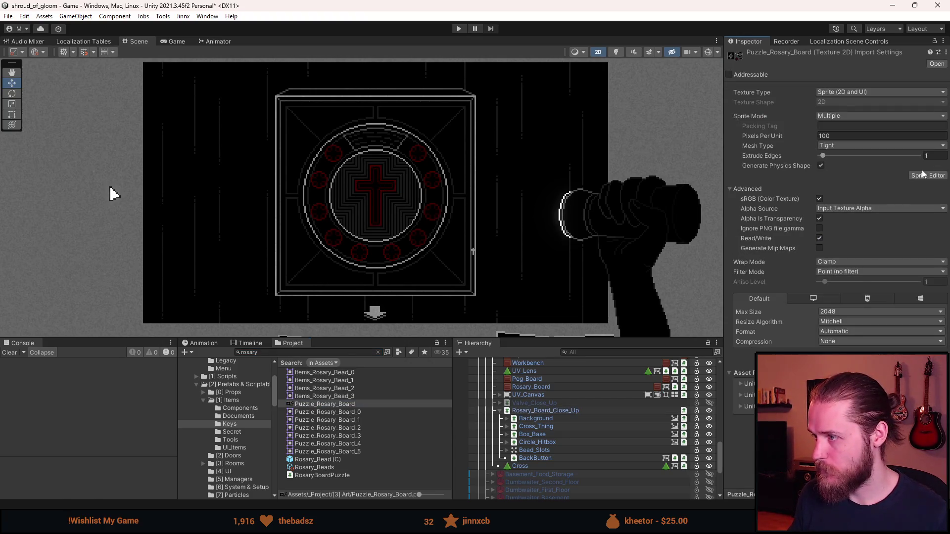
Step: Slice a new 30×44 sprite around the red cross on the Puzzle_Rosary_Board texture
left_click(928, 175)
scroll(589, 326, "up", 5)
scroll(479, 243, "up", 2)
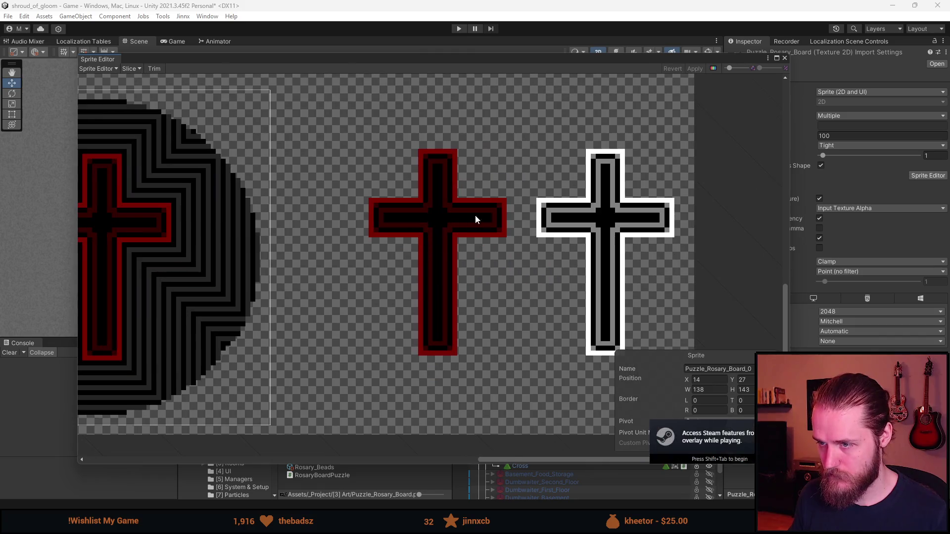
mouse_move(373, 139)
left_mouse_down()
mouse_move(512, 337)
mouse_move(506, 363)
mouse_move(516, 361)
left_mouse_up()
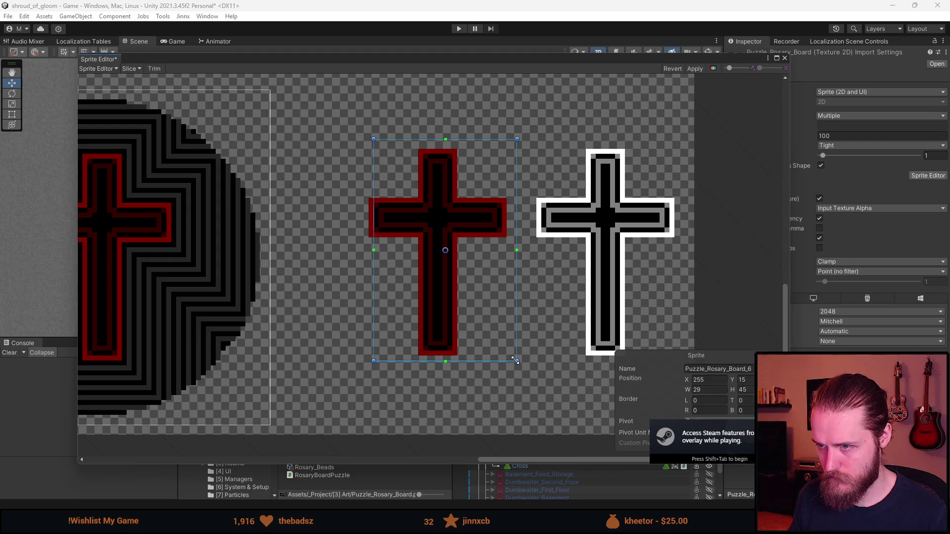
left_click_drag(517, 229, 512, 225)
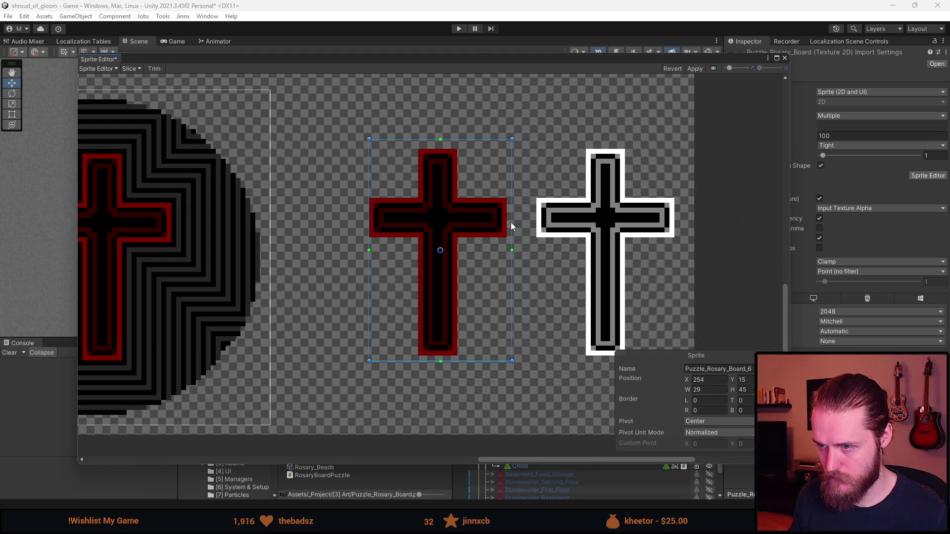
left_click_drag(459, 140, 460, 145)
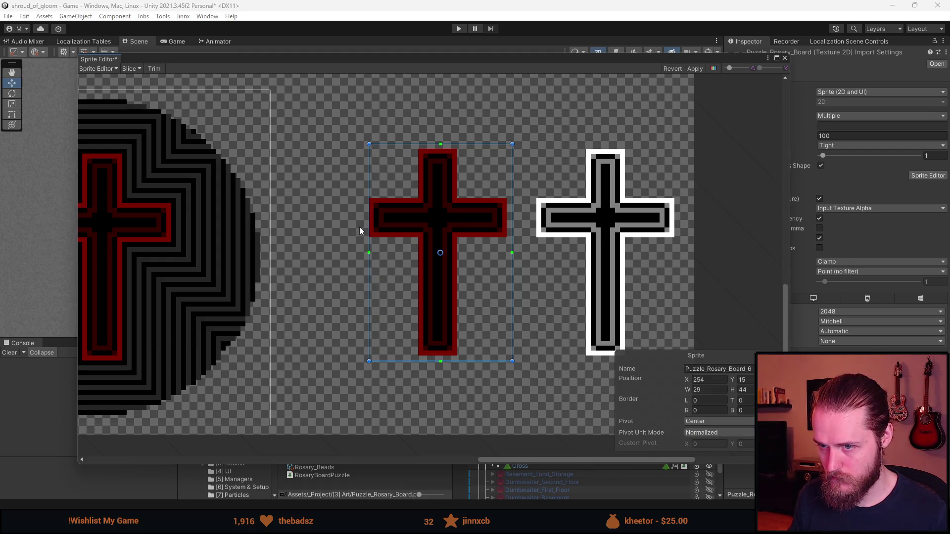
left_click_drag(368, 221, 364, 219)
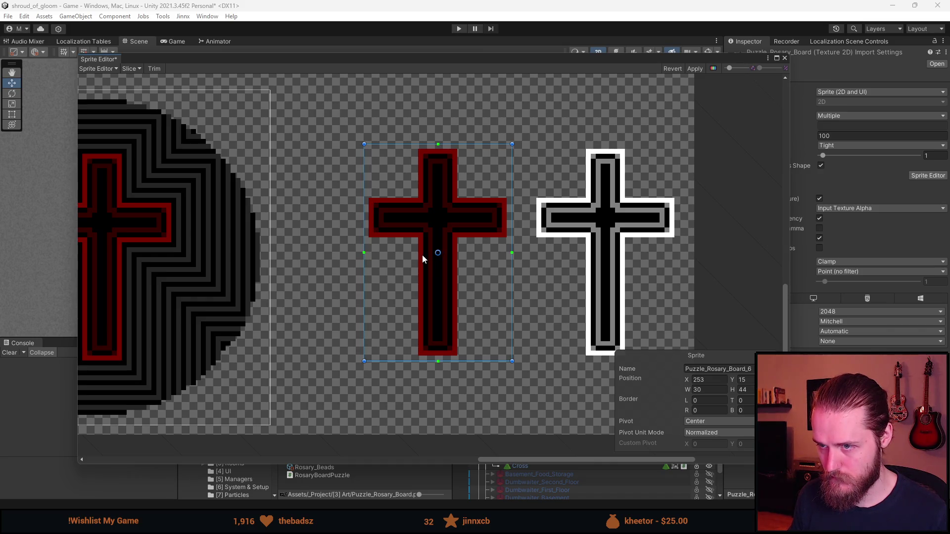
Step: Apply the new slices and locate Rosary_Board_Close_Up's RosaryBoardPuzzle script
left_click(643, 279)
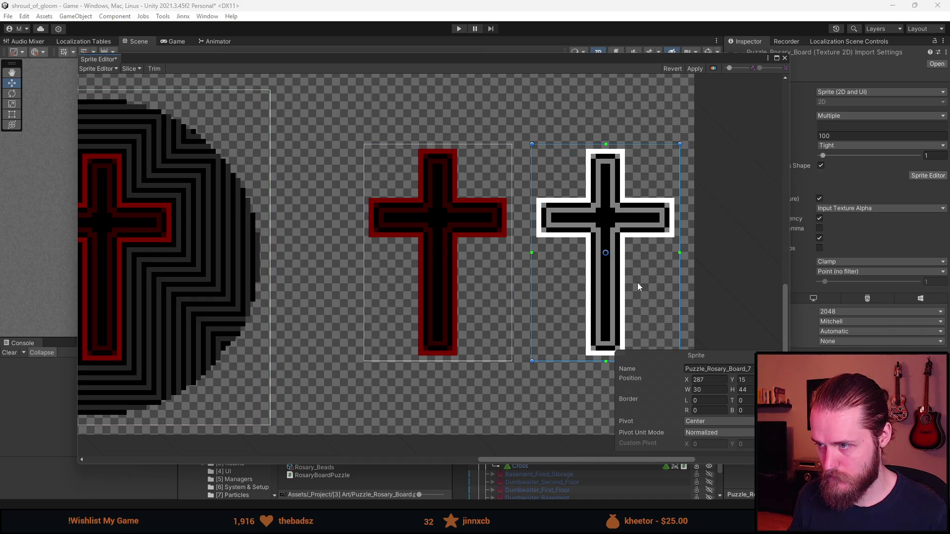
left_click(694, 68)
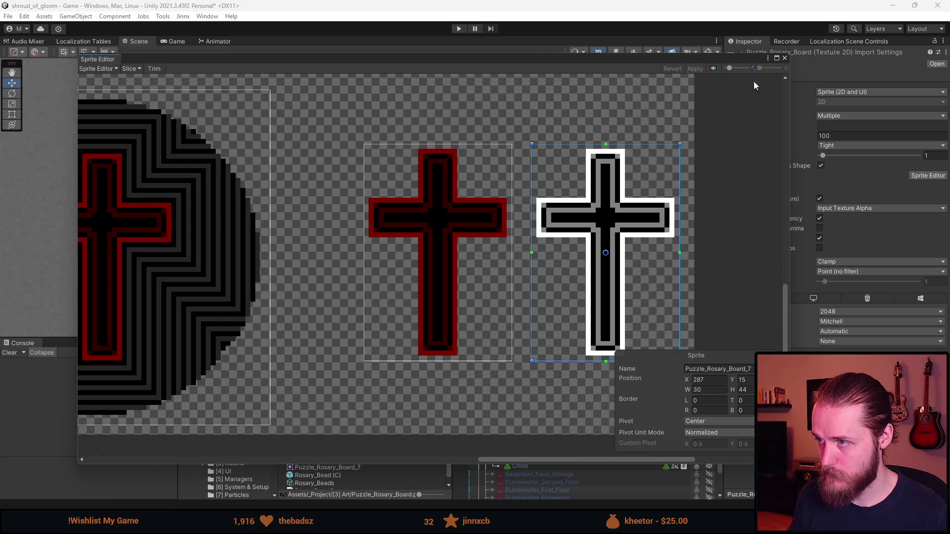
left_click(784, 58)
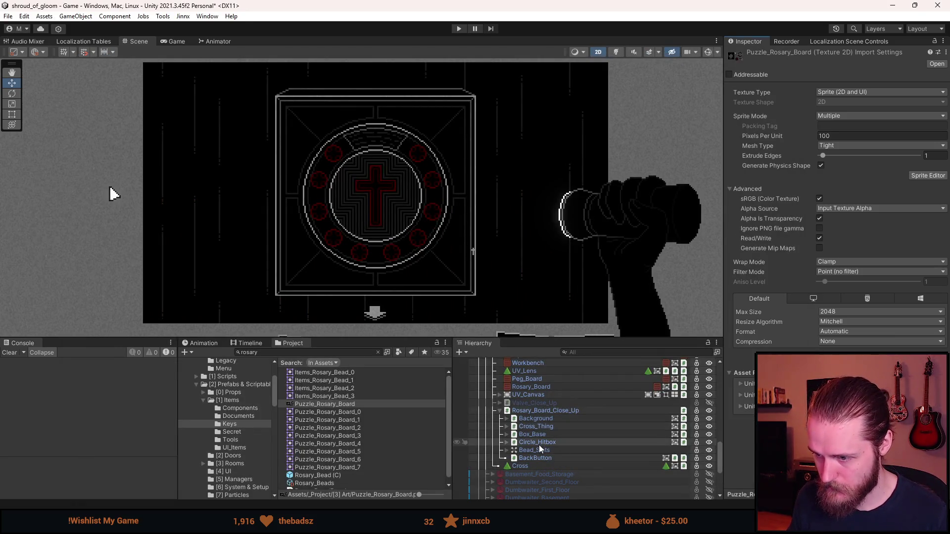
left_click(540, 411)
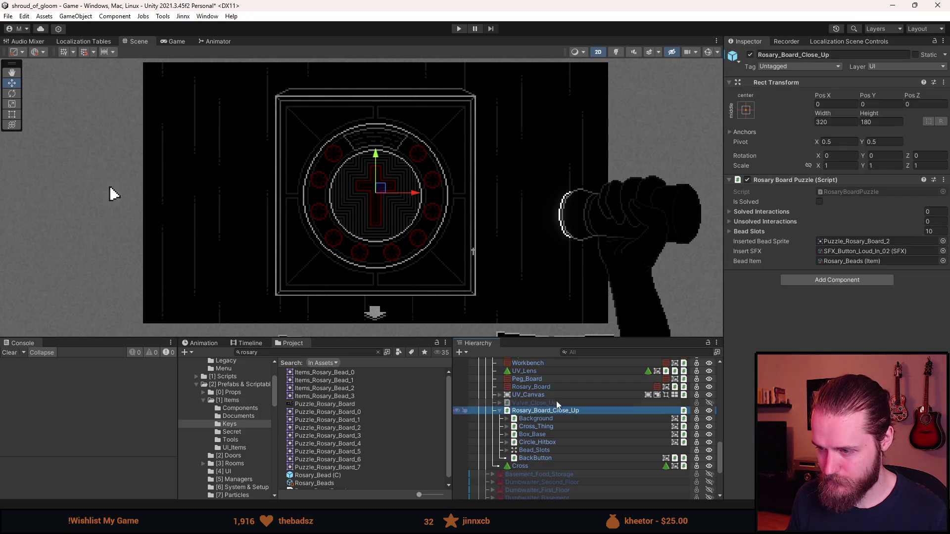
left_click(851, 192)
Step: Open RosaryBoardPuzzle.cs and add an empty public void InsertCross() method after InsertBeads
double_click(851, 192)
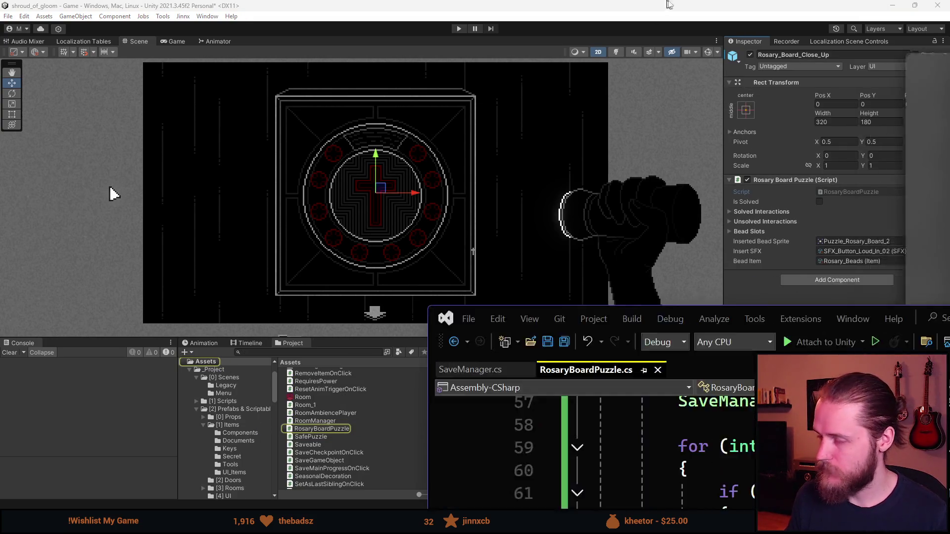
scroll(378, 285, "up", 6)
scroll(378, 284, "up", 3)
scroll(368, 282, "down", 1)
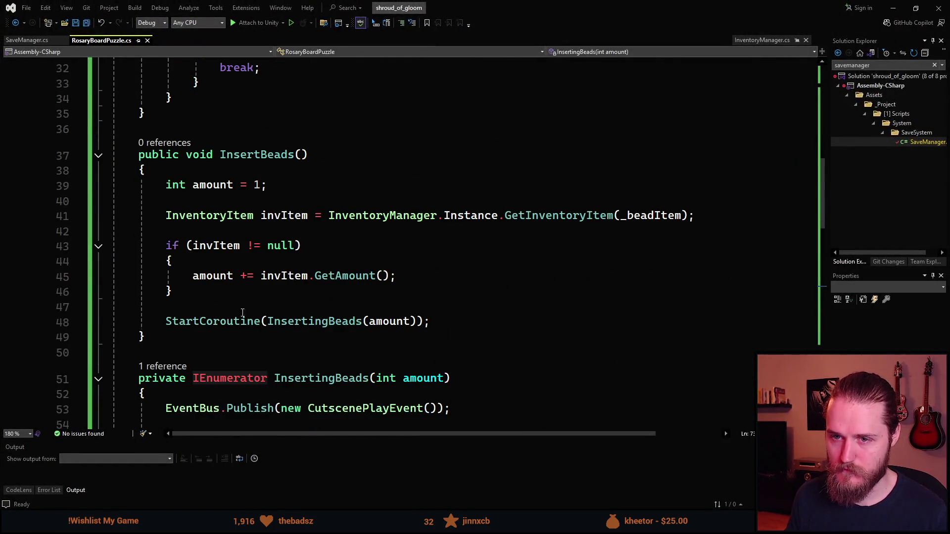
left_click(160, 341)
key("Return")
key("Return")
type("p")
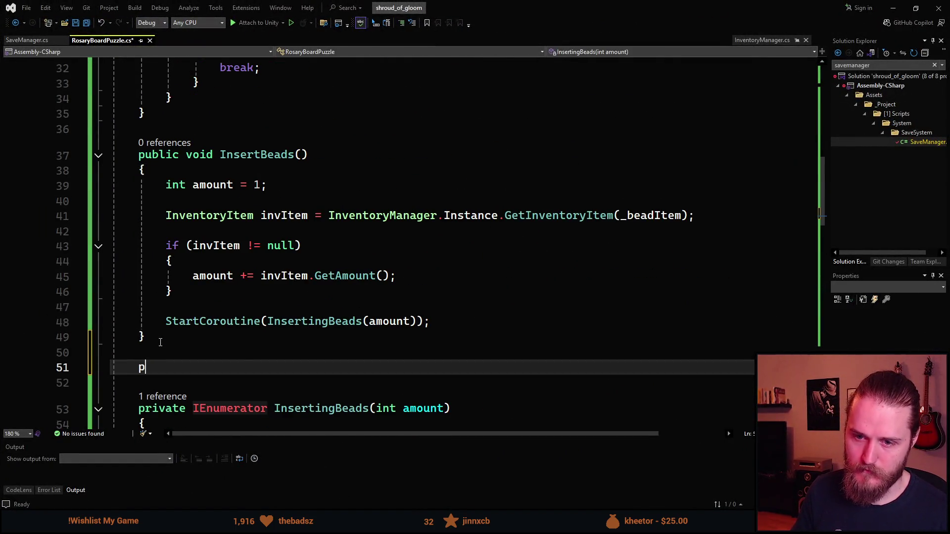
type("ublic void Inse")
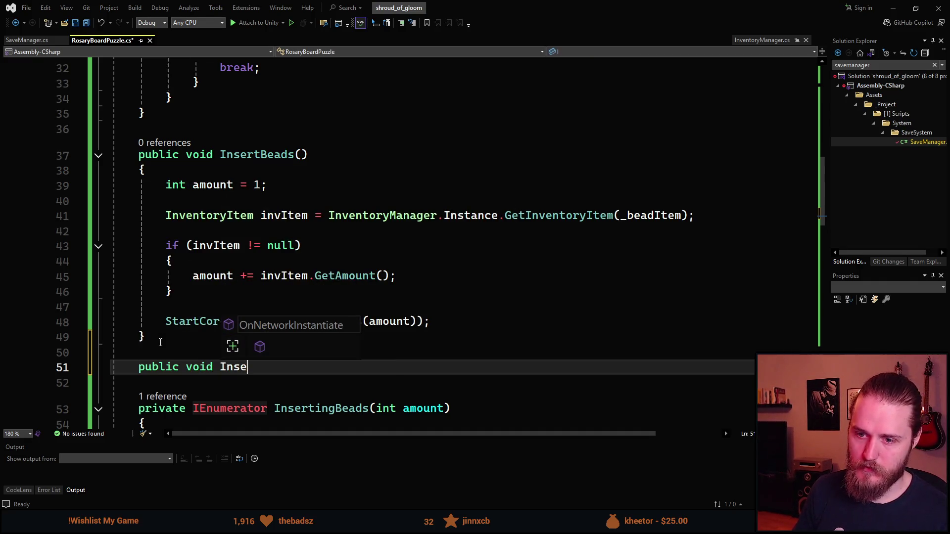
type("rtCross()")
key("Return")
type("{")
key("Return")
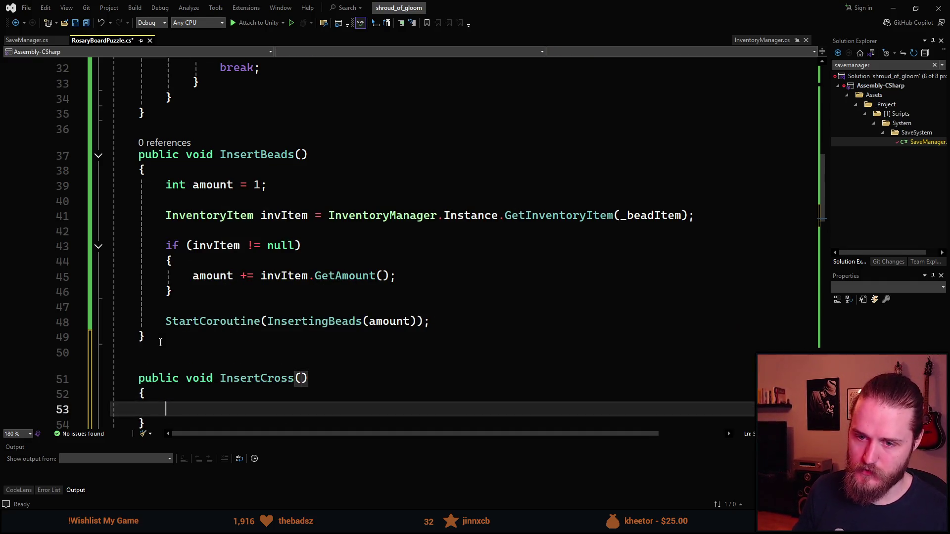
Step: Add a [SerializeField] private Sprite _insertedCrossImage field below _beadItem and save the script
scroll(270, 295, "up", 5)
scroll(270, 295, "up", 6)
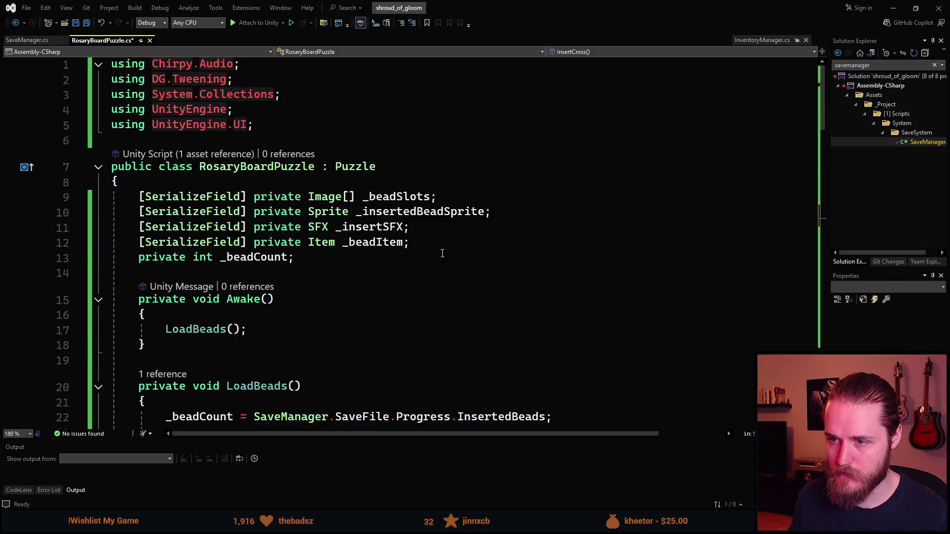
left_click(435, 241)
key("Return")
type("sfp")
key("Tab")
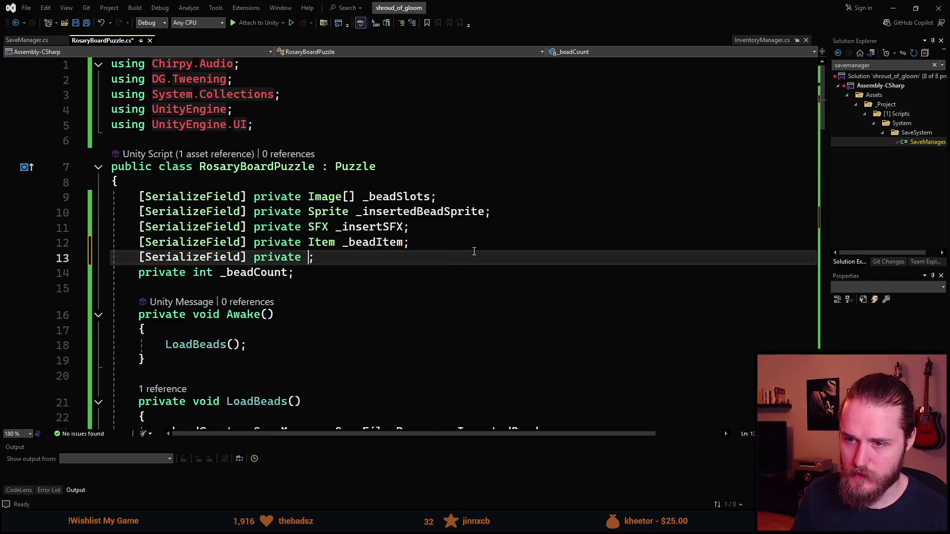
type("Sprite ")
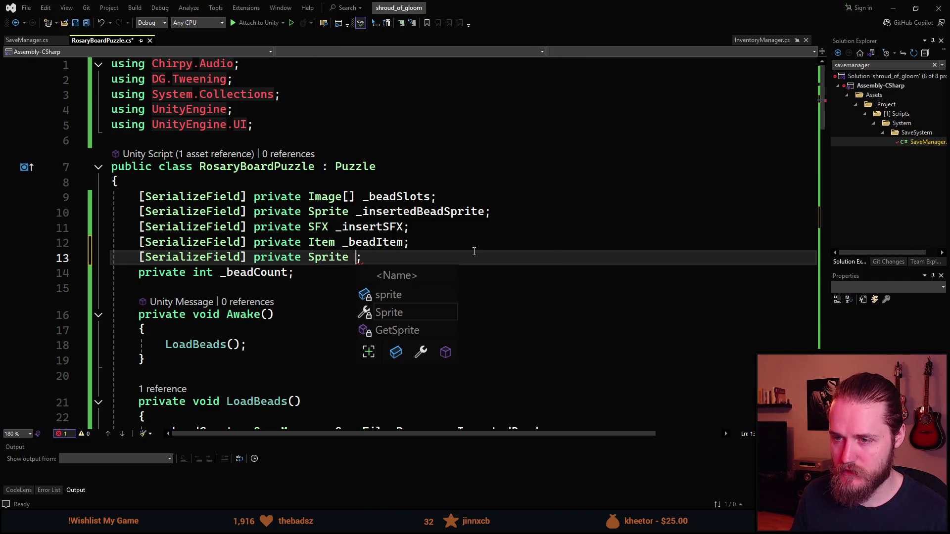
type("_cross")
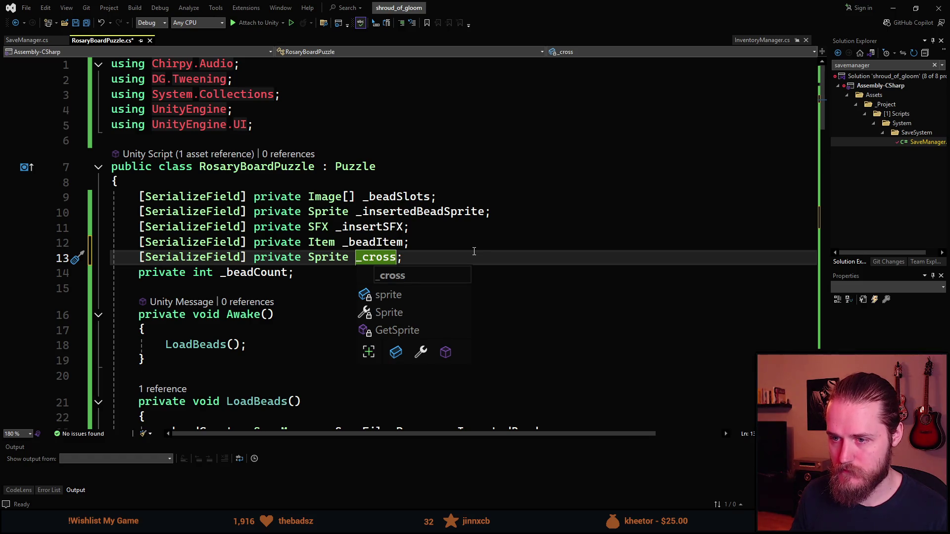
key("ctrl+BackSpace")
type("_inserted")
type("Cor")
key("BackSpace")
type("rossI")
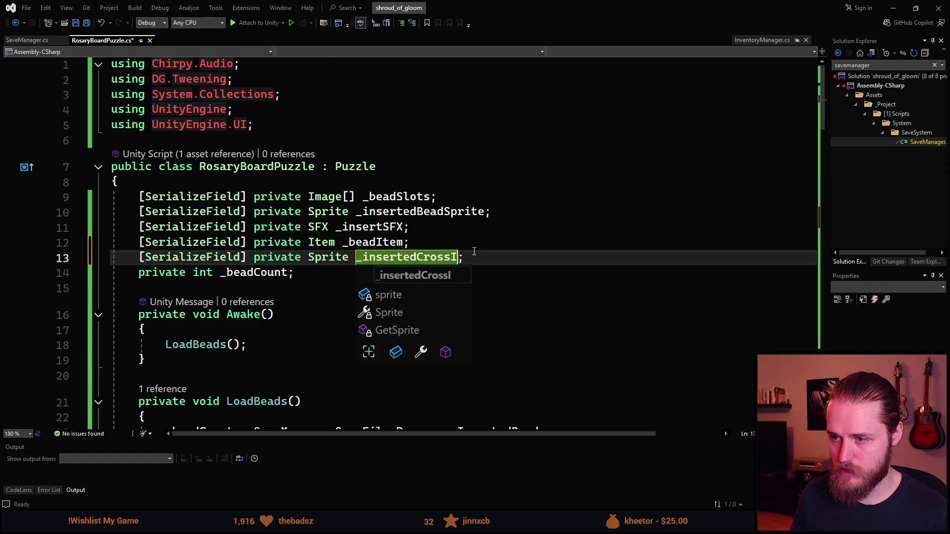
type("mage")
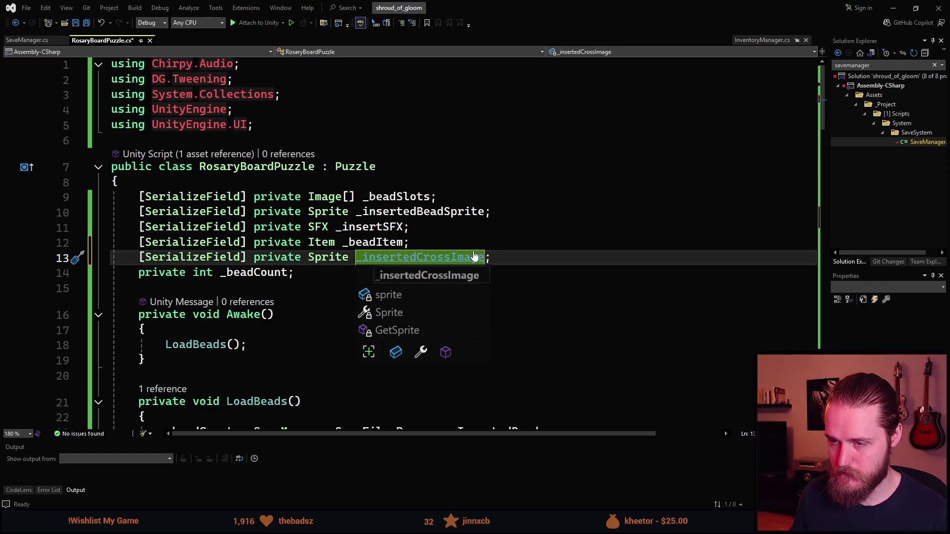
key("ctrl+s")
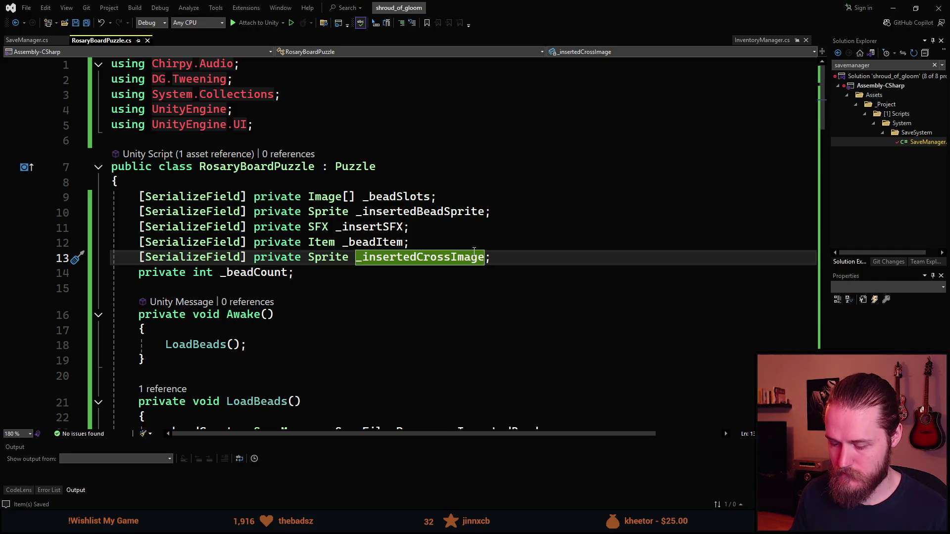
key("Return")
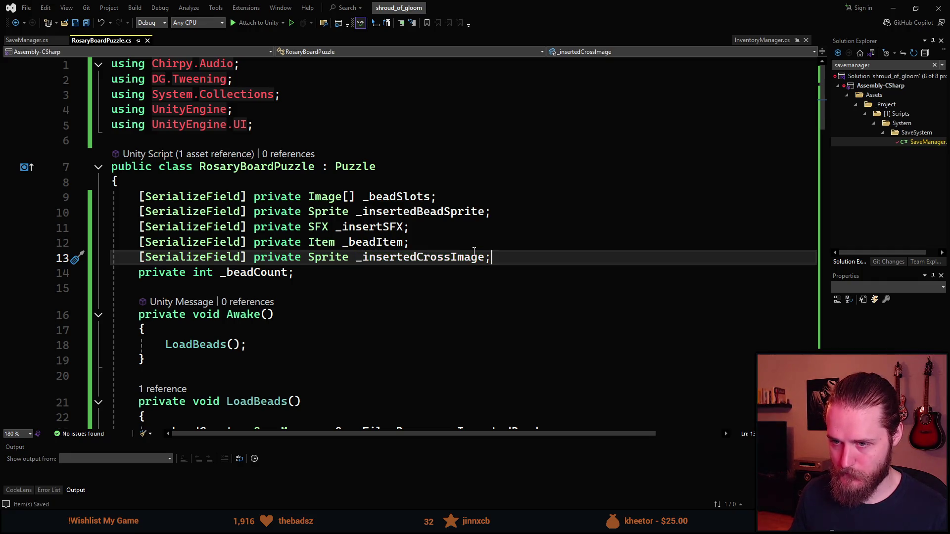
key("Up")
key("Down")
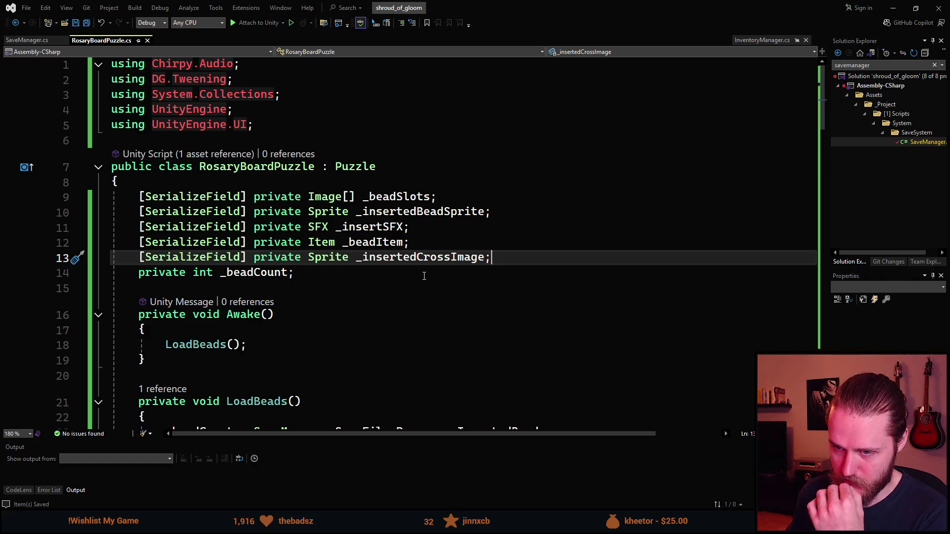
Step: Scroll through the script to review it, then return to Unity
scroll(378, 265, "down", 1)
scroll(378, 265, "down", 1)
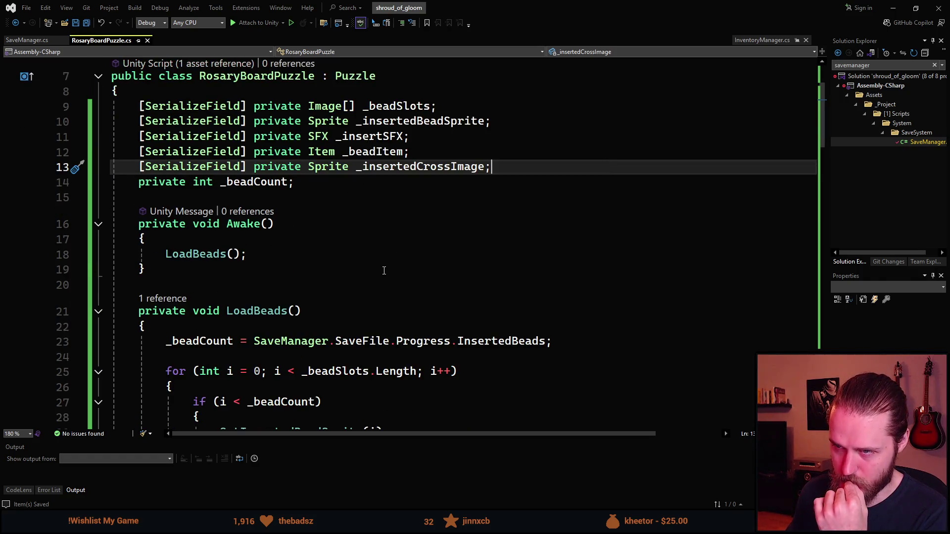
scroll(380, 268, "down", 1)
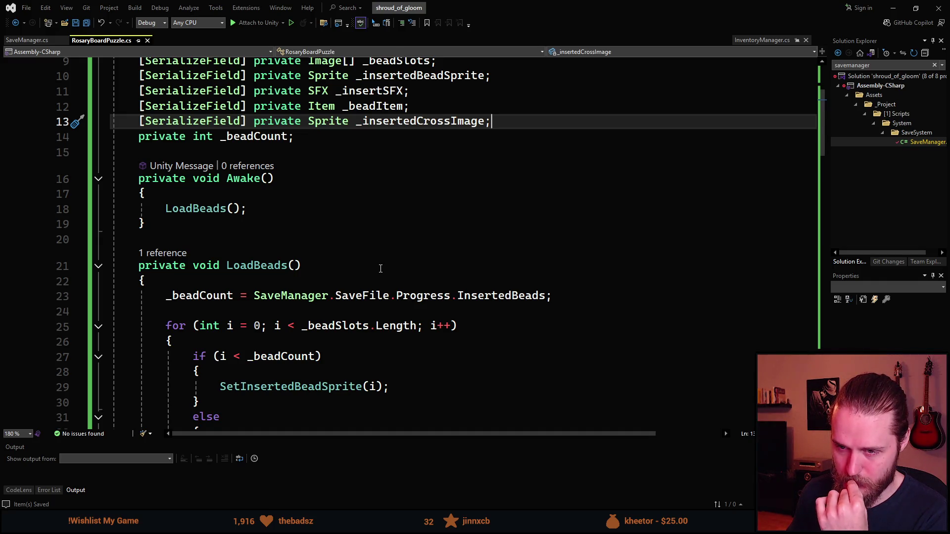
scroll(380, 268, "down", 9)
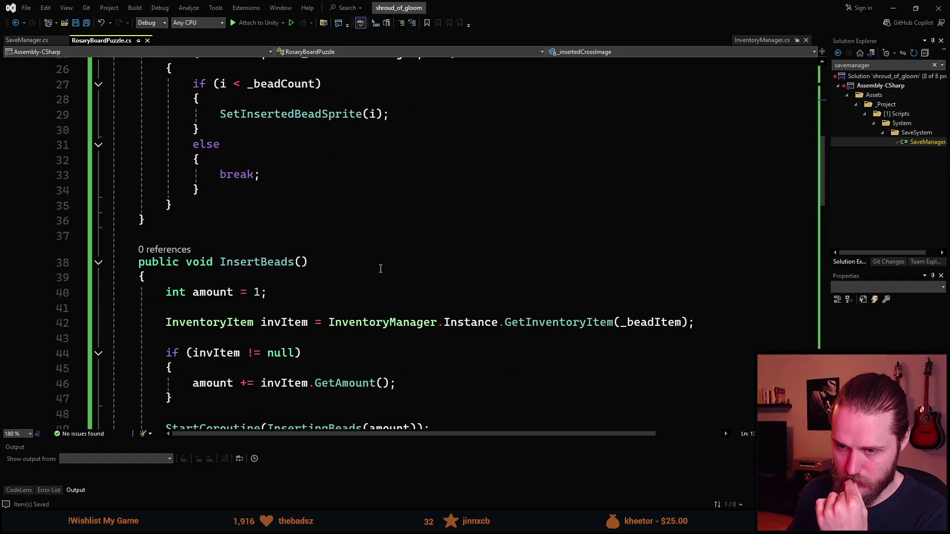
scroll(380, 268, "down", 4)
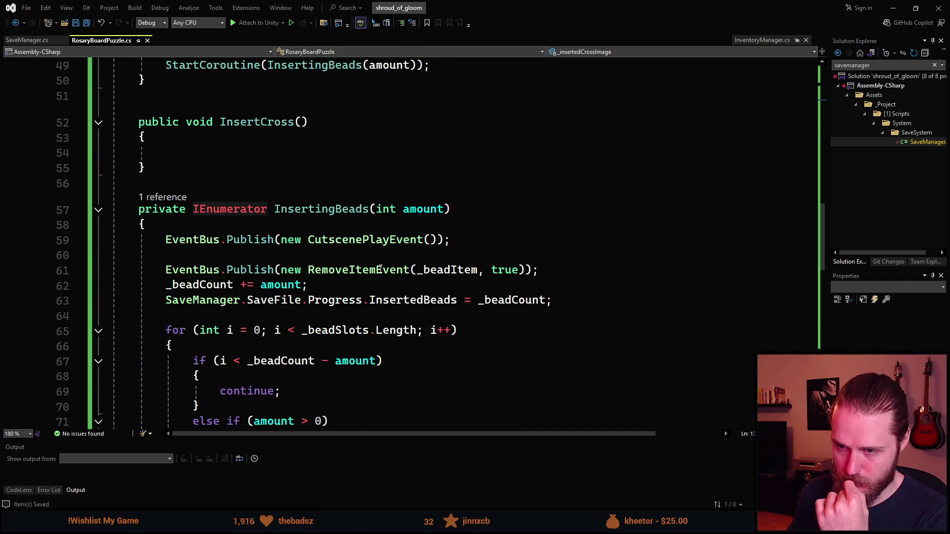
scroll(381, 268, "up", 16)
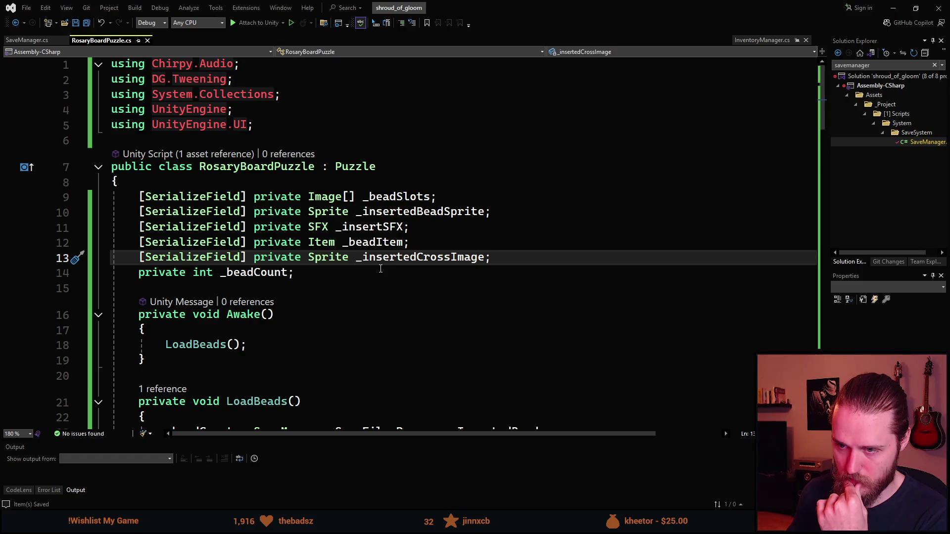
key("alt+Tab")
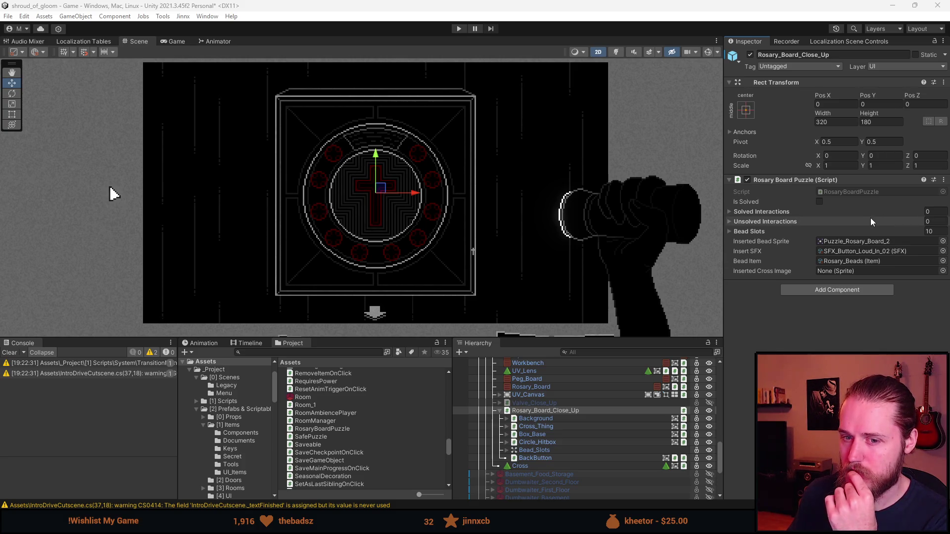
Step: Clear the console warnings, raise Cross_Thing to test it, then return it to Pos Y -1
left_click(10, 353)
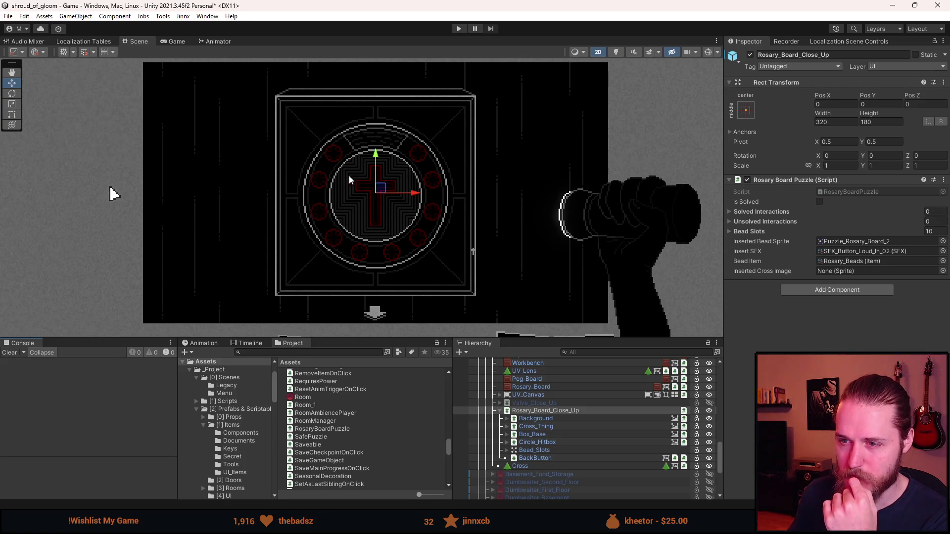
left_click(550, 427)
mouse_move(375, 155)
left_mouse_down()
mouse_move(376, 99)
mouse_move(382, 243)
mouse_move(377, 117)
mouse_move(376, 156)
left_mouse_up()
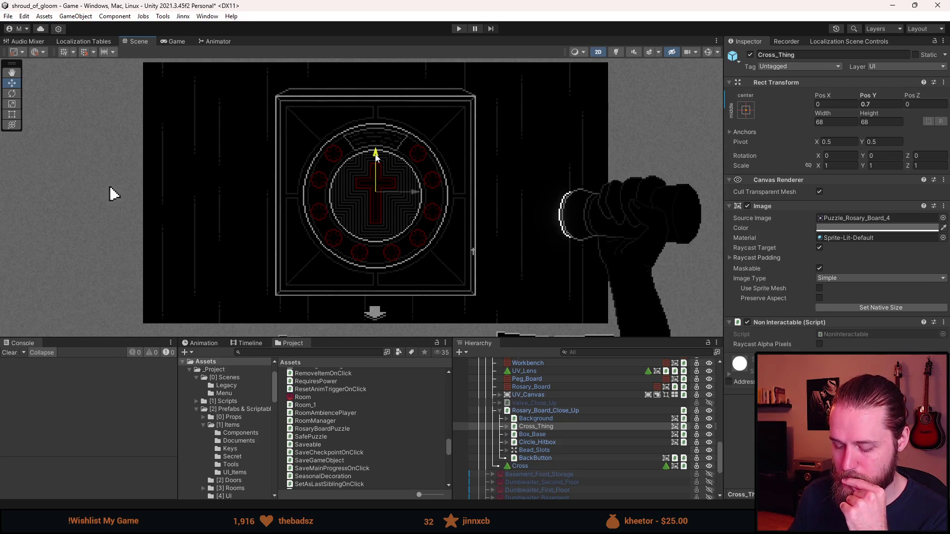
left_click_drag(376, 156, 375, 155)
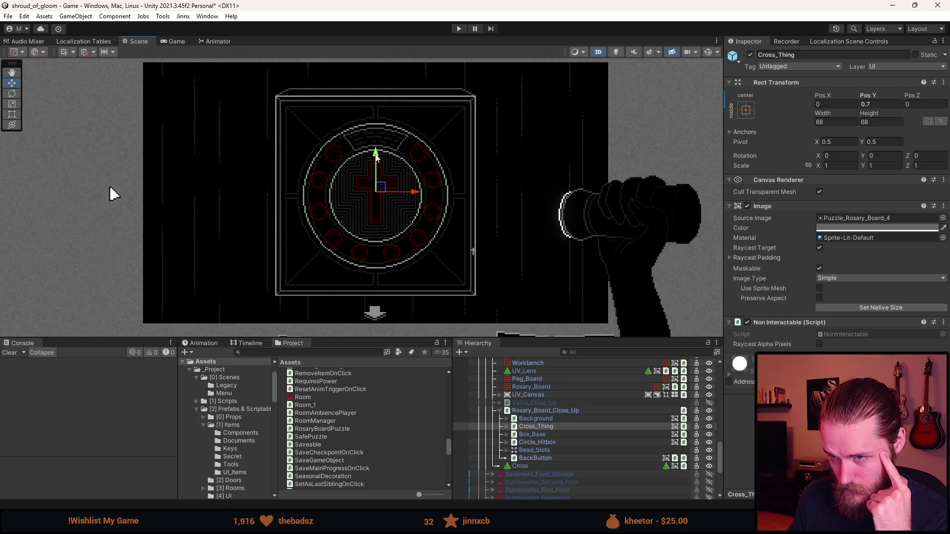
left_click_drag(375, 156, 409, 256)
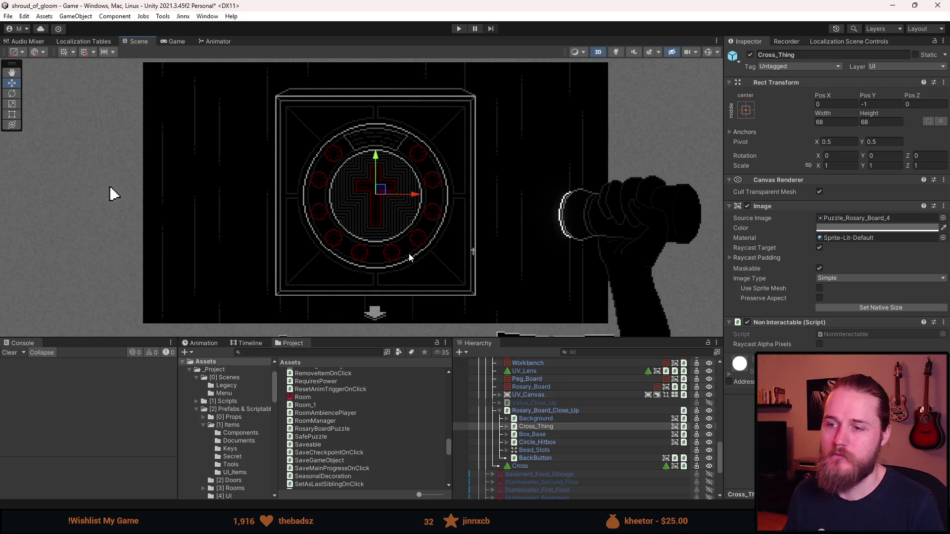
left_click(236, 218)
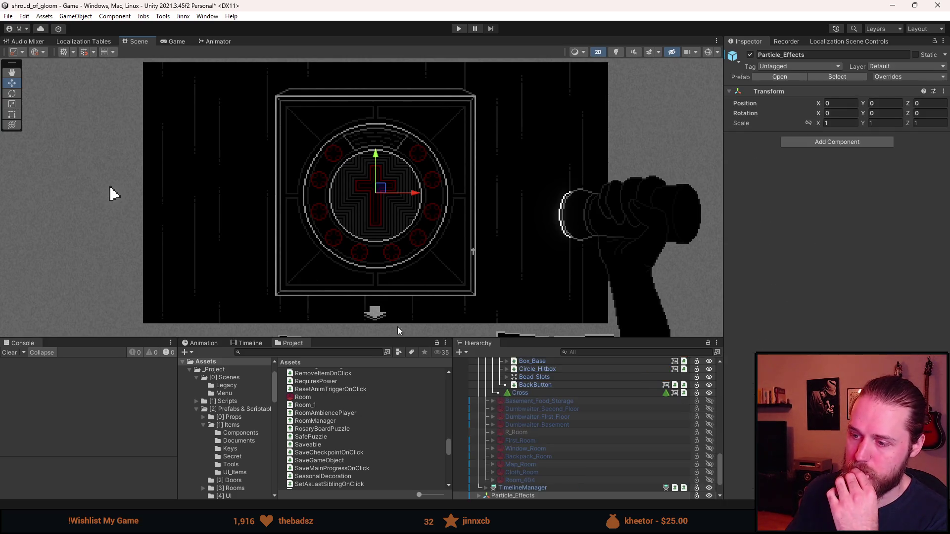
Step: Lower the Particle_Effects object slightly on Y over the rosary board
scroll(575, 447, "up", 3)
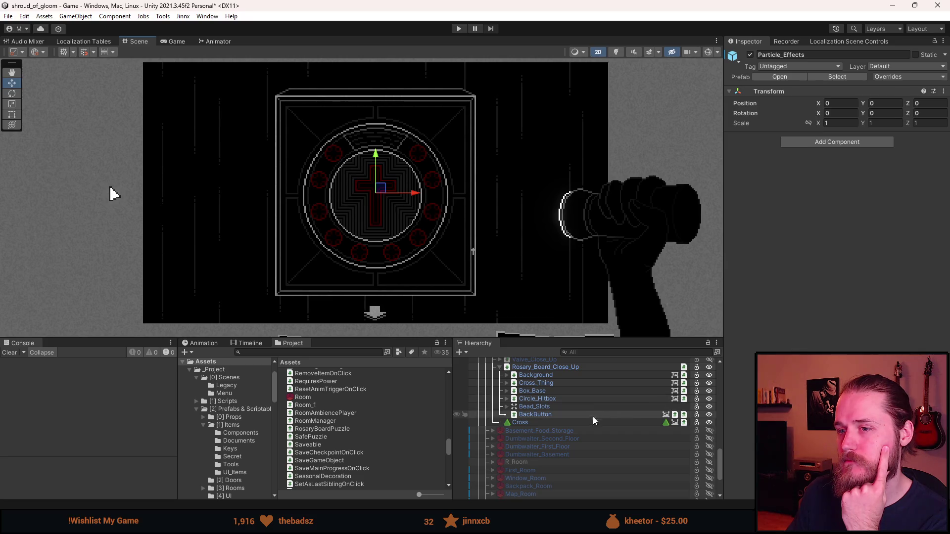
scroll(553, 441, "up", 3)
scroll(553, 441, "up", 3)
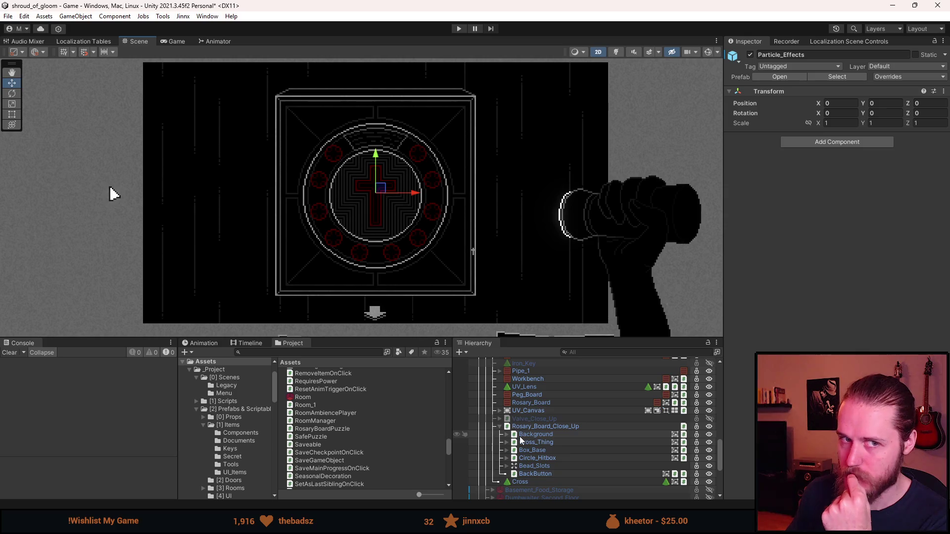
scroll(388, 212, "up", 5)
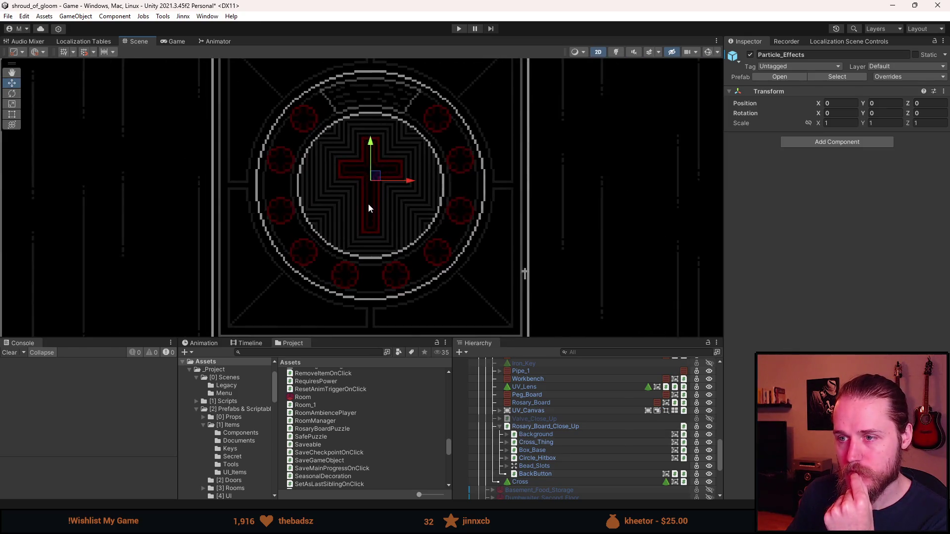
left_click_drag(359, 195, 359, 221)
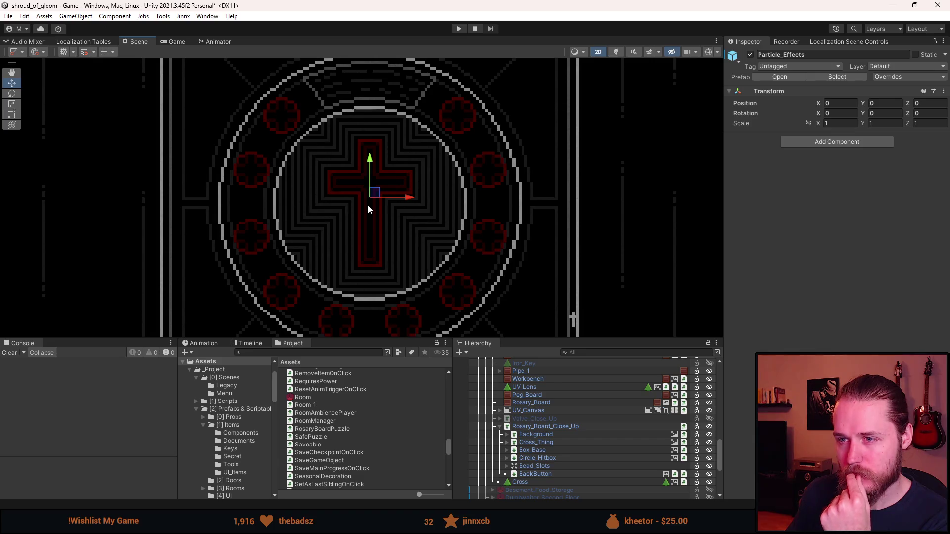
scroll(372, 171, "down", 3)
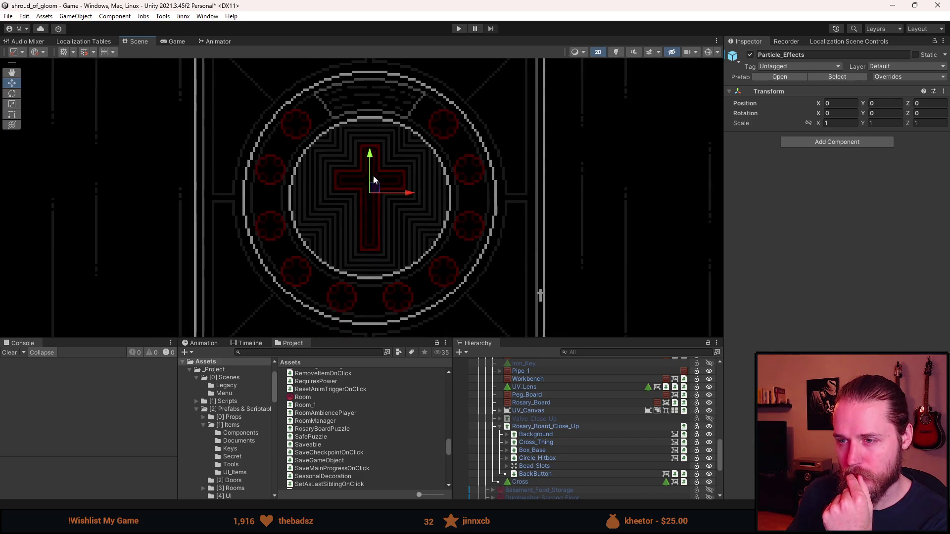
left_click_drag(373, 156, 375, 186)
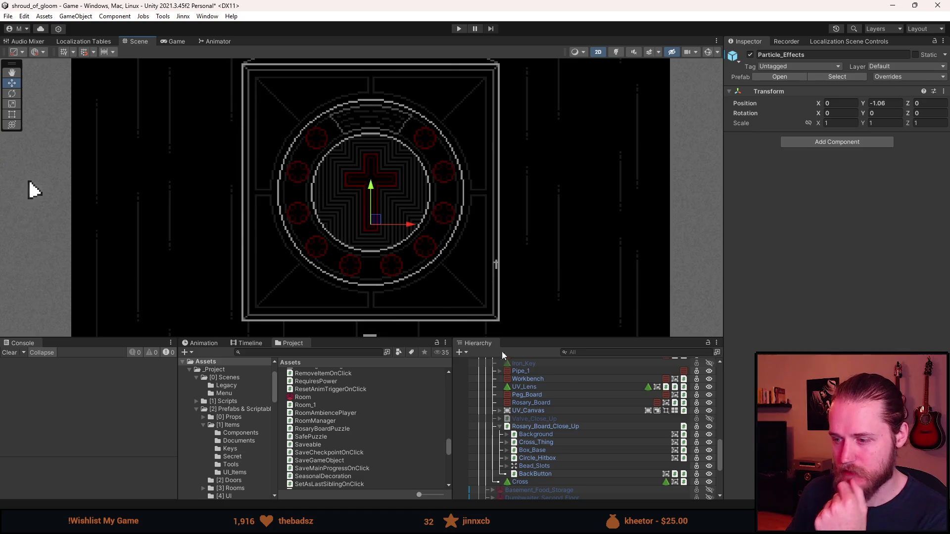
Step: Try rotating and moving Cross_Thing, then undo back to Pos 0/-1 with zero rotation
left_click(539, 443)
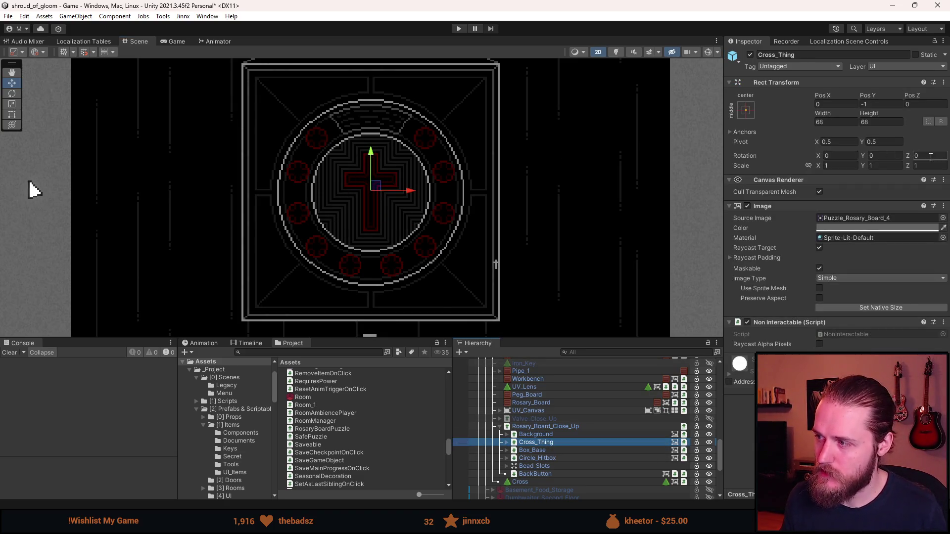
left_click(11, 94)
mouse_move(393, 155)
left_mouse_down()
mouse_move(424, 187)
mouse_move(424, 258)
mouse_move(452, 312)
mouse_move(434, 318)
mouse_move(347, 102)
mouse_move(460, 159)
mouse_move(452, 85)
mouse_move(445, 408)
mouse_move(424, 123)
mouse_move(417, 197)
mouse_move(385, 175)
mouse_move(331, 175)
mouse_move(367, 216)
mouse_move(366, 317)
left_mouse_up()
key("w")
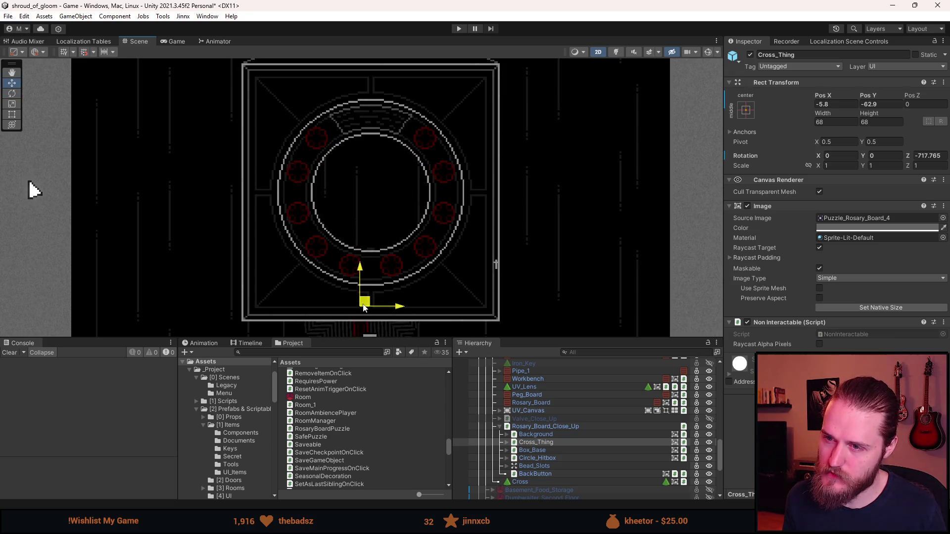
key("ctrl+z")
key("ctrl+z")
key("ctrl+z")
key("ctrl+z")
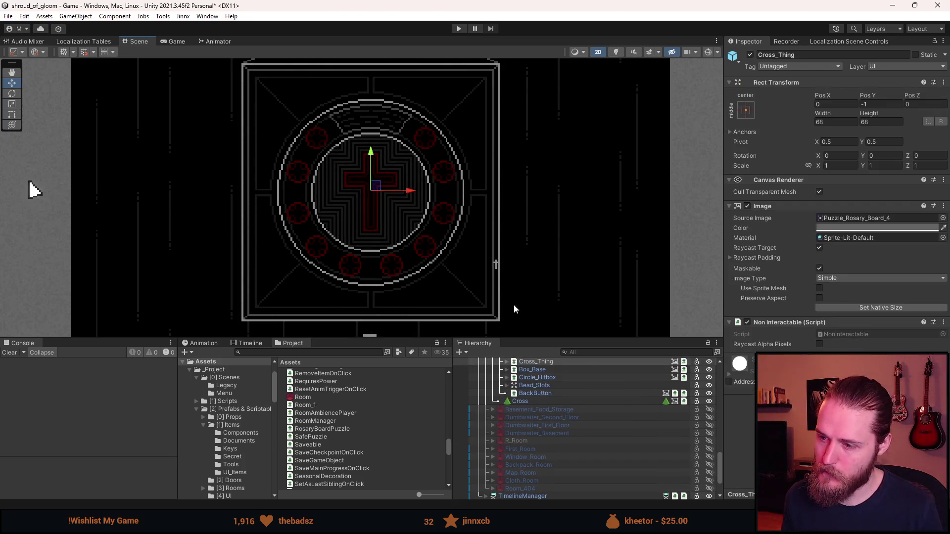
key("ctrl+z")
key("ctrl+z")
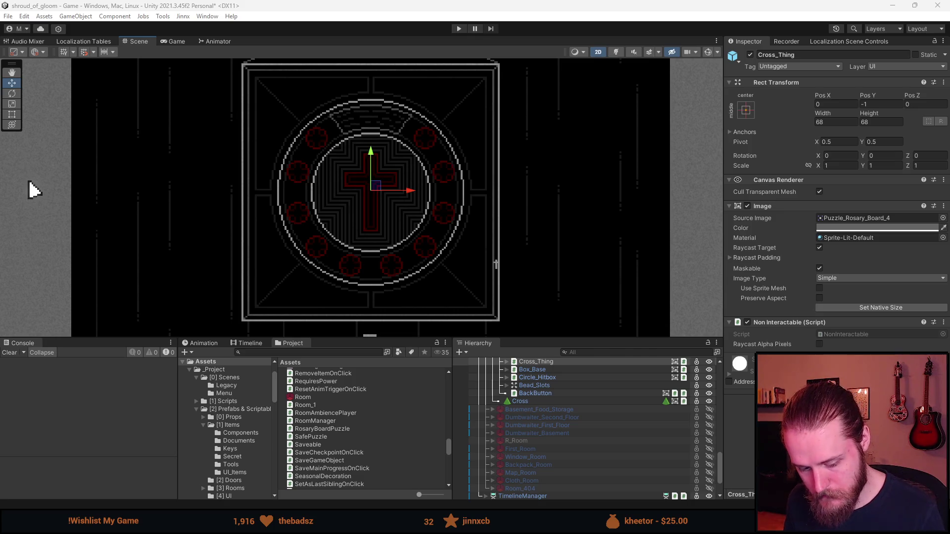
Step: Switch to the Aseprite rosary sheet and trial-select the dark cross circle with the Rectangular Marquee
key("alt+Tab")
scroll(494, 256, "down", 2)
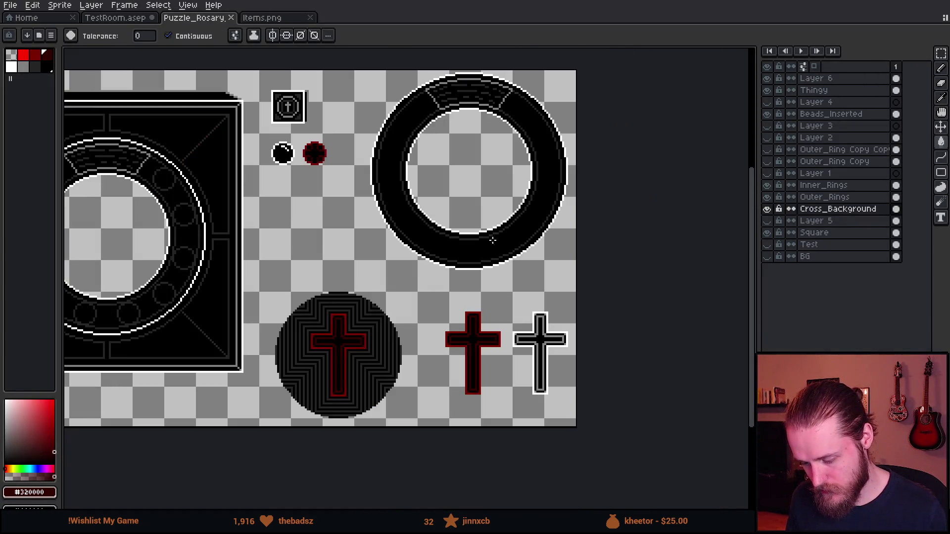
scroll(442, 220, "up", 2)
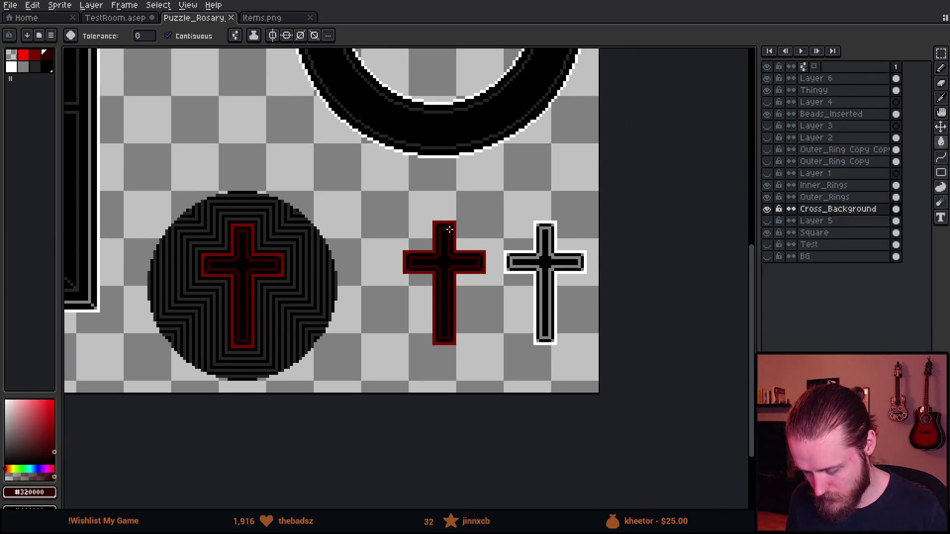
key("m")
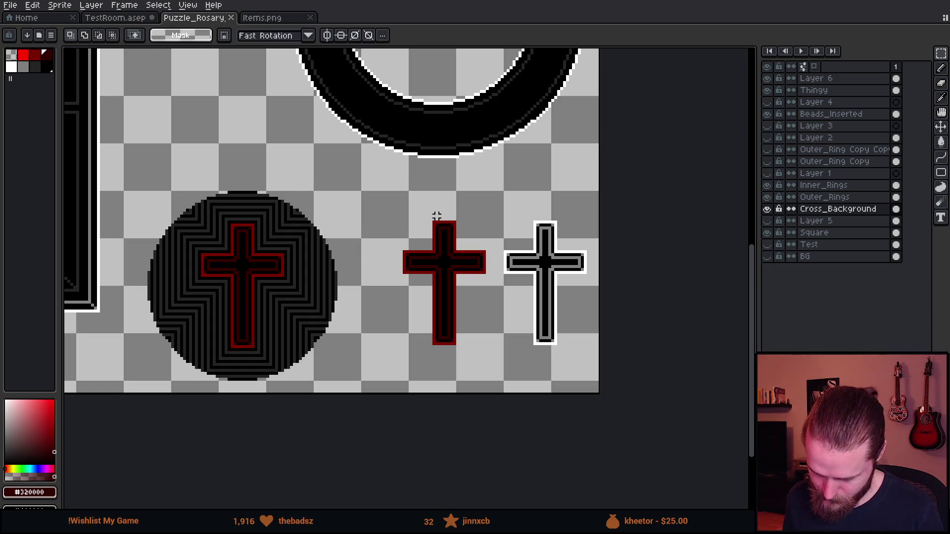
scroll(286, 271, "up", 1)
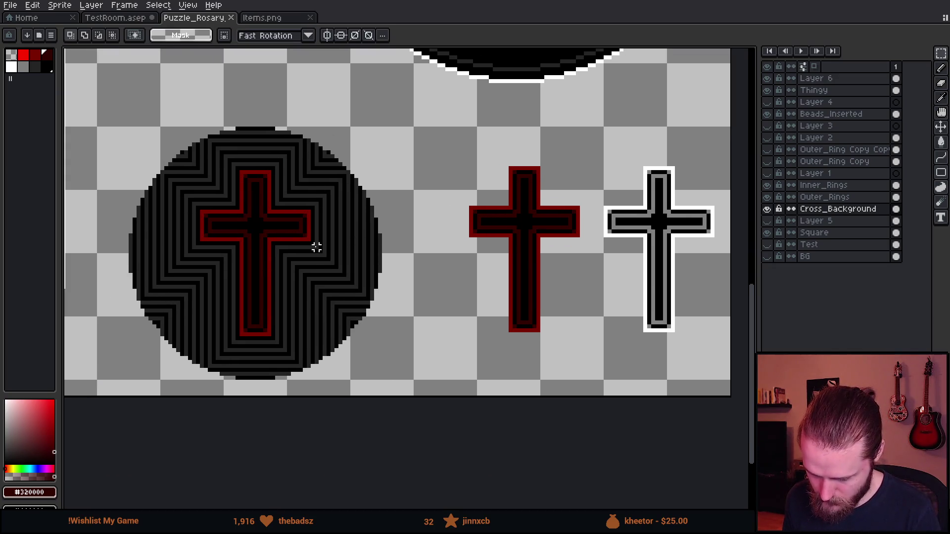
mouse_move(101, 103)
left_mouse_down()
mouse_move(260, 318)
mouse_move(413, 452)
left_mouse_up()
left_click(490, 310)
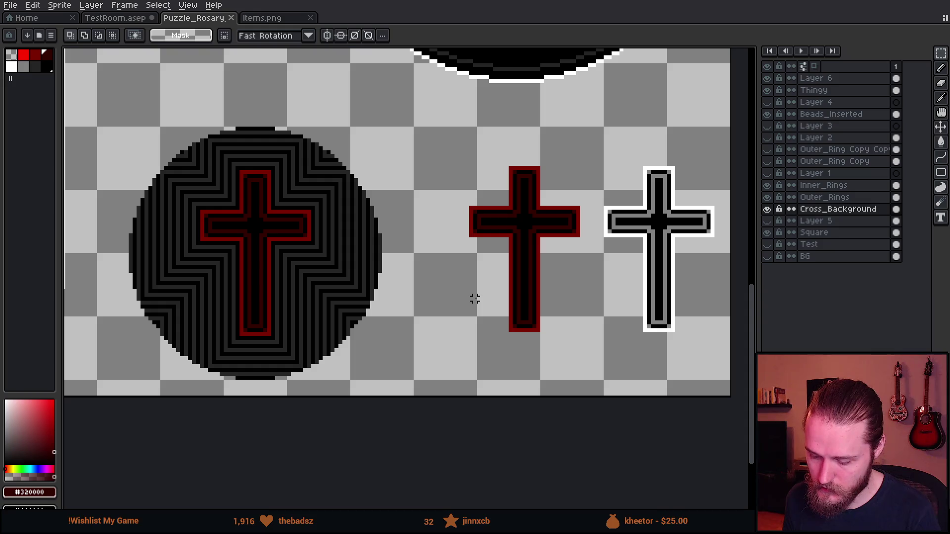
Step: Move the standalone red cross up and left to sit above the cross-in-circle
scroll(475, 299, "right", 3)
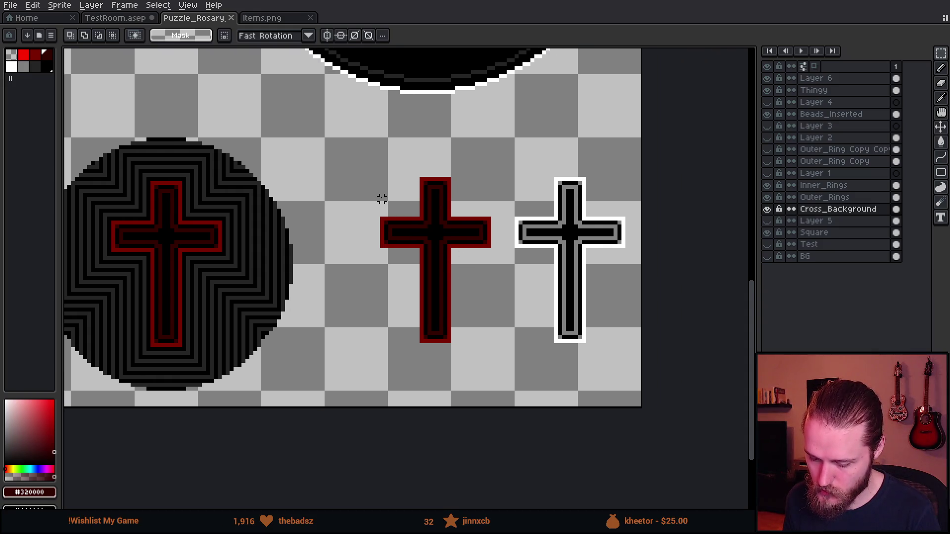
scroll(406, 203, "left", 3)
scroll(470, 287, "up", 3)
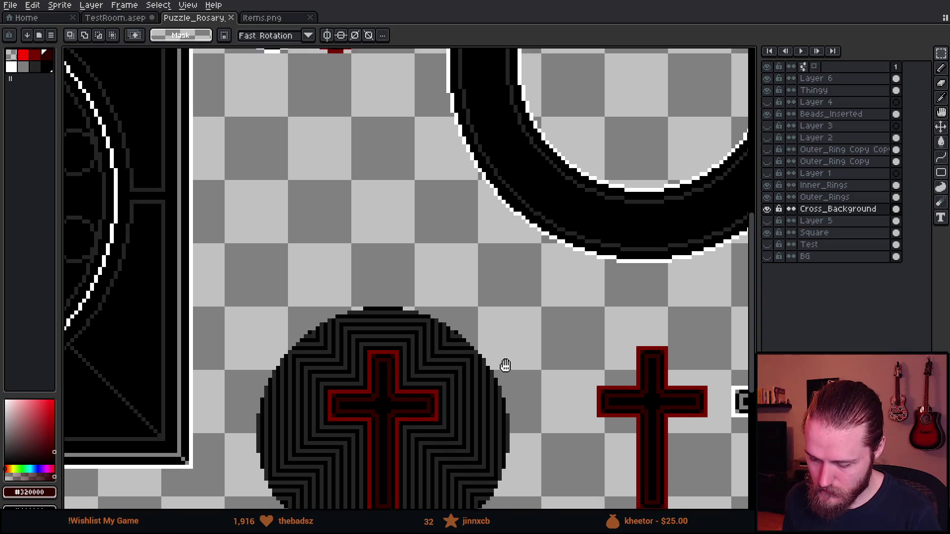
scroll(505, 356, "down", 1)
scroll(499, 302, "down", 2)
left_click_drag(486, 280, 593, 467)
mouse_move(576, 427)
left_mouse_down()
mouse_move(483, 375)
mouse_move(316, 246)
left_mouse_up()
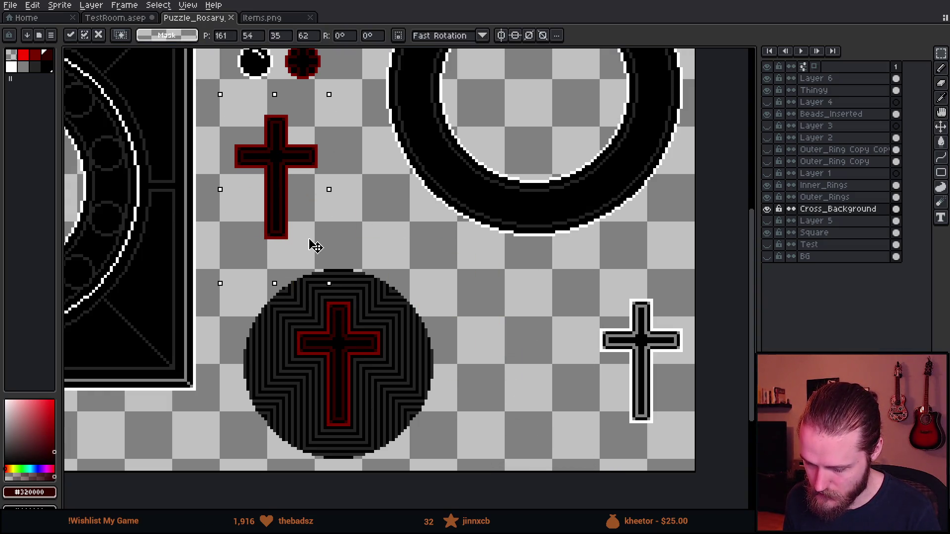
key("ctrl+d")
scroll(525, 324, "down", 2)
scroll(526, 325, "right", 2)
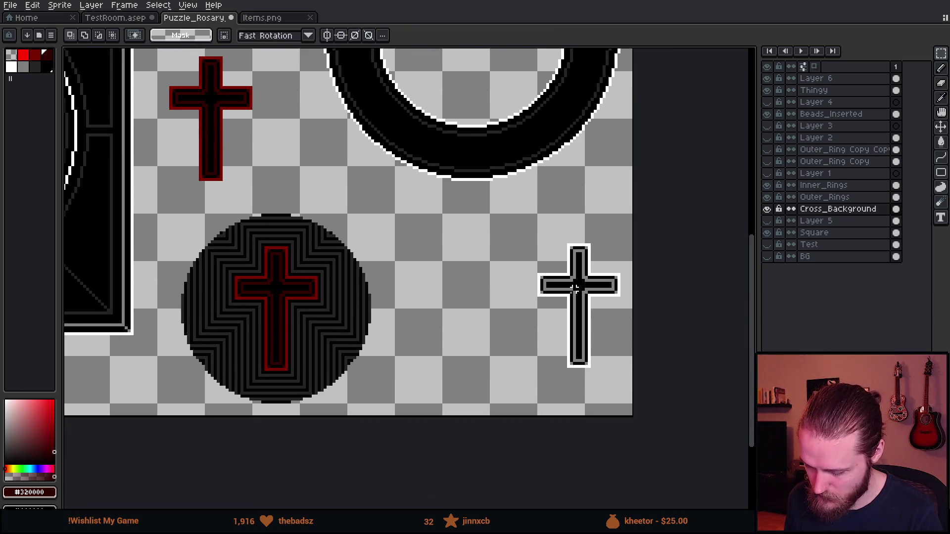
left_click_drag(524, 215, 667, 443)
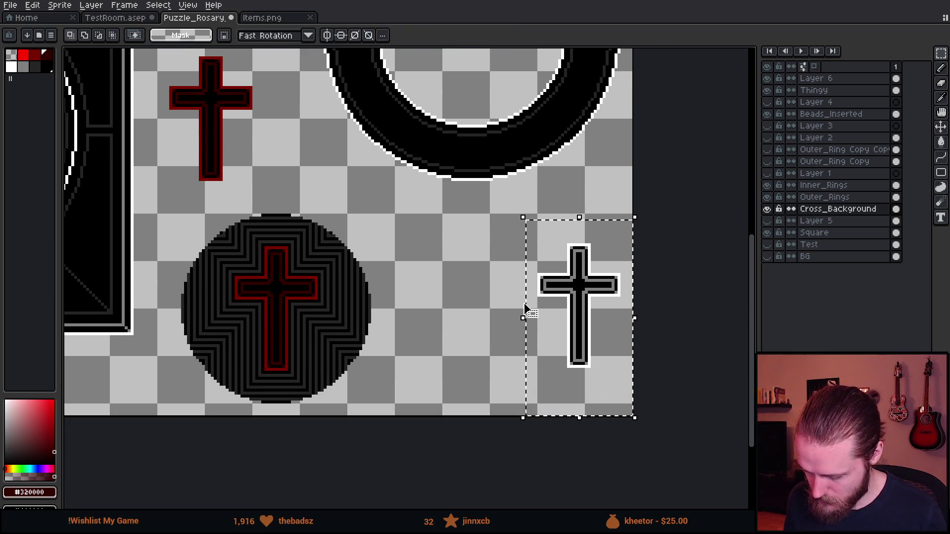
Step: Move the black-and-white cross higher up into the ring
left_click(783, 213)
scroll(585, 345, "down", 1)
left_click_drag(589, 341, 521, 165)
left_click(538, 332)
Step: Place a copy of the dark cross circle to the right of the original
left_click_drag(314, 247, 468, 422)
left_click_drag(399, 349, 544, 348)
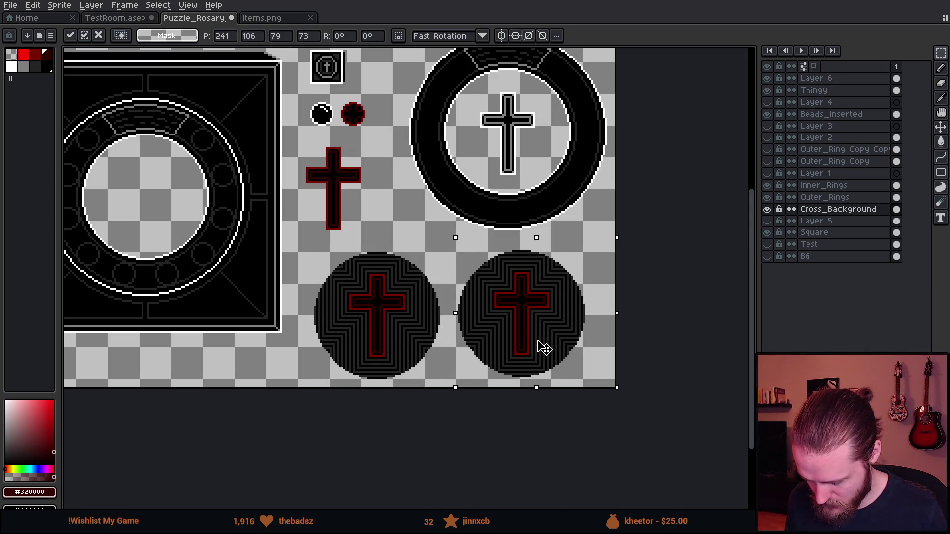
key("Return")
scroll(485, 148, "up", 2)
Step: Drop the white-outlined cross onto the copy's cross and deselect
mouse_move(401, 114)
left_mouse_down()
mouse_move(555, 287)
mouse_move(543, 294)
mouse_move(467, 94)
mouse_move(547, 403)
mouse_move(494, 435)
left_mouse_up()
key("ctrl+d")
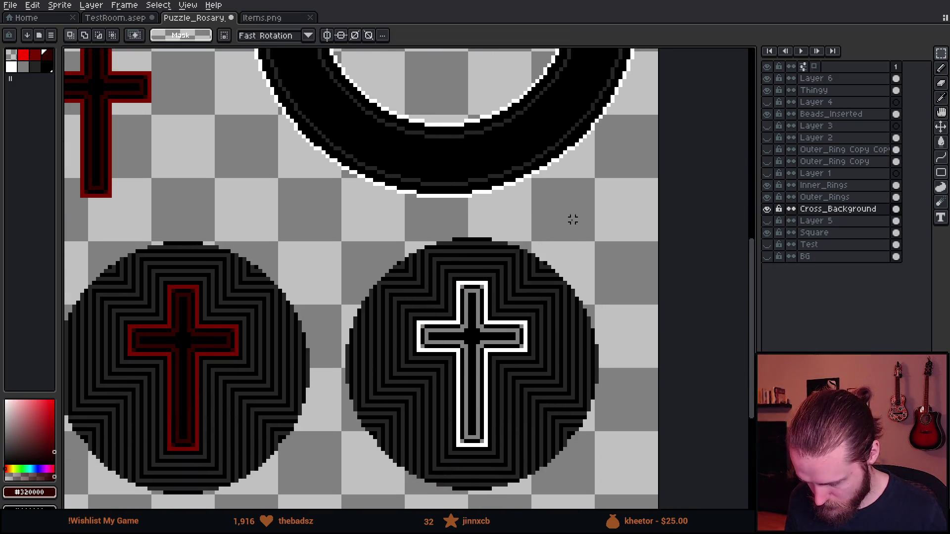
scroll(570, 280, "down", 2)
scroll(526, 278, "up", 1)
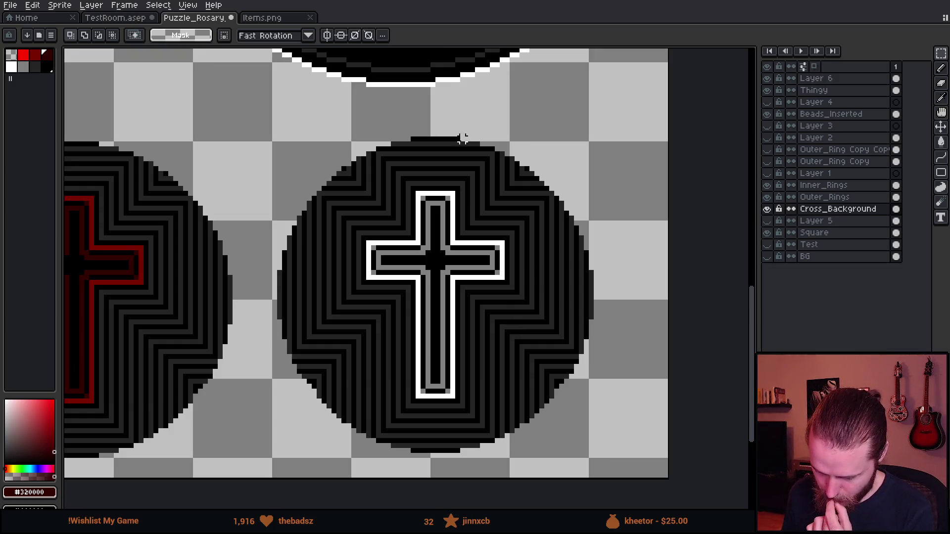
mouse_move(352, 112)
left_mouse_down()
mouse_move(441, 191)
mouse_move(585, 248)
left_mouse_up()
key("ctrl+d")
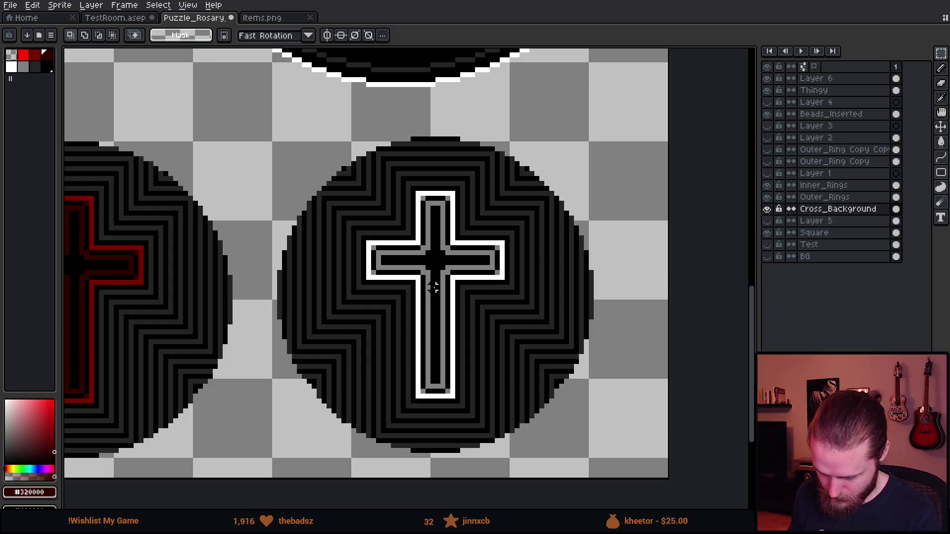
scroll(433, 287, "up", 2)
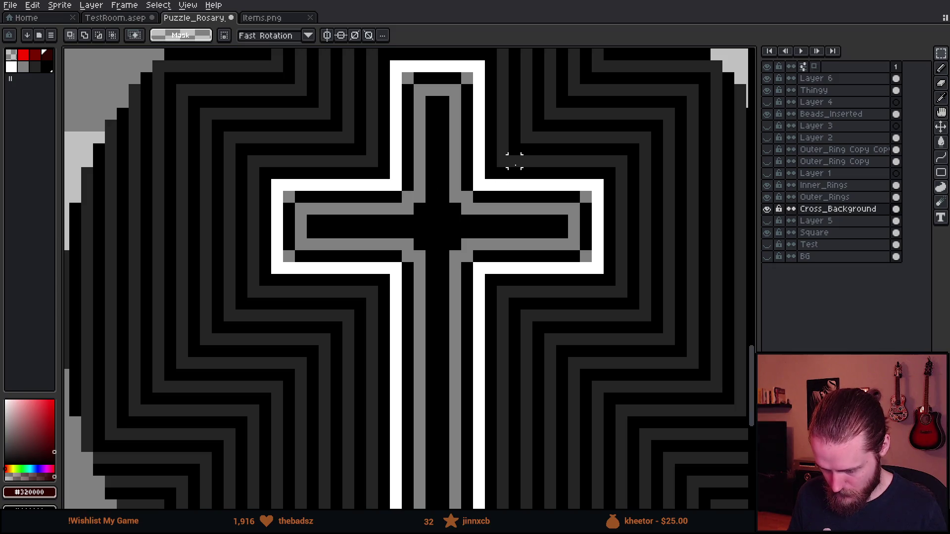
Step: Draw a symmetric white X at the centre of the right disc's cross
left_click(392, 264, "alt")
key("b")
mouse_move(408, 256)
left_mouse_down()
mouse_move(468, 193)
mouse_move(407, 256)
left_mouse_up()
key("ctrl+z")
left_click_drag(406, 197, 465, 270)
key("ctrl+z")
left_click_drag(443, 232, 474, 265)
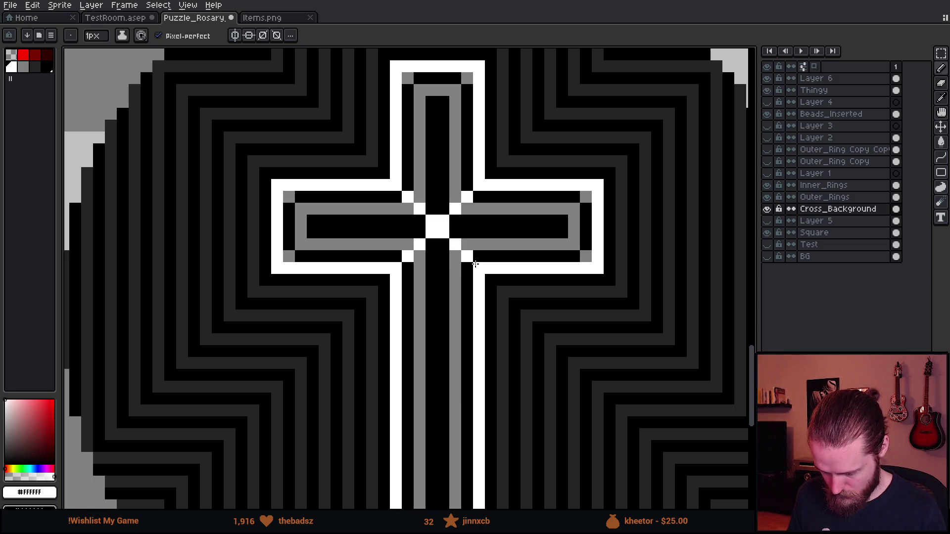
scroll(475, 264, "down", 4)
scroll(497, 255, "up", 4)
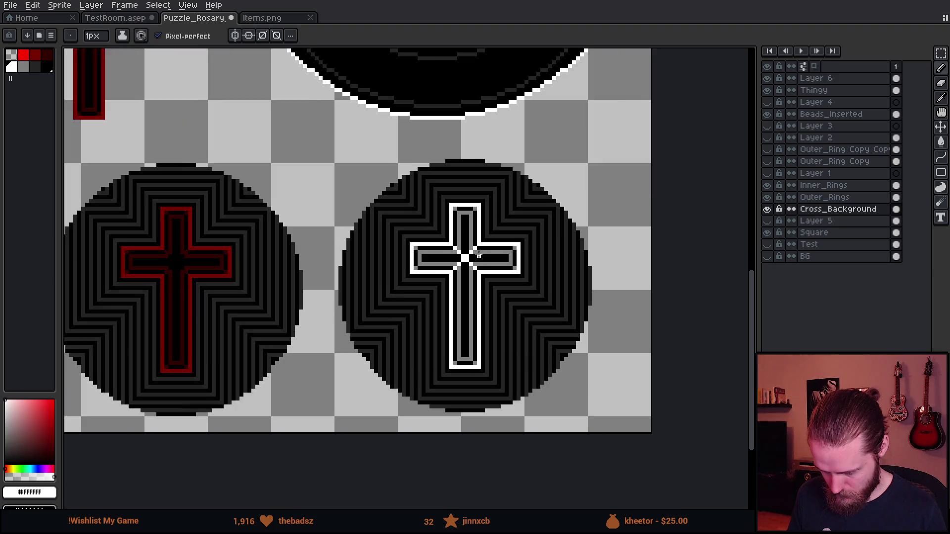
Step: Paint grey cells around the black centre of the white cross
left_click(465, 266, "alt")
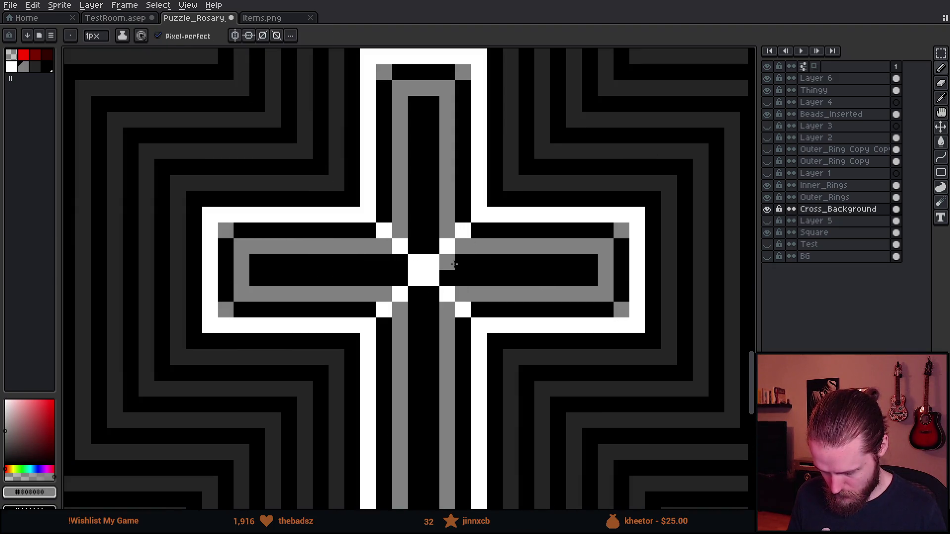
scroll(510, 322, "down", 4)
scroll(484, 288, "up", 3)
left_click_drag(456, 304, 468, 305)
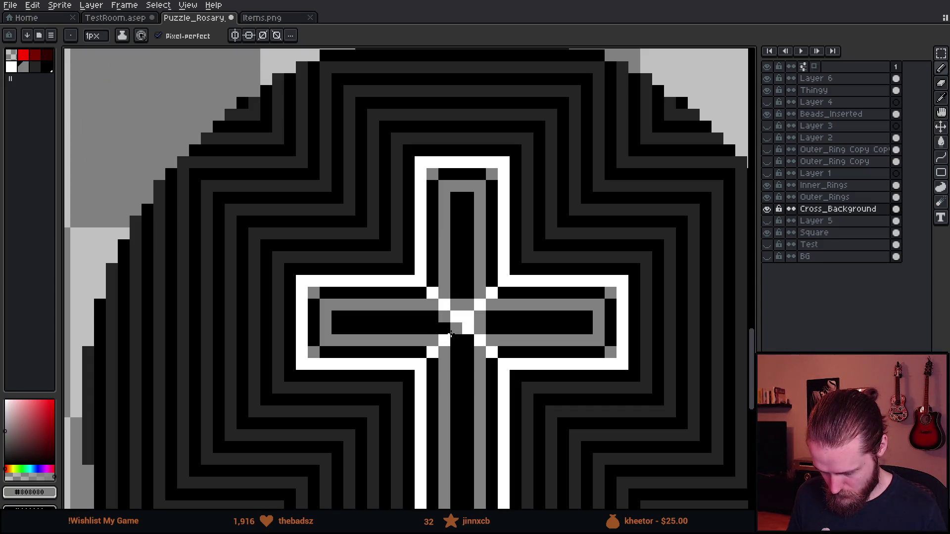
scroll(466, 342, "down", 2)
scroll(466, 343, "down", 4)
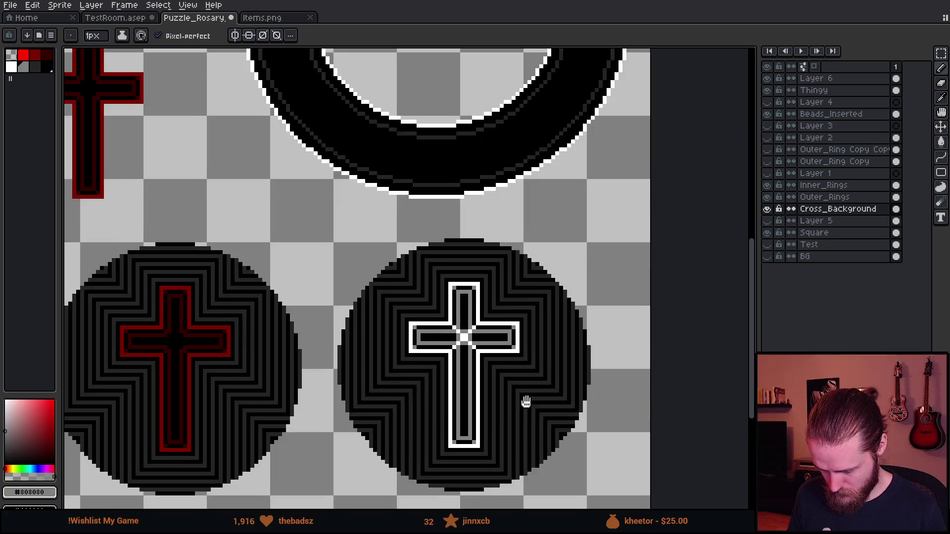
scroll(498, 303, "up", 4)
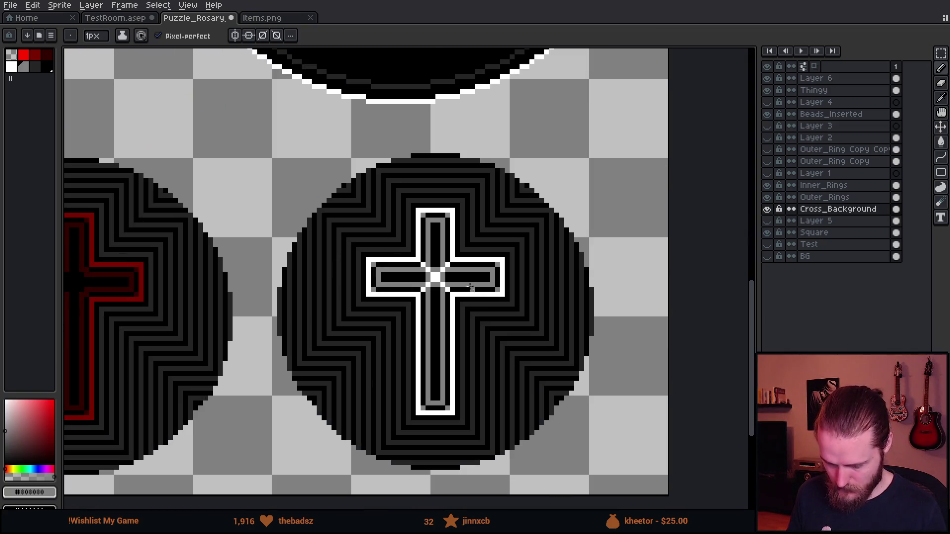
left_click(439, 206, "alt")
mouse_move(404, 230)
left_mouse_down()
mouse_move(381, 244)
mouse_move(392, 290)
mouse_move(417, 299)
mouse_move(422, 230)
left_mouse_up()
left_click(449, 221, "alt")
left_click(407, 250)
left_click(407, 265)
left_click(426, 222)
left_click(426, 271)
left_click(424, 292)
scroll(488, 346, "down", 3)
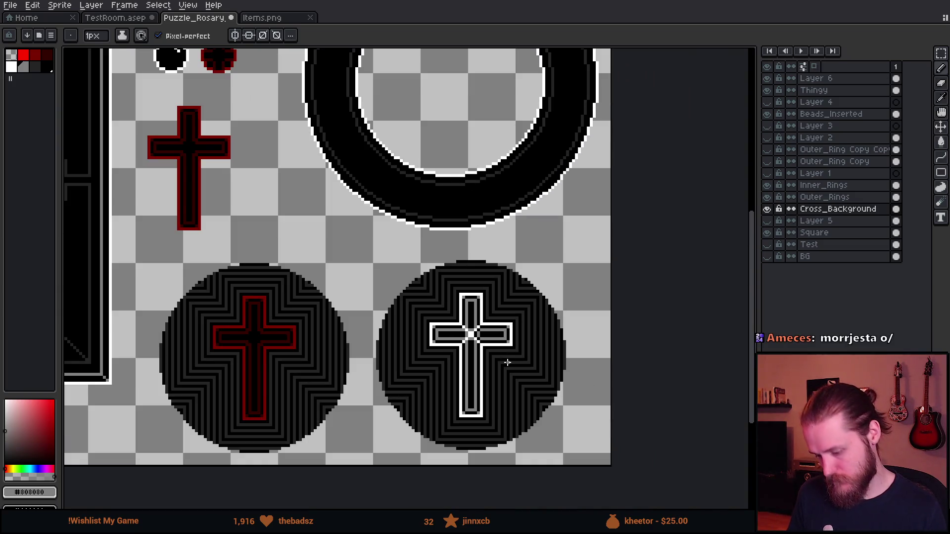
scroll(494, 343, "up", 4)
left_click(391, 319)
left_click(416, 320)
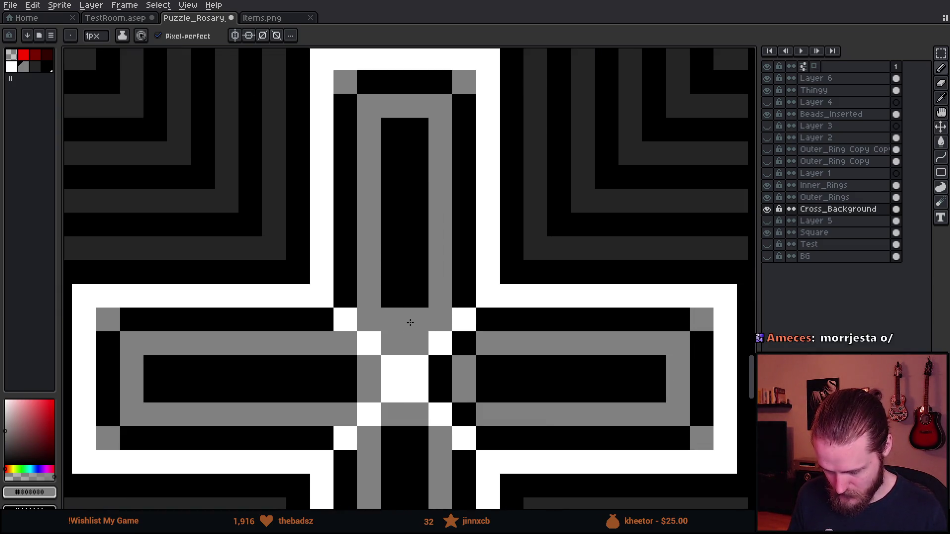
Step: Blacken a zig-zag chain of cells to finish the checkered cross centre
left_click(348, 274, "alt")
mouse_move(369, 320)
left_mouse_down()
mouse_move(404, 343)
mouse_move(424, 318)
mouse_move(441, 325)
left_mouse_up()
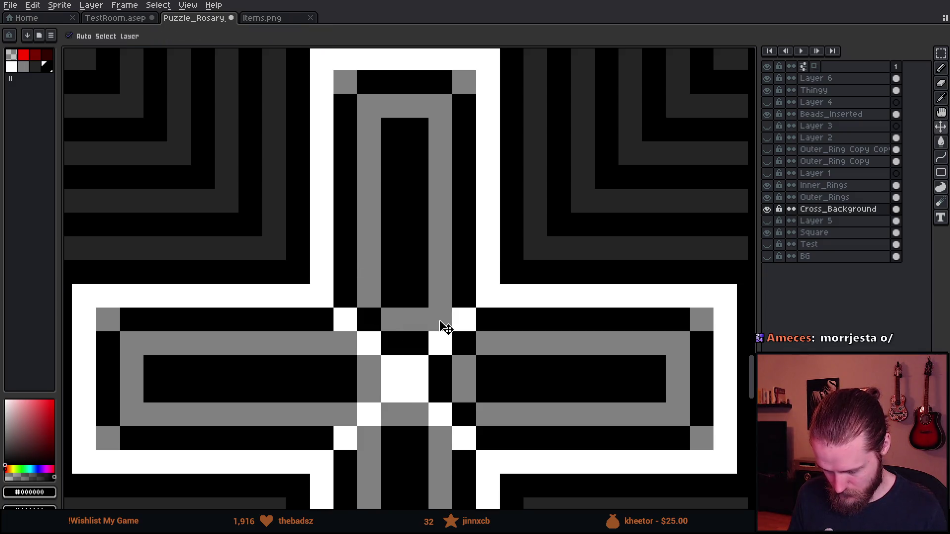
mouse_move(344, 365)
left_mouse_down()
mouse_move(371, 371)
mouse_move(346, 415)
mouse_move(371, 441)
mouse_move(416, 419)
mouse_move(440, 438)
mouse_move(373, 387)
mouse_move(347, 378)
mouse_move(347, 391)
left_mouse_up()
left_click(384, 451, "alt")
scroll(347, 390, "down", 3)
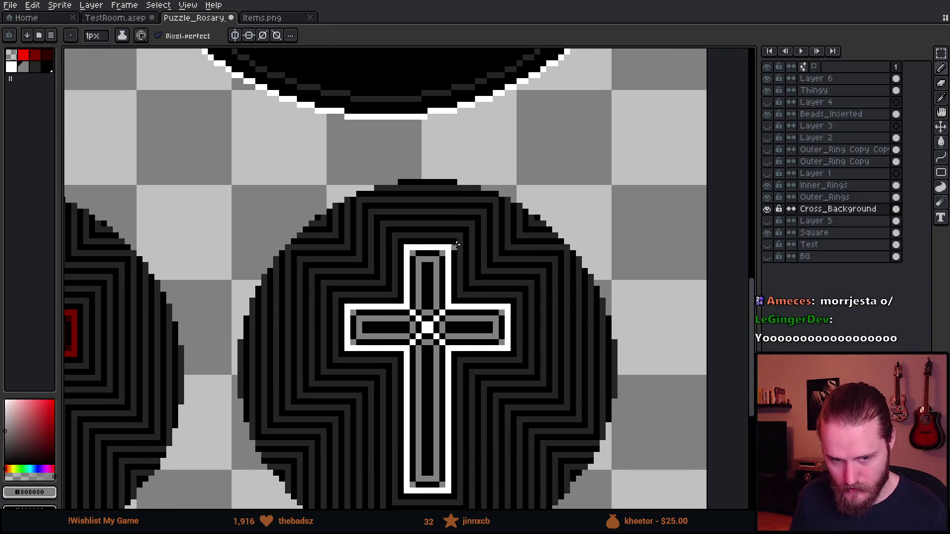
scroll(549, 323, "down", 3)
scroll(534, 317, "up", 1)
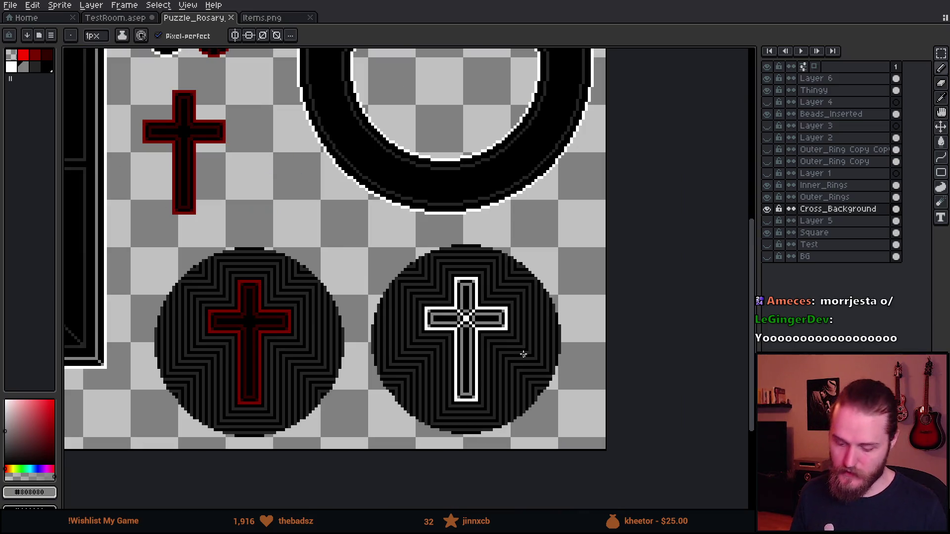
scroll(465, 253, "down", 3)
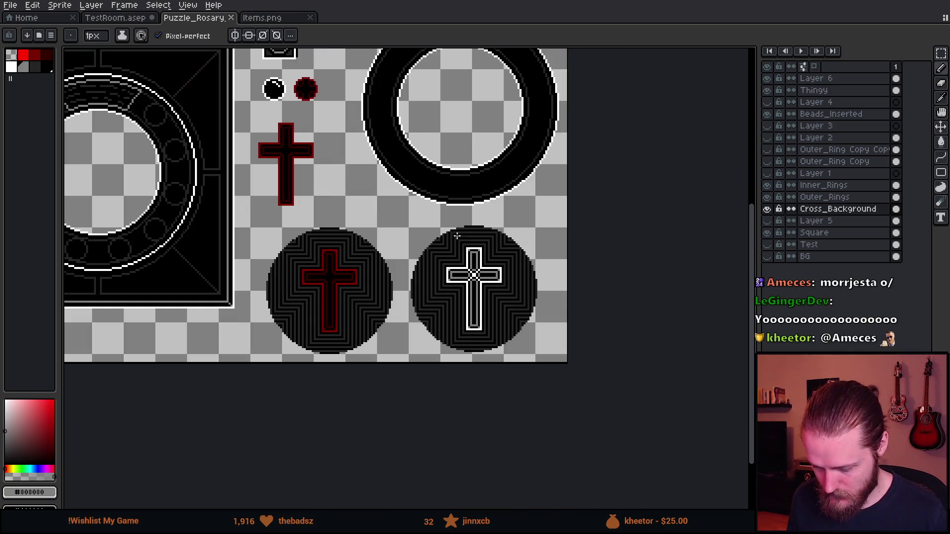
left_click(60, 5)
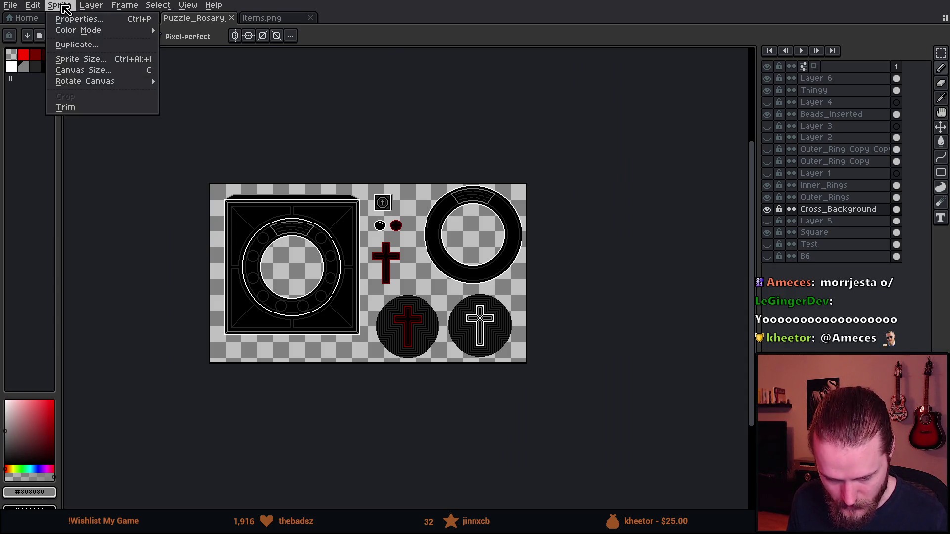
Step: Widen the canvas by 142px to the right, making it 462px wide
left_click(99, 72)
left_click_drag(527, 262, 668, 292)
left_click(733, 330)
Step: Copy the white-cross medallion into the new space beside the original
scroll(313, 259, "up", 4)
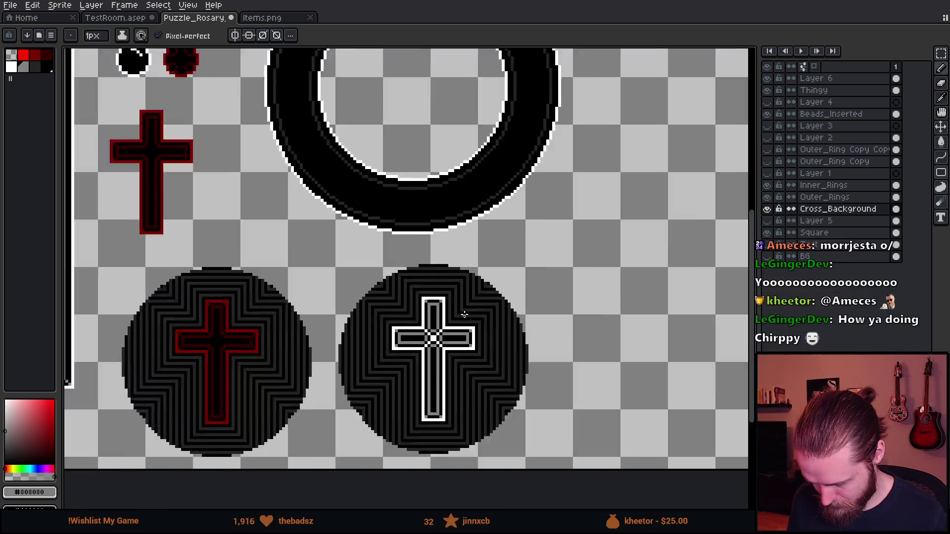
mouse_move(282, 232)
left_mouse_down()
mouse_move(341, 303)
mouse_move(630, 495)
left_mouse_up()
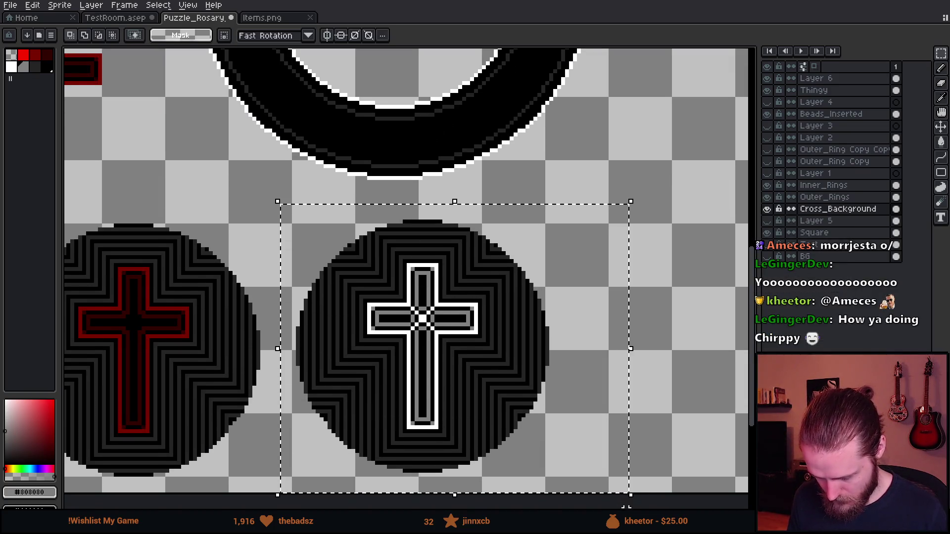
scroll(375, 408, "down", 2)
mouse_move(343, 420)
left_mouse_down()
mouse_move(526, 229)
mouse_move(526, 212)
left_mouse_up()
scroll(547, 202, "up", 2)
scroll(547, 202, "up", 3)
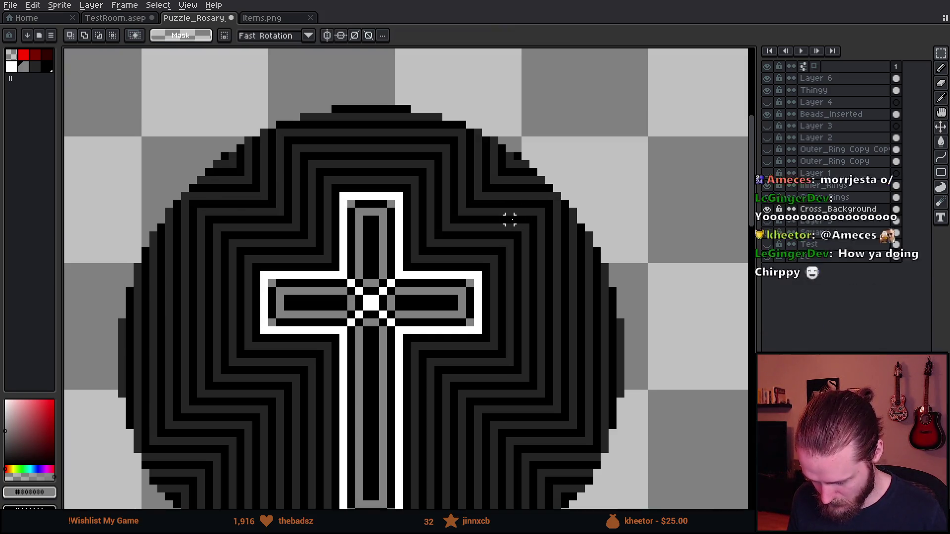
key("q")
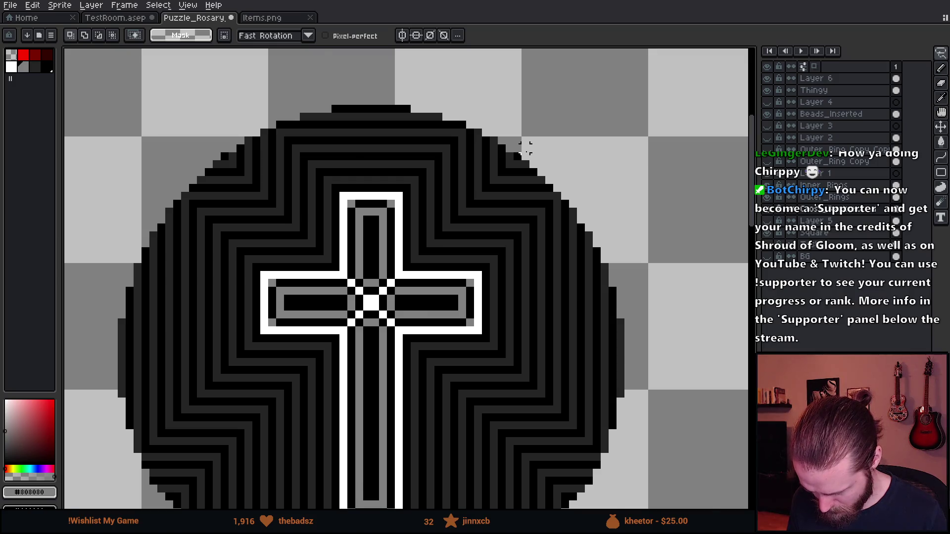
scroll(525, 149, "down", 1)
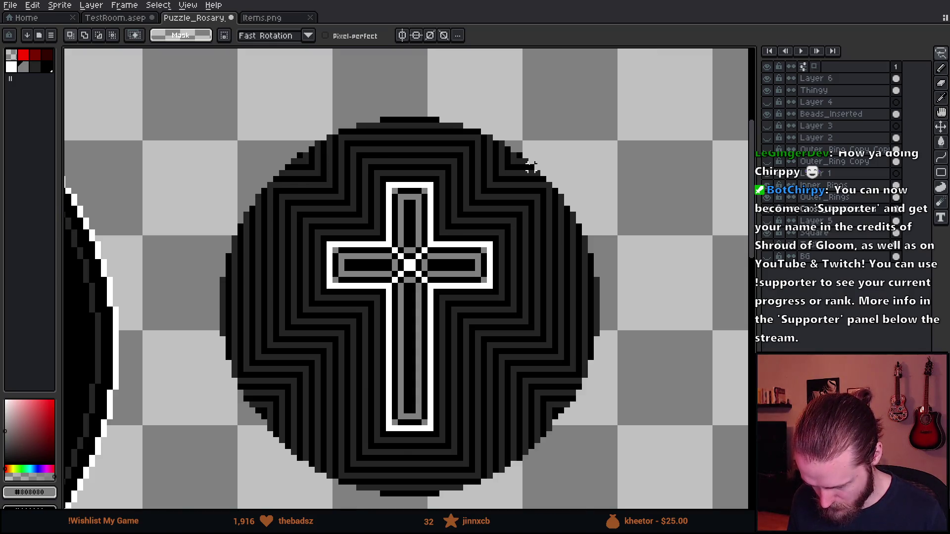
scroll(501, 268, "up", 1)
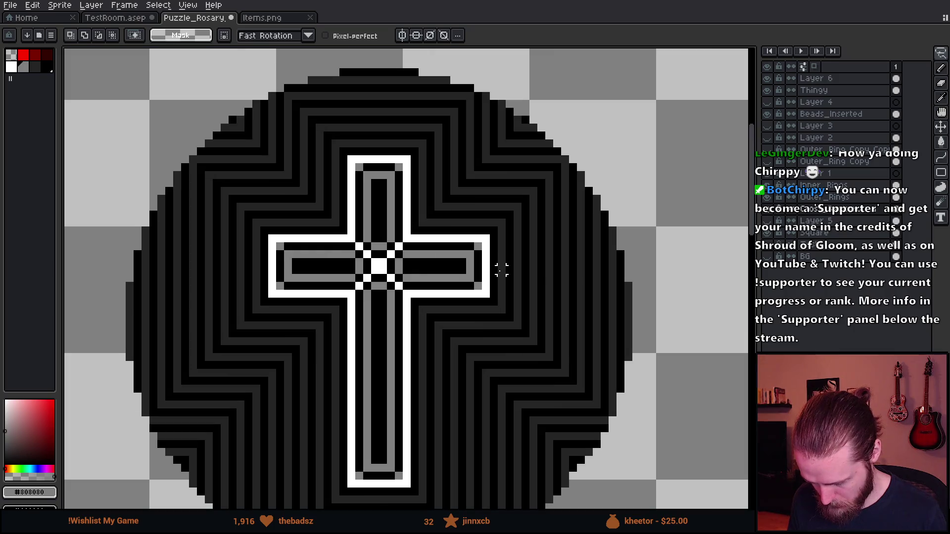
scroll(493, 286, "down", 1)
left_click_drag(502, 310, 452, 227)
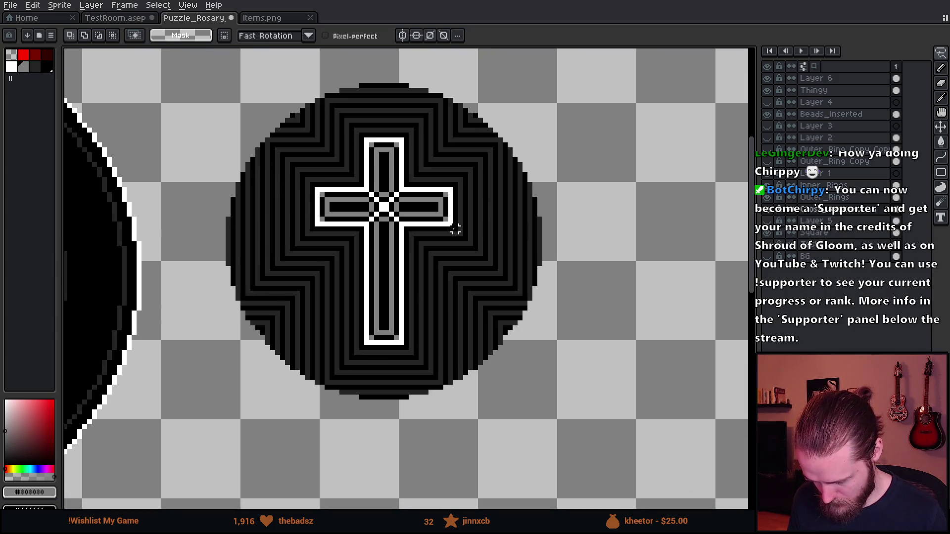
scroll(305, 164, "down", 1)
left_click_drag(230, 75, 572, 391)
key("m")
left_click_drag(221, 80, 600, 447)
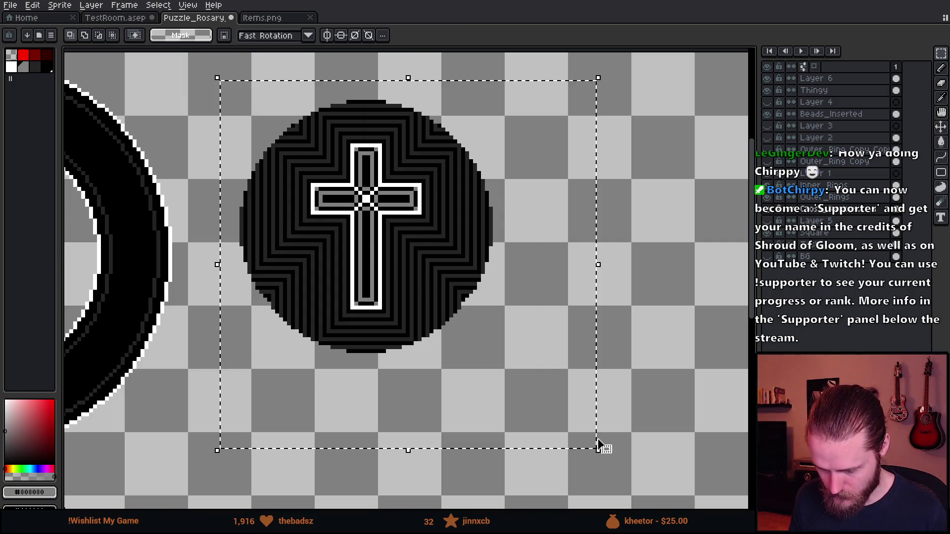
scroll(561, 394, "down", 1)
mouse_move(562, 394)
left_mouse_down()
mouse_move(600, 321)
mouse_move(606, 335)
left_mouse_up()
scroll(606, 336, "down", 3)
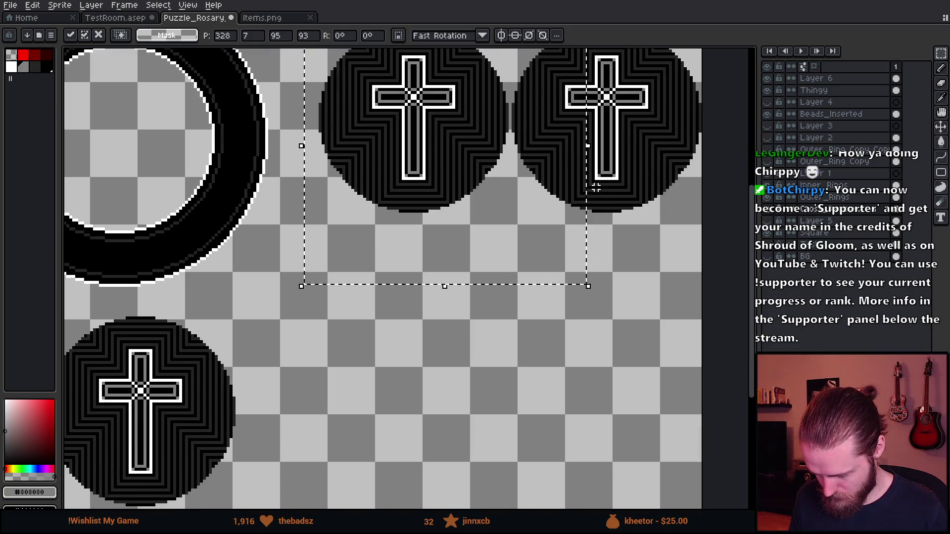
key("ctrl+d")
Step: Duplicate the top pair of medallions below to complete the two-by-two grid
scroll(545, 222, "up", 1)
left_click_drag(264, 60, 679, 361)
mouse_move(564, 185)
left_mouse_down()
mouse_move(584, 388)
mouse_move(563, 379)
left_mouse_up()
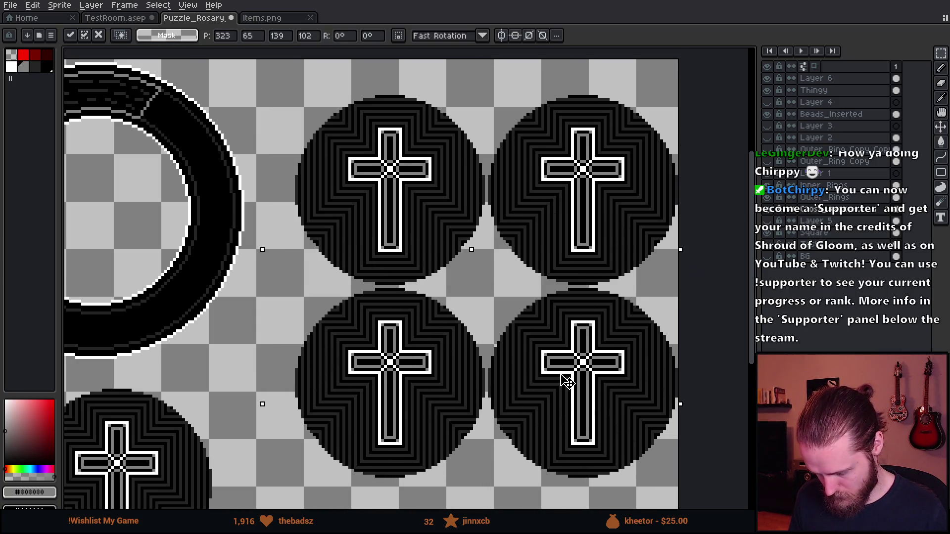
key("ctrl+d")
scroll(430, 179, "up", 3)
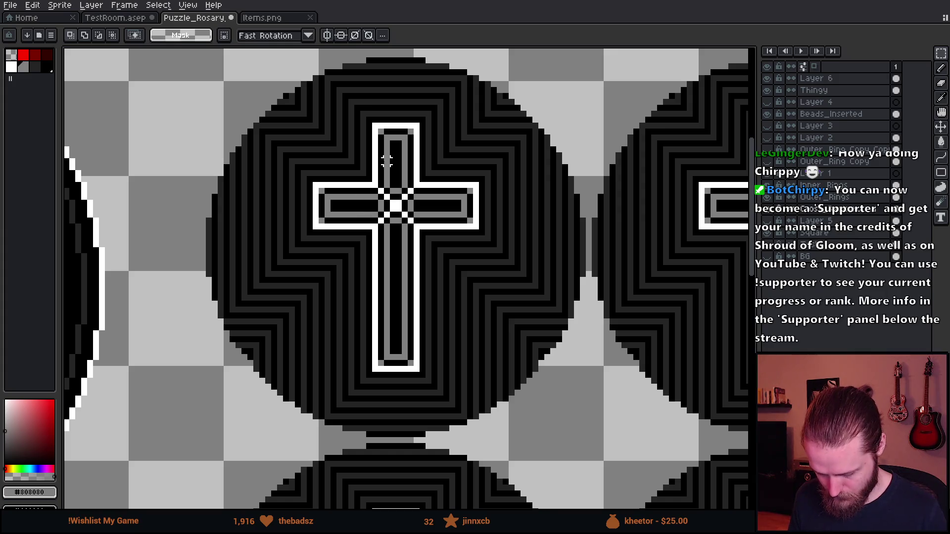
Step: Lasso a diagonal strip across the top-left medallion and rotate it
left_click_drag(386, 161, 363, 190)
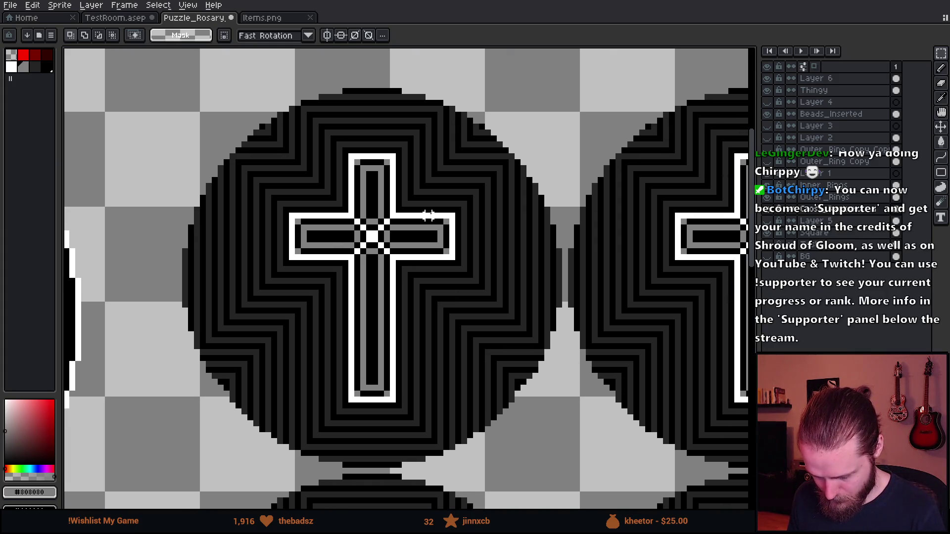
key("q")
mouse_move(198, 410)
left_mouse_down()
mouse_move(438, 171)
mouse_move(511, 116)
left_mouse_up()
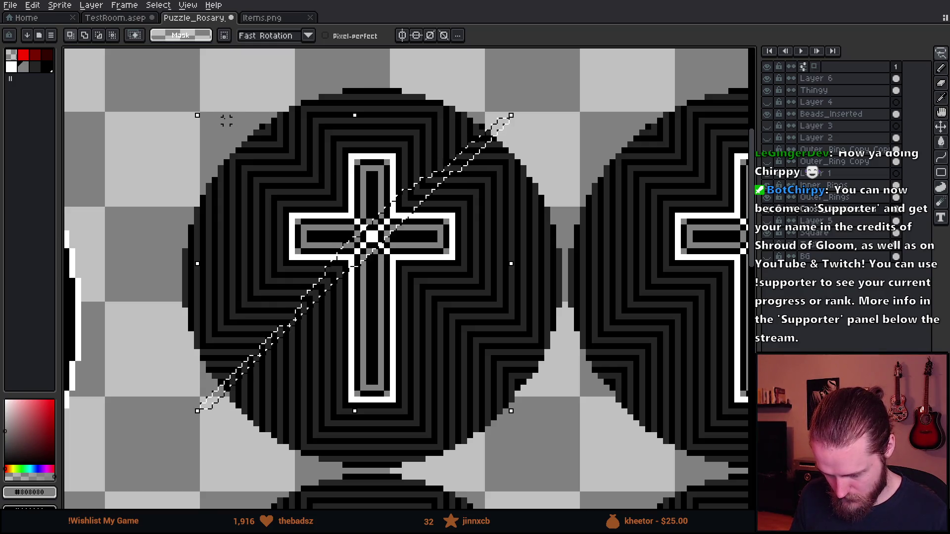
mouse_move(218, 99)
left_mouse_down()
mouse_move(515, 124)
mouse_move(570, 406)
left_mouse_up()
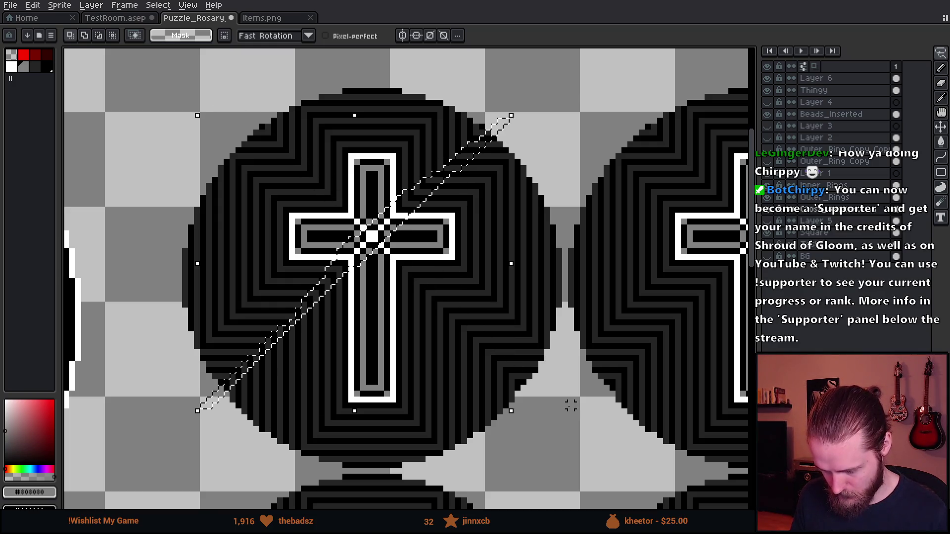
key("ctrl+d")
scroll(404, 269, "down", 3)
scroll(405, 268, "up", 3)
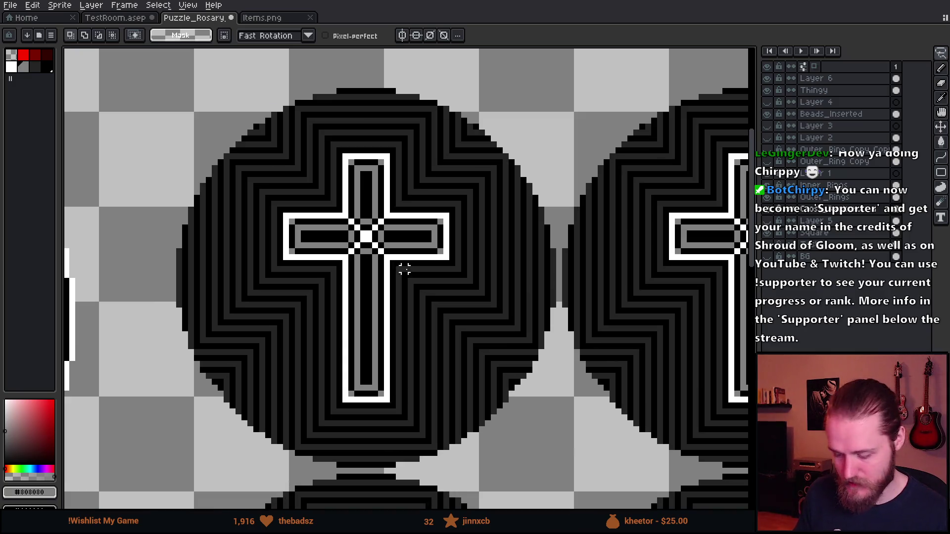
scroll(304, 223, "down", 2)
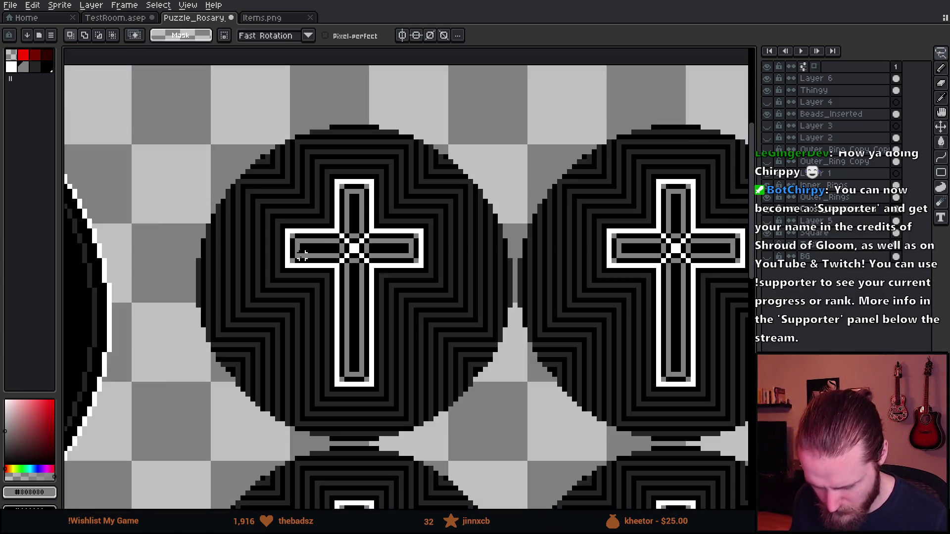
Step: Paint a grey patch at the lower-left edge with a 3px brush, undoing a trial grey diagonal line
key("e")
scroll(232, 311, "up", 2)
key("minus")
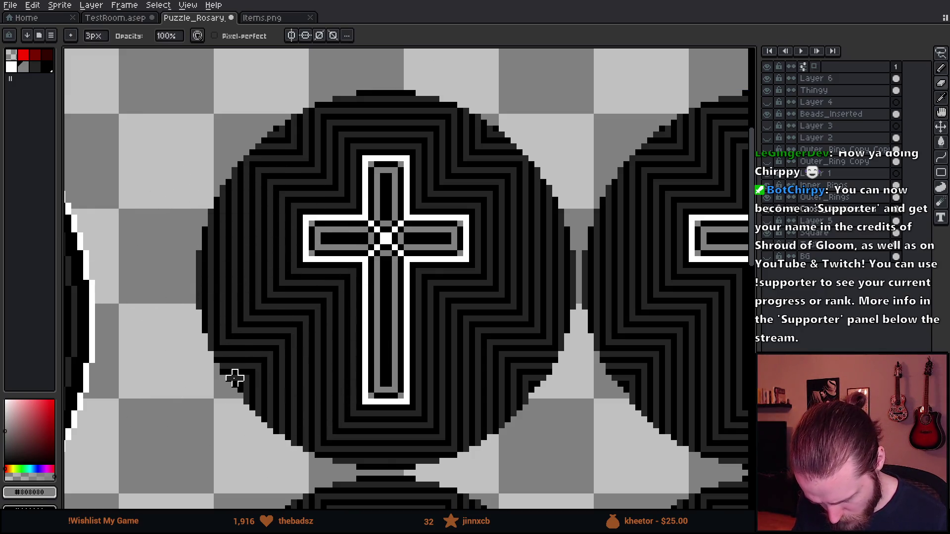
scroll(209, 387, "up", 2)
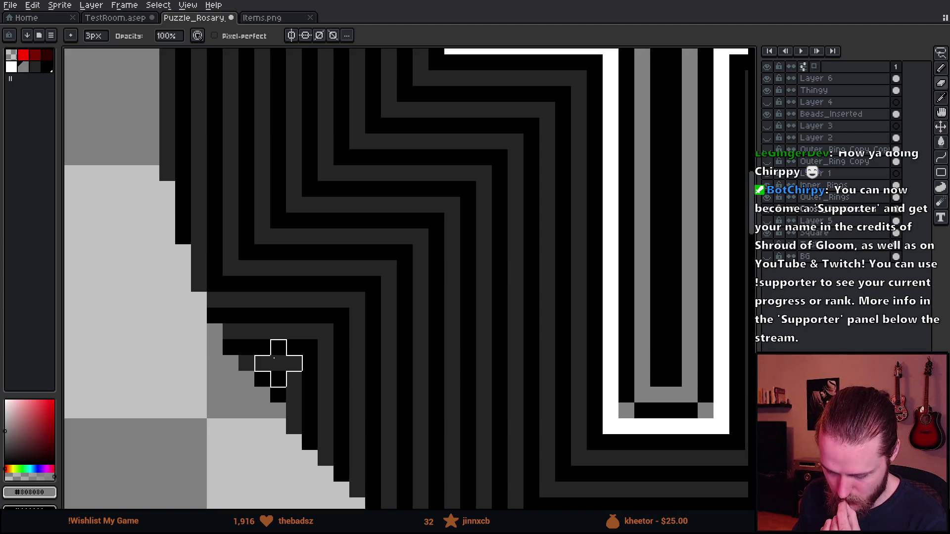
left_click(278, 363)
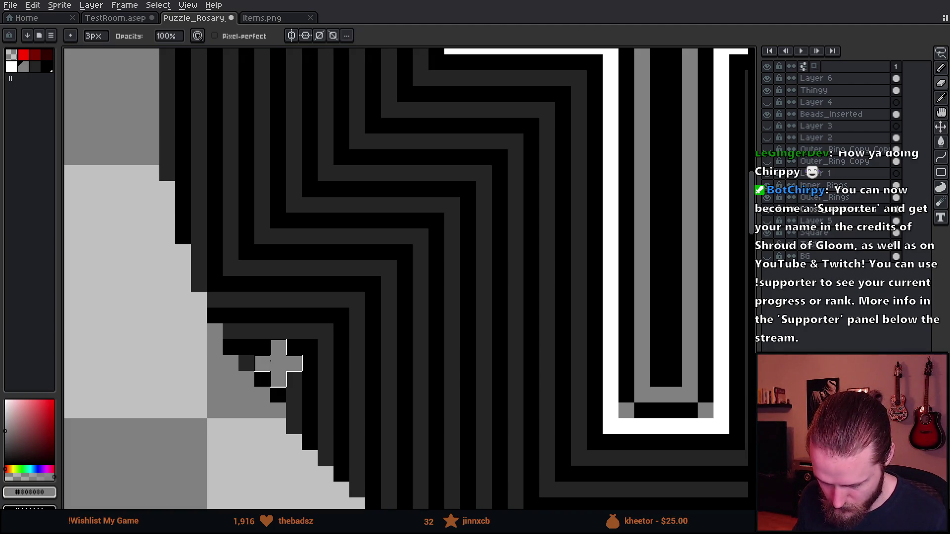
scroll(505, 276, "down", 2)
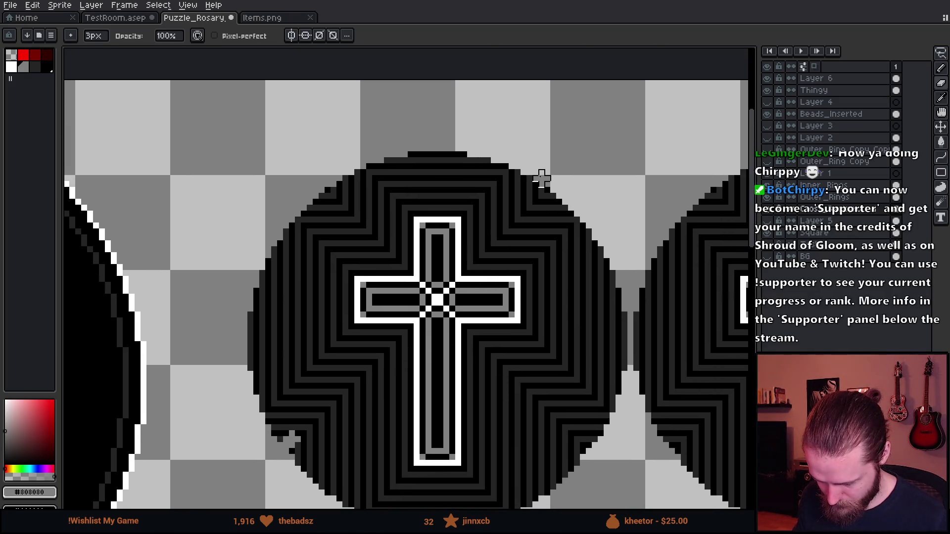
left_click(541, 184, "shift")
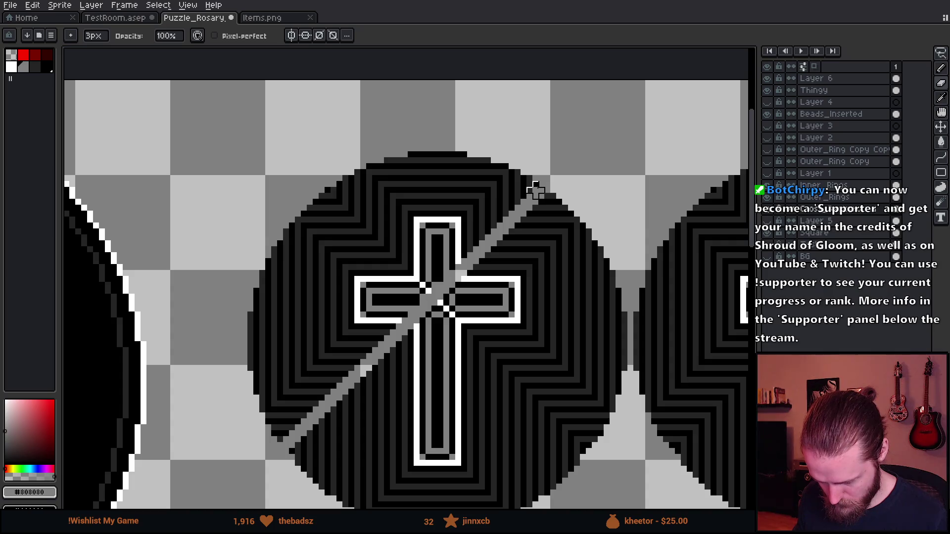
scroll(564, 161, "down", 2)
left_click(564, 160)
scroll(537, 280, "up", 3)
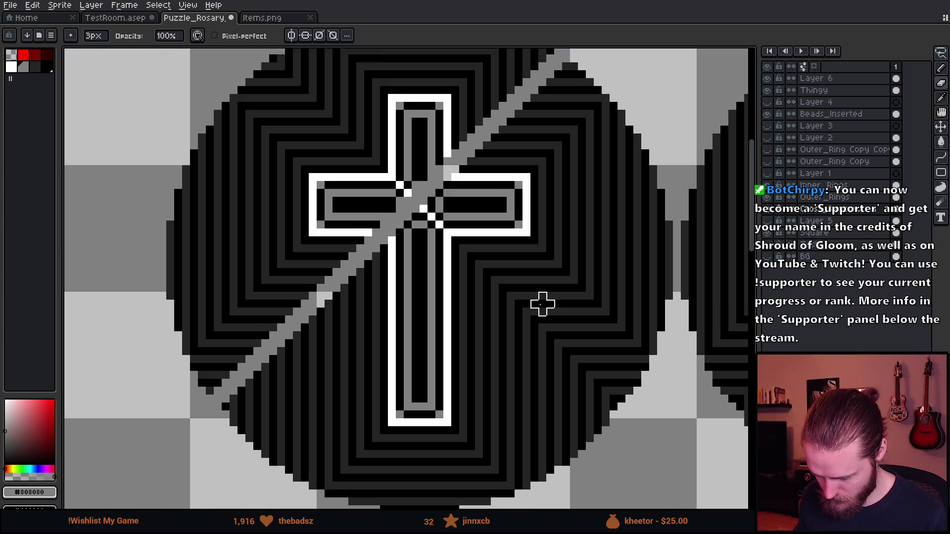
scroll(364, 261, "down", 1)
key("ctrl+z")
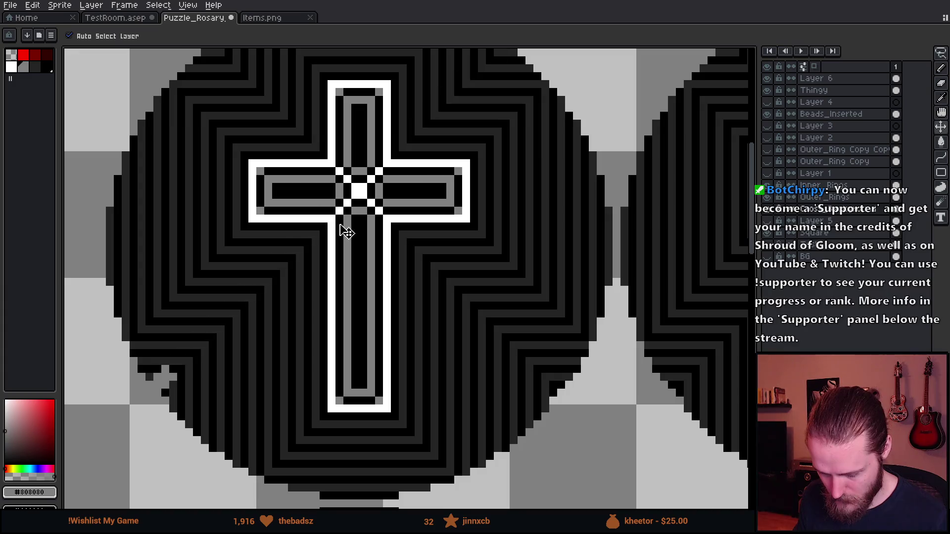
scroll(345, 227, "up", 2)
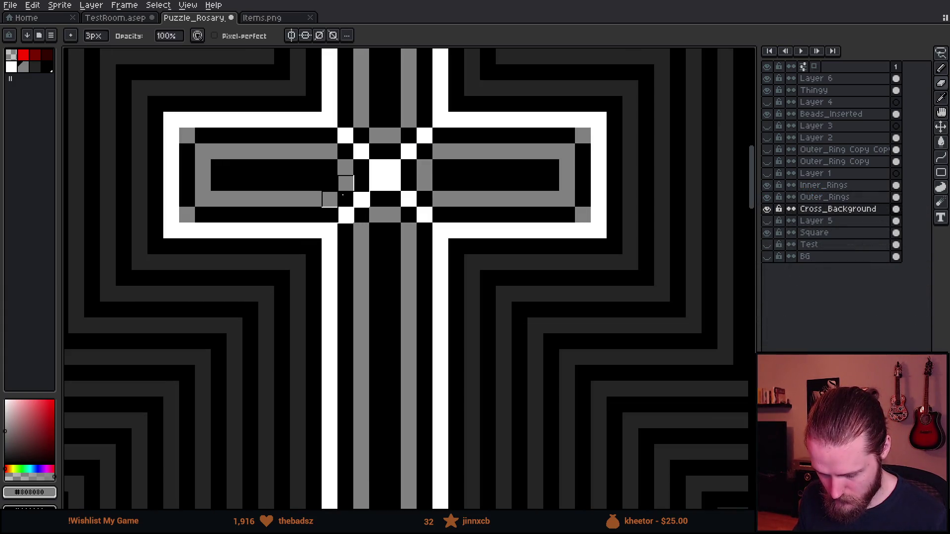
scroll(342, 193, "down", 4)
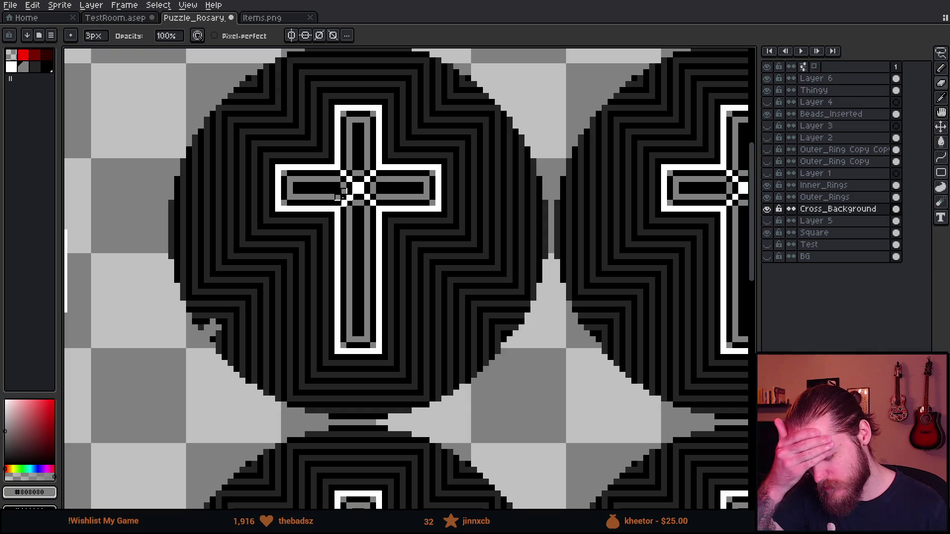
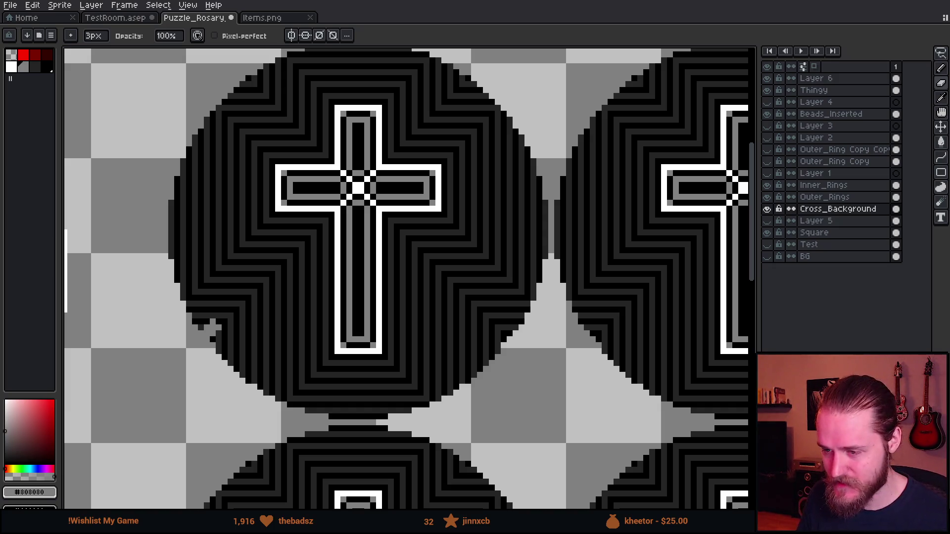
Step: Draw a grey cut line toward the first cross and paint its centre grey
scroll(440, 210, "down", 1)
scroll(331, 228, "up", 1)
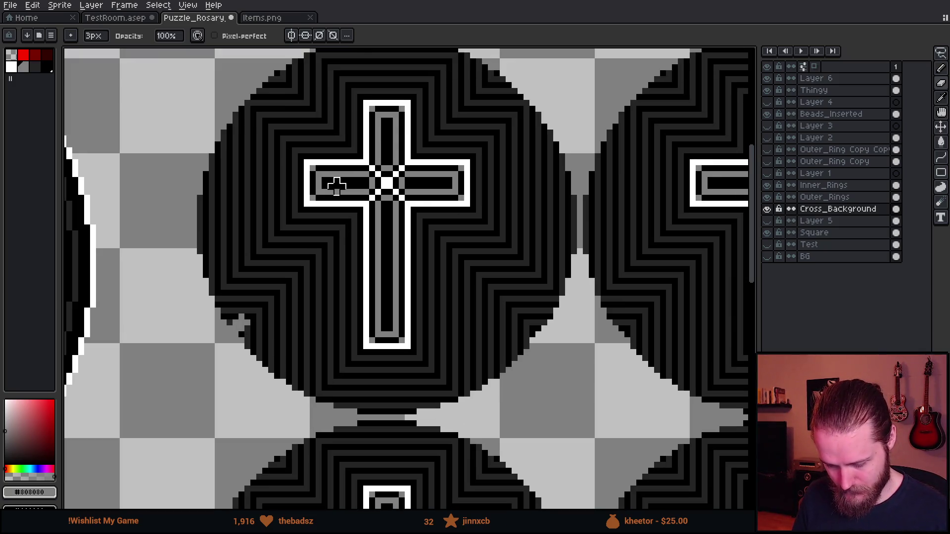
scroll(371, 219, "down", 2)
scroll(354, 208, "up", 2)
scroll(355, 208, "down", 1)
scroll(352, 197, "up", 4)
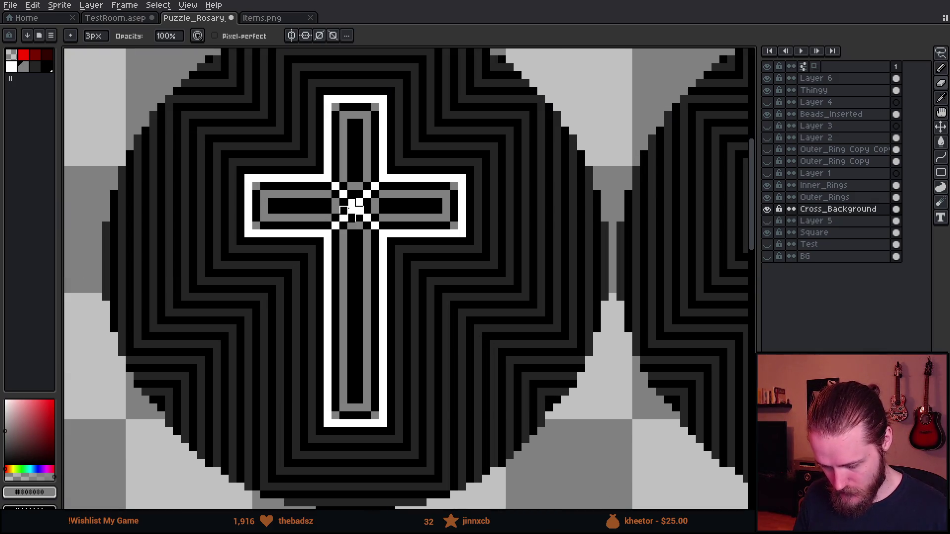
scroll(345, 81, "down", 1)
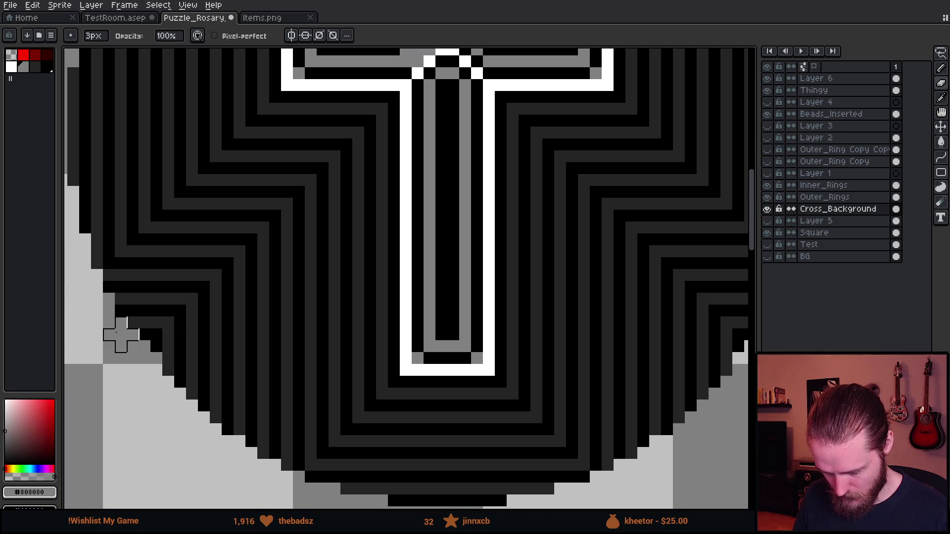
left_click(121, 334, "shift")
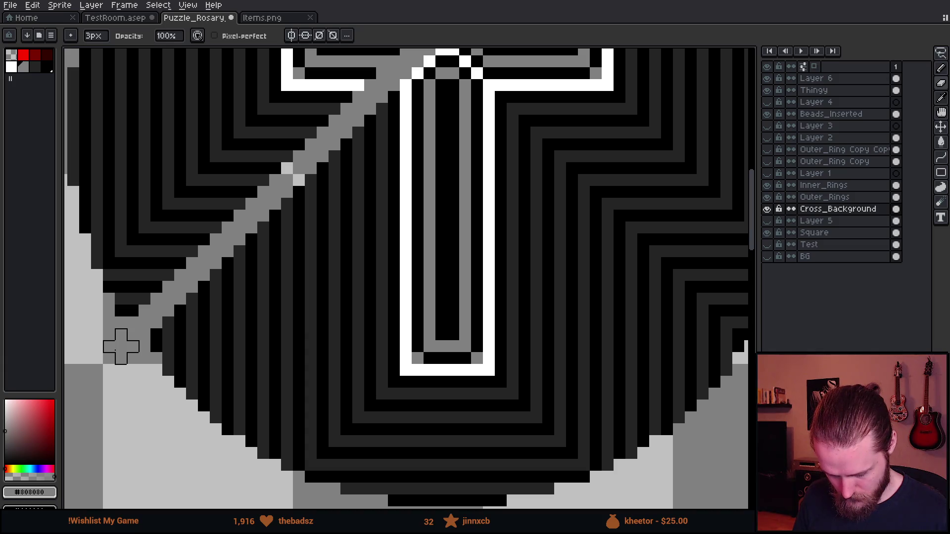
left_click_drag(548, 180, 382, 251)
mouse_move(321, 156)
left_mouse_down()
mouse_move(334, 157)
mouse_move(303, 153)
mouse_move(347, 156)
left_mouse_up()
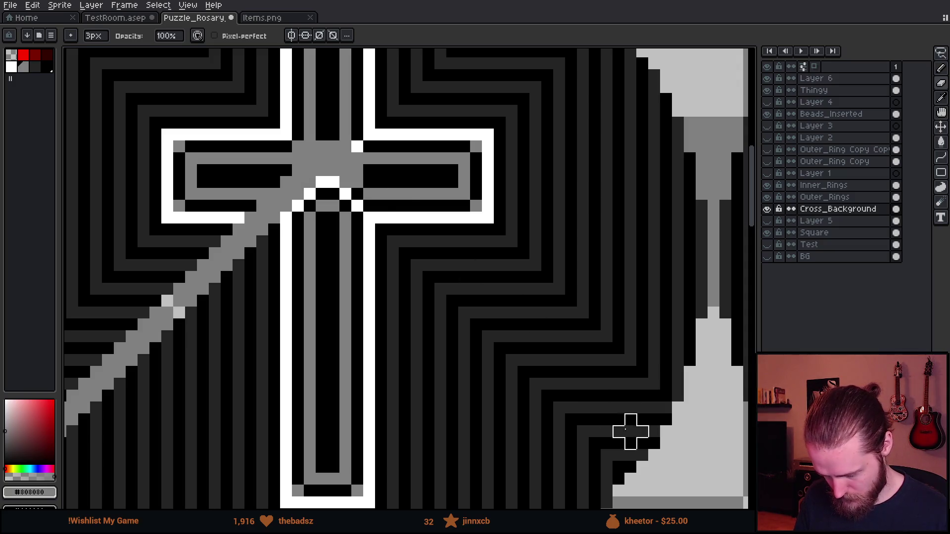
Step: Draw a steep grey cut line from the cross centre to the medallion's lower-right edge
left_click(654, 455, "shift")
left_click_drag(655, 455, 654, 478)
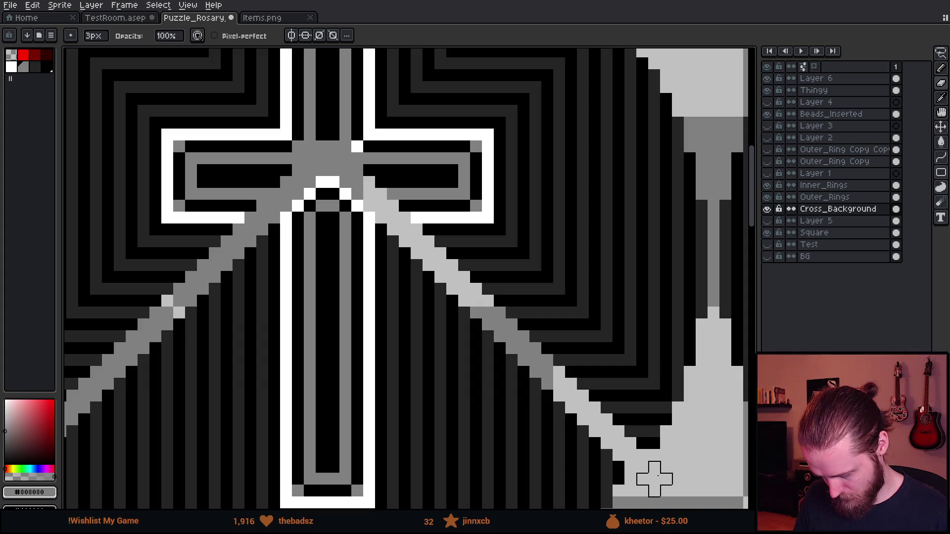
scroll(569, 301, "down", 2)
scroll(297, 263, "up", 1)
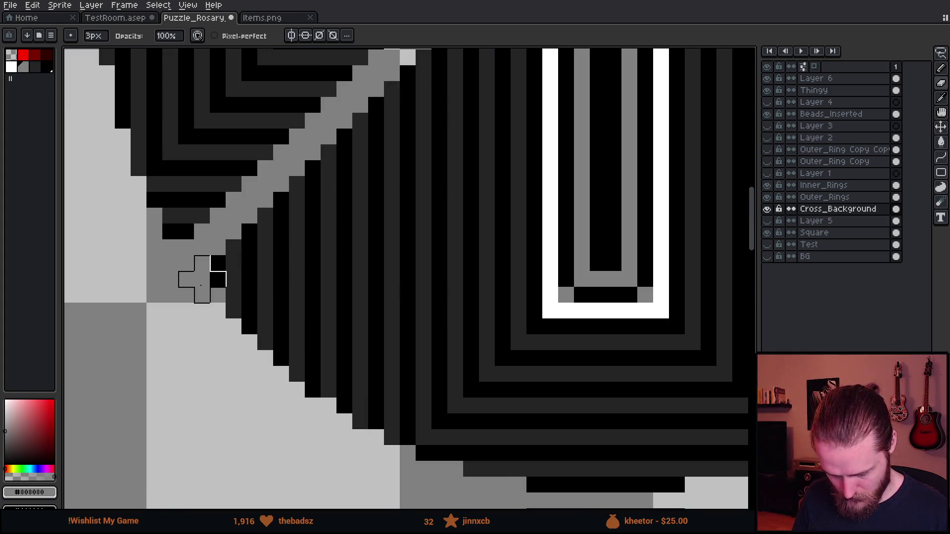
scroll(106, 307, "up", 1)
scroll(569, 324, "up", 1)
key("minus")
key("minus")
key("ctrl+z")
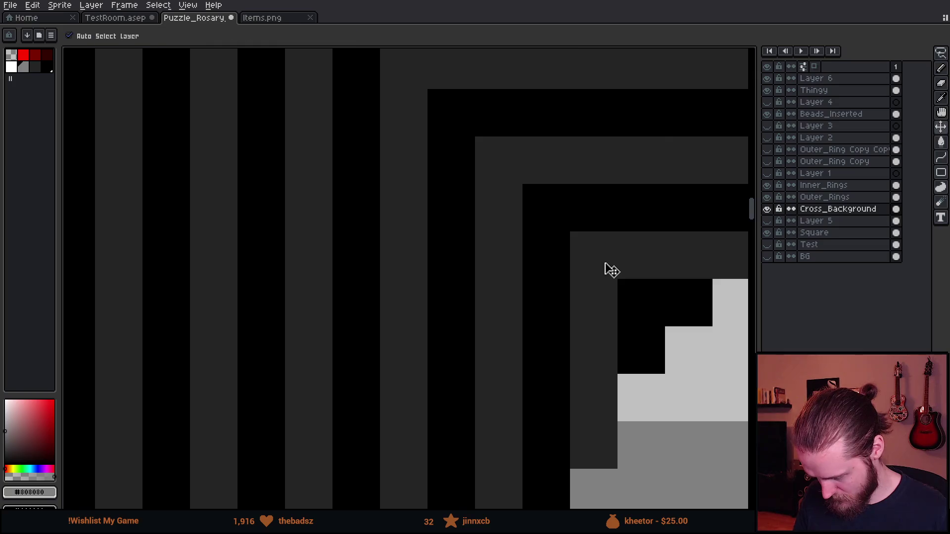
Step: Erase the medallion's upper wedges and diagonal remnants with an 11px brush, keeping the bottom wedge
scroll(612, 270, "down", 3)
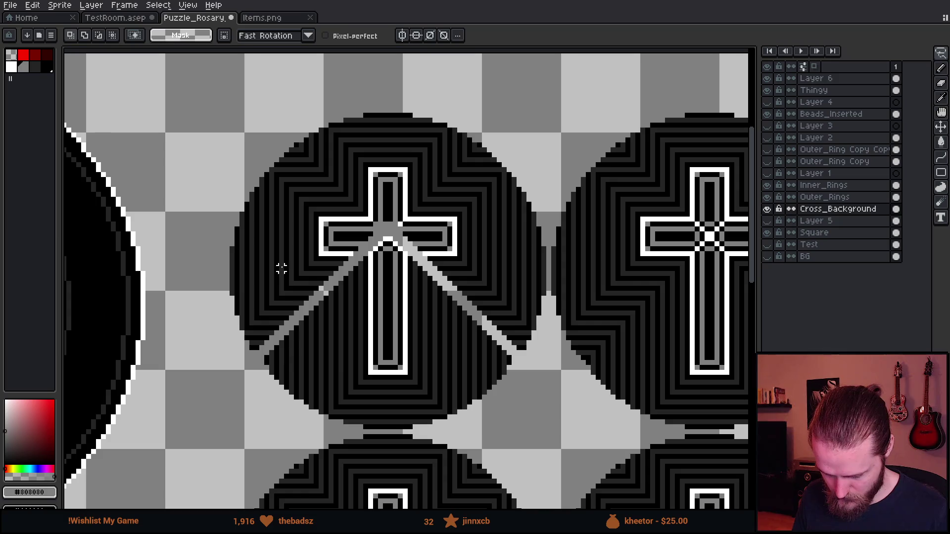
key("ctrl")
key("minus")
key("minus")
key("minus")
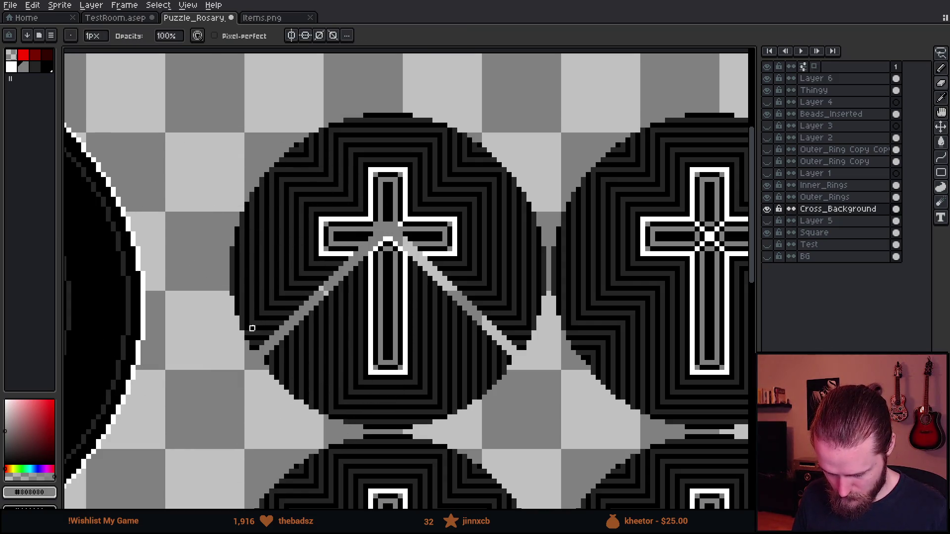
scroll(252, 321, "down", 1)
left_click_drag(292, 269, 413, 159)
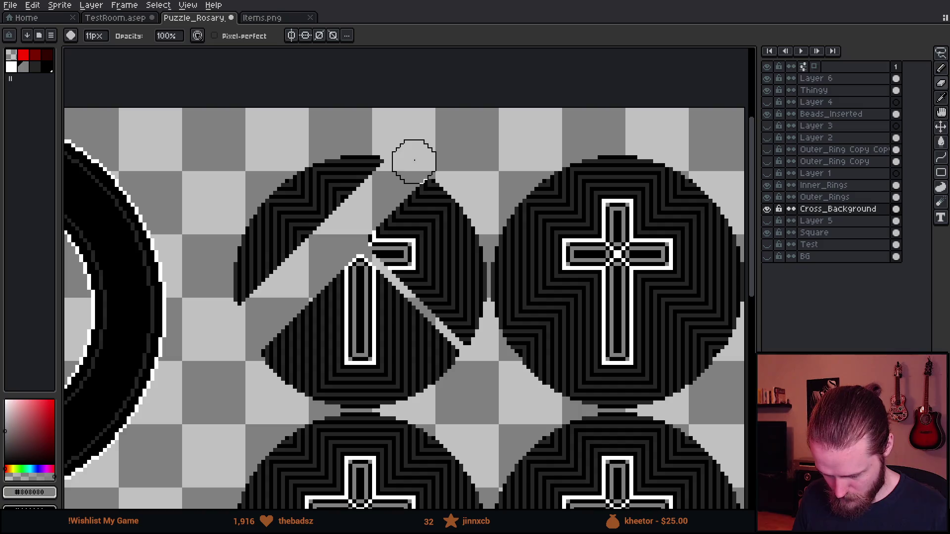
mouse_move(386, 236)
left_mouse_down()
mouse_move(470, 314)
mouse_move(462, 333)
left_mouse_up()
mouse_move(465, 292)
left_mouse_down()
mouse_move(462, 254)
mouse_move(426, 191)
mouse_move(391, 180)
mouse_move(255, 276)
mouse_move(350, 159)
mouse_move(356, 178)
mouse_move(233, 271)
left_mouse_up()
mouse_move(536, 280)
left_mouse_down()
mouse_move(357, 226)
mouse_move(297, 180)
left_mouse_up()
Step: Centre the view on the next cross medallion's crossing and set the brush to one pixel
scroll(381, 158, "up", 2)
left_click_drag(381, 169, 365, 179)
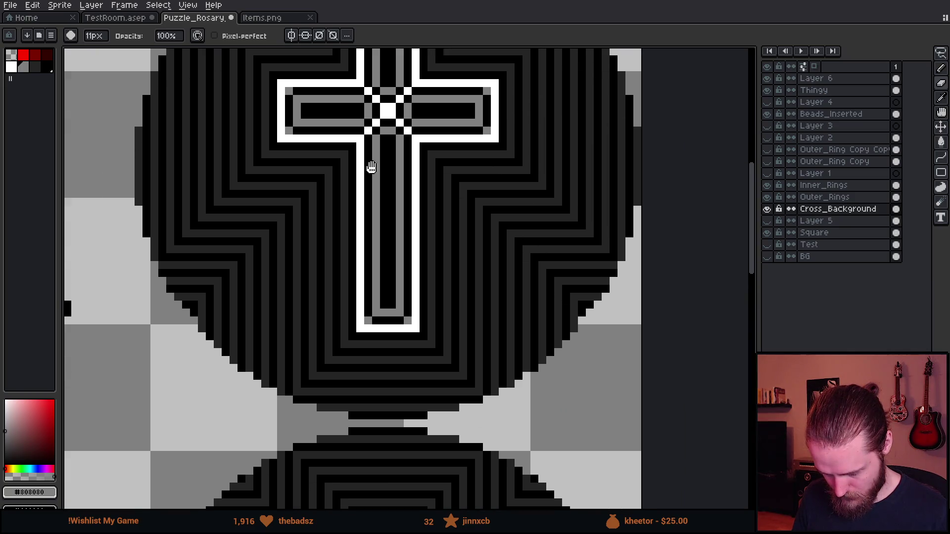
scroll(324, 234, "down", 2)
scroll(278, 240, "up", 1)
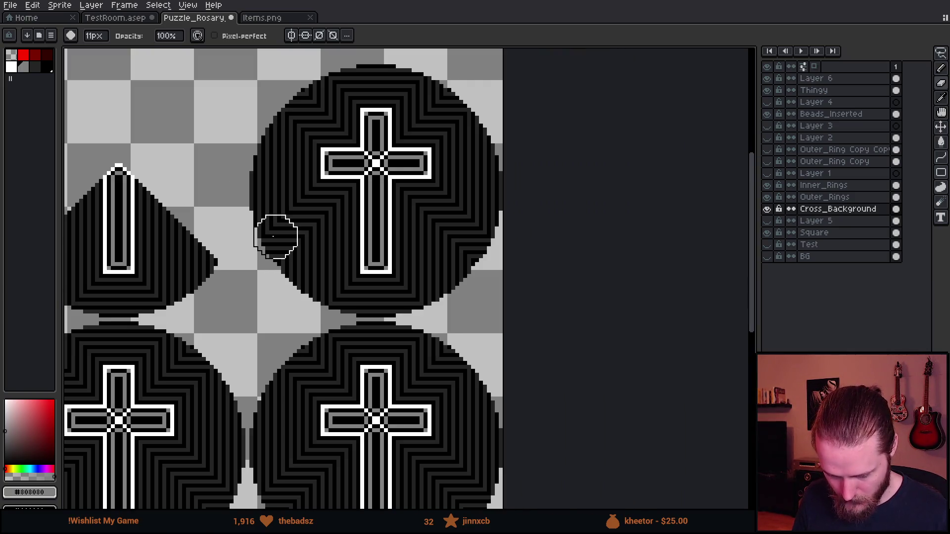
left_click_drag(356, 255, 407, 303)
scroll(421, 171, "up", 1)
scroll(420, 171, "up", 1)
key("minus")
key("minus")
key("minus")
scroll(360, 154, "up", 2)
left_click_drag(312, 117, 262, 192)
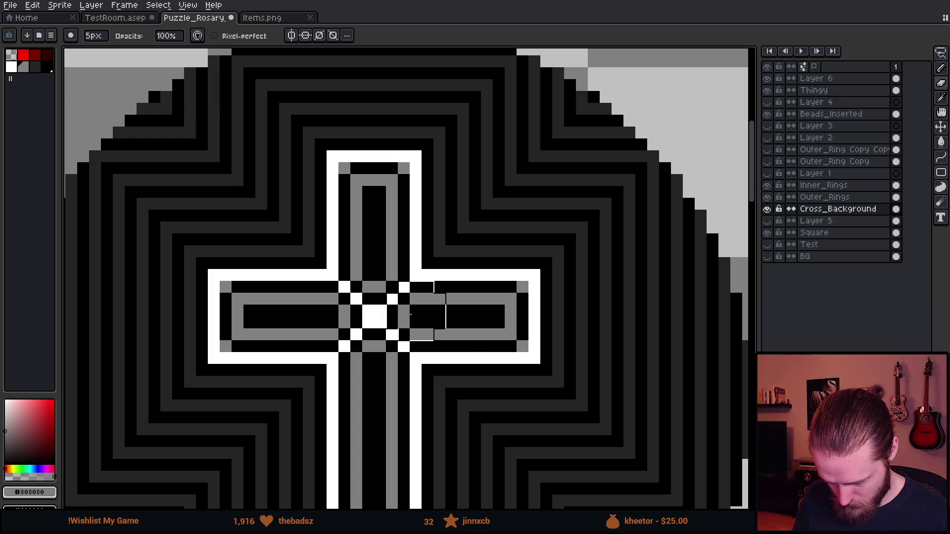
Step: Draw a grey cut line from the second cross's top toward the upper left
left_click(380, 275)
left_click(207, 86, "shift")
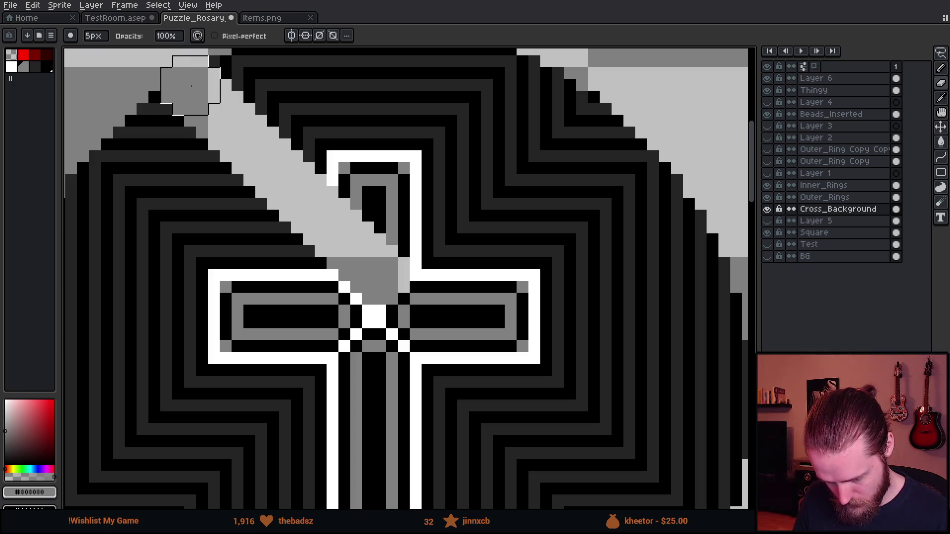
scroll(361, 186, "down", 1)
scroll(450, 292, "down", 1)
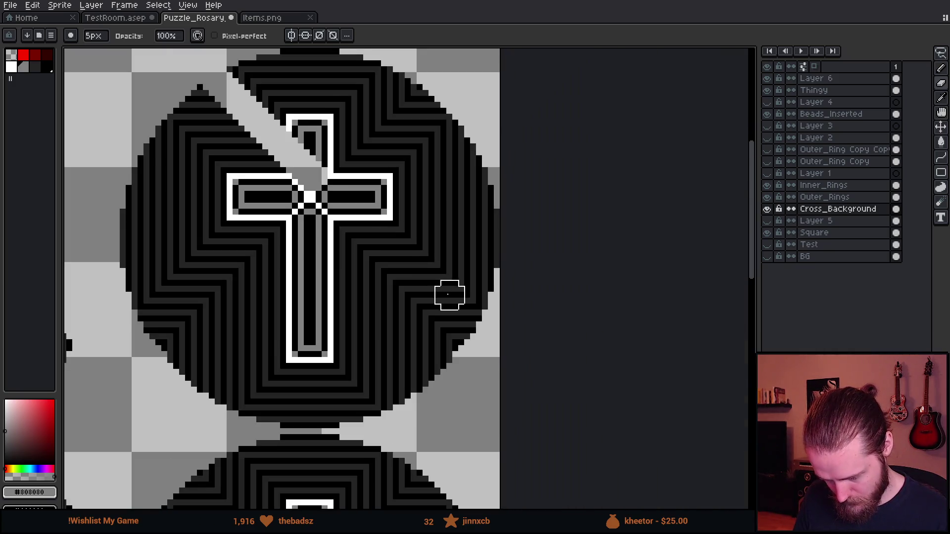
scroll(311, 237, "up", 2)
scroll(227, 304, "down", 1)
left_click_drag(227, 304, 228, 304)
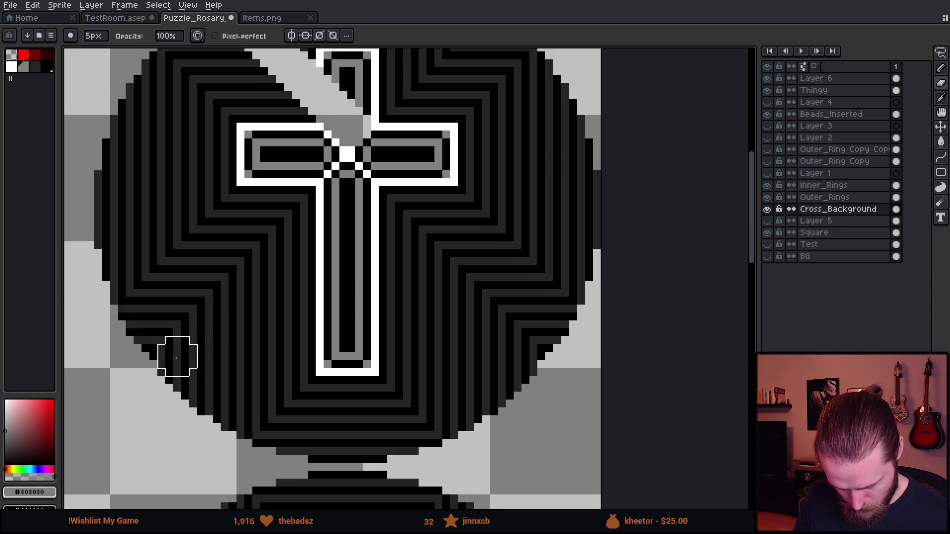
Step: Paint a grey cut from lower left to centre, then erase the top arm with a 13px brush
left_click(175, 358)
mouse_move(169, 364)
left_mouse_down()
mouse_move(373, 173)
mouse_move(375, 157)
left_mouse_up()
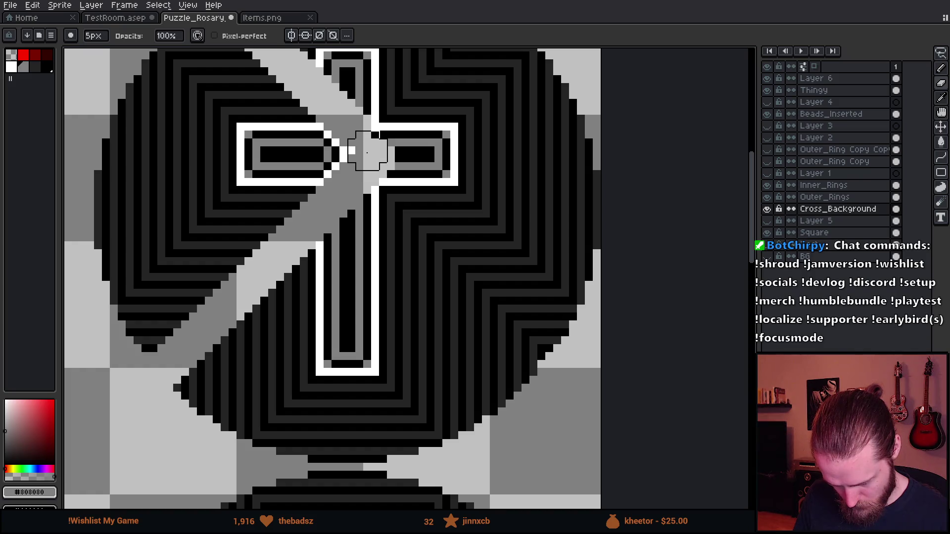
scroll(429, 240, "down", 2)
key("plus")
key("plus")
key("plus")
mouse_move(348, 94)
left_mouse_down()
mouse_move(443, 200)
mouse_move(460, 142)
mouse_move(500, 223)
mouse_move(483, 297)
mouse_move(440, 323)
mouse_move(316, 318)
mouse_move(389, 243)
mouse_move(415, 269)
mouse_move(452, 283)
left_mouse_up()
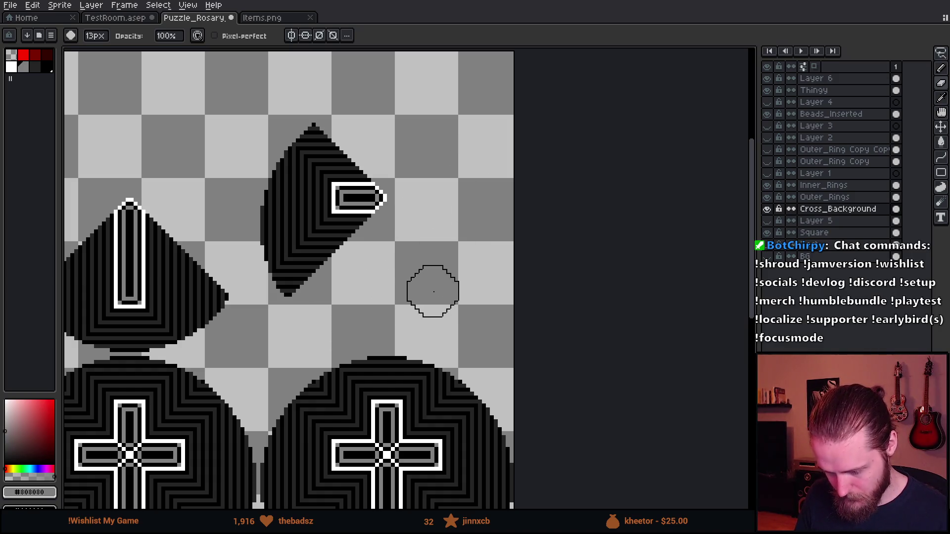
scroll(435, 292, "down", 3)
scroll(390, 317, "up", 4)
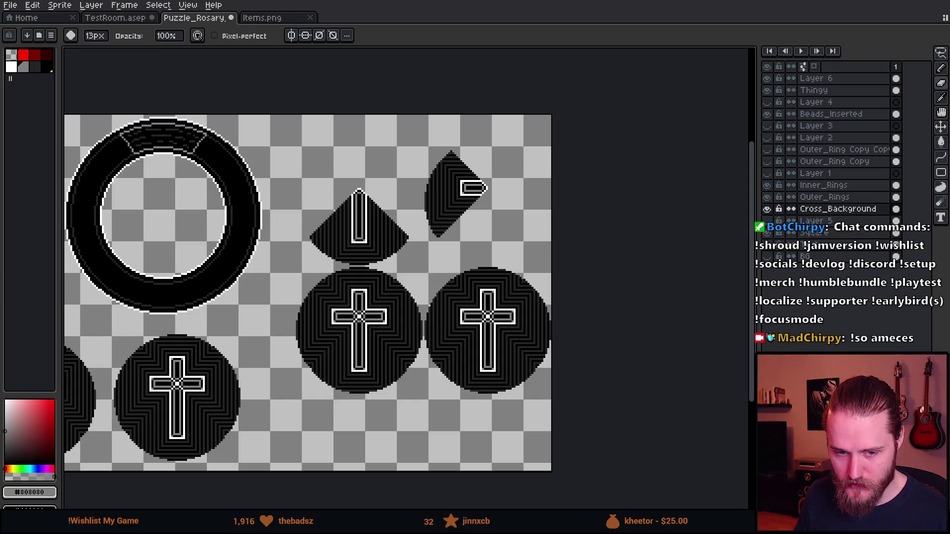
scroll(478, 290, "up", 2)
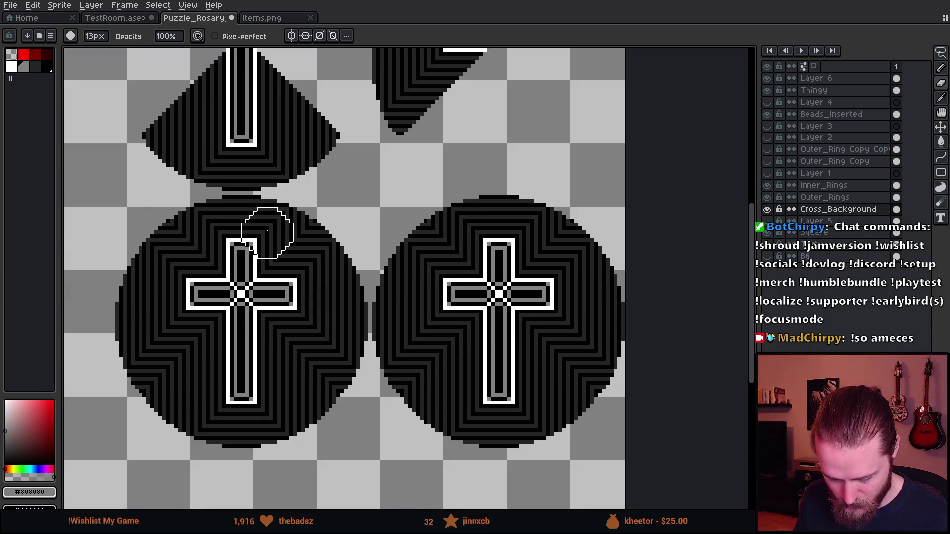
scroll(169, 232, "up", 3)
scroll(306, 247, "down", 1)
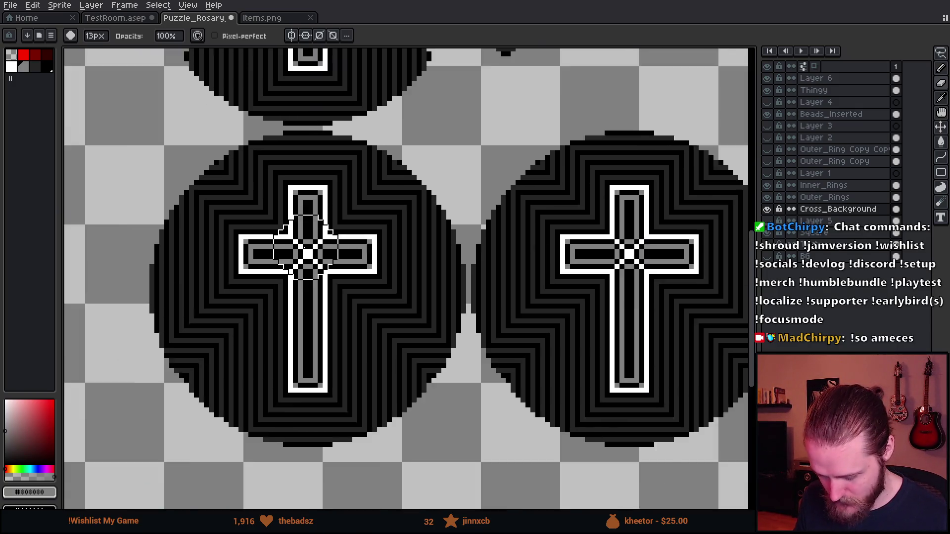
scroll(306, 247, "up", 2)
scroll(277, 228, "down", 4)
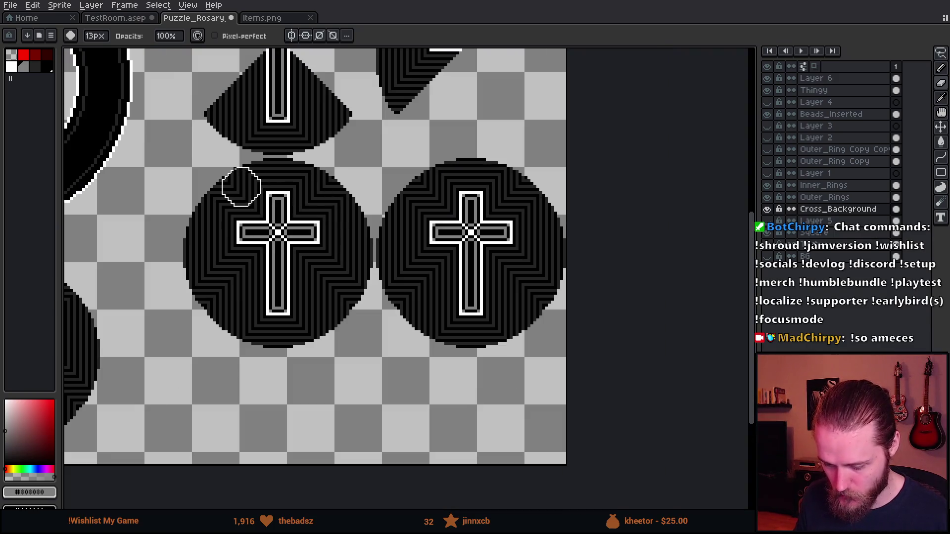
scroll(244, 187, "up", 2)
scroll(252, 203, "down", 8)
scroll(328, 208, "down", 3)
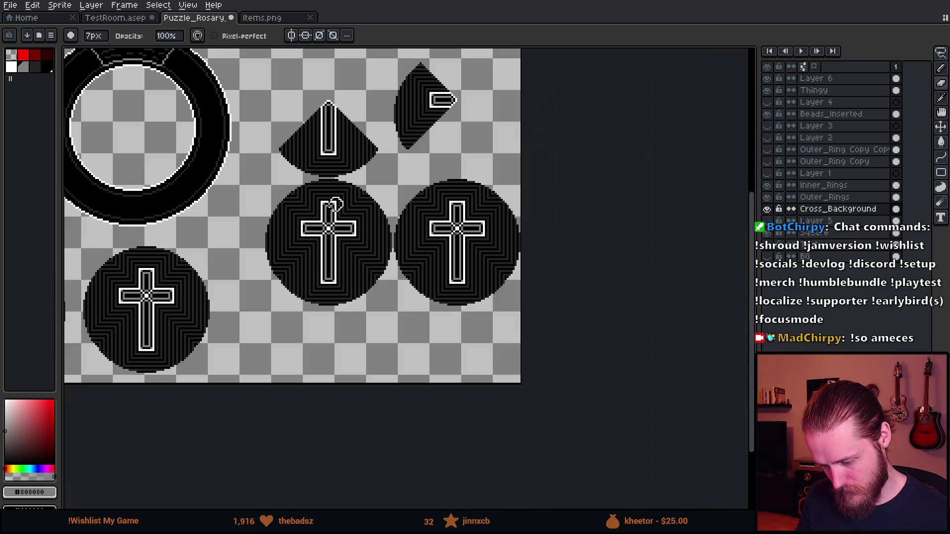
scroll(326, 222, "down", 1)
scroll(325, 239, "up", 1)
scroll(265, 248, "up", 2)
scroll(227, 259, "up", 1)
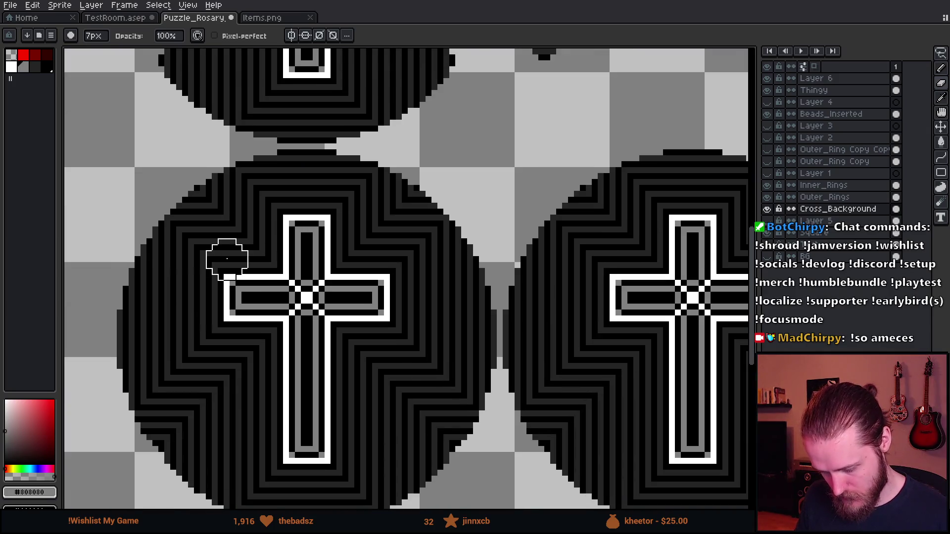
scroll(275, 276, "up", 1)
mouse_move(386, 372)
left_mouse_down()
mouse_move(362, 371)
mouse_move(321, 347)
left_mouse_up()
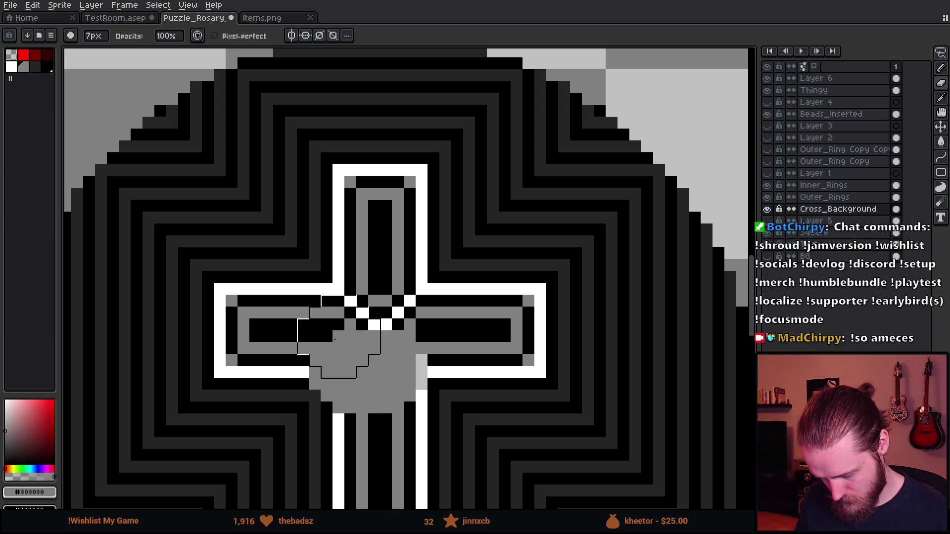
Step: Fill the third medallion's centre grey and draw cut lines to the upper left and upper right
left_click(339, 349)
left_click(142, 181, "shift")
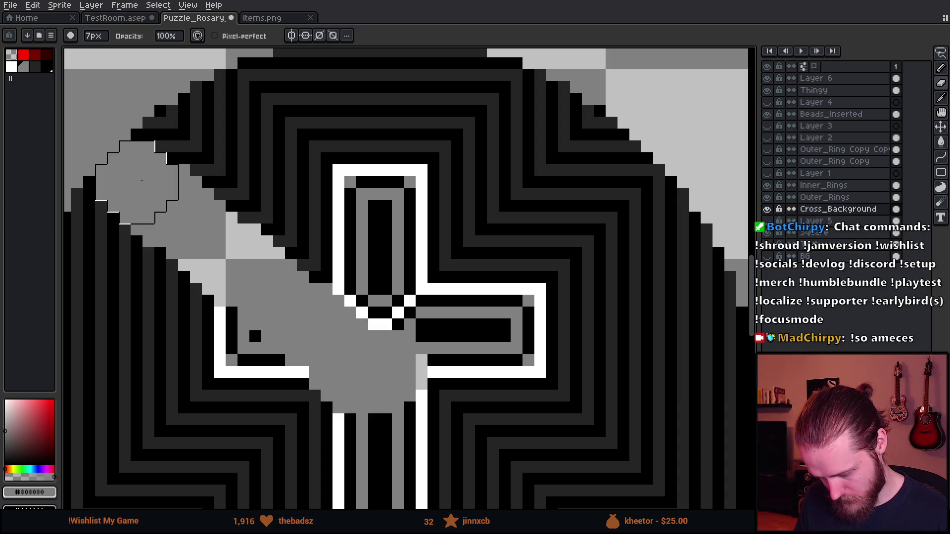
left_click(142, 145, "shift")
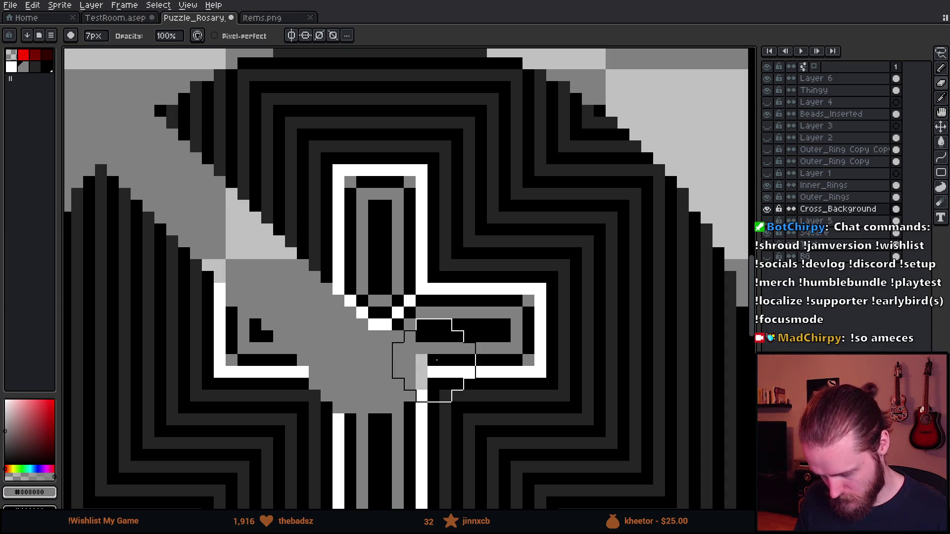
left_click(451, 316)
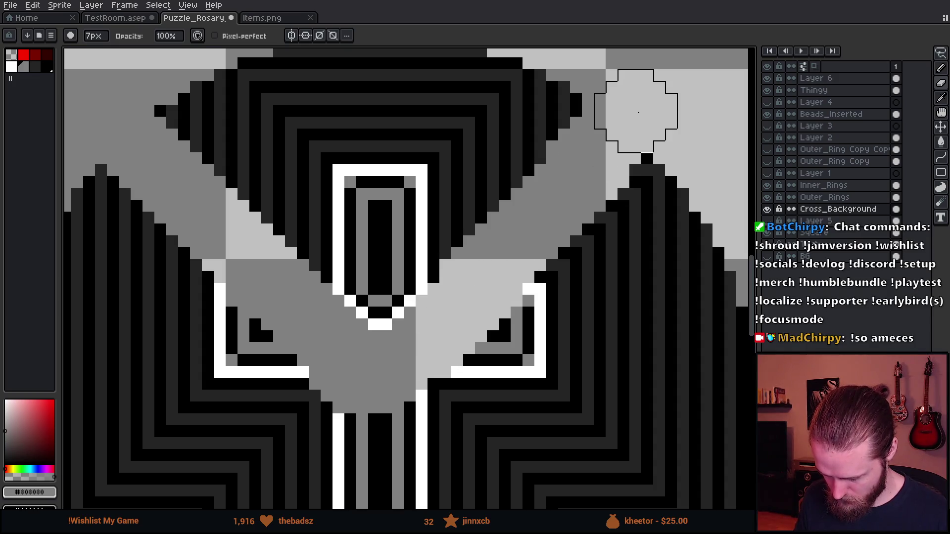
Step: Erase the medallion's lower-right section, then set the brush size to 6px
scroll(650, 120, "down", 2)
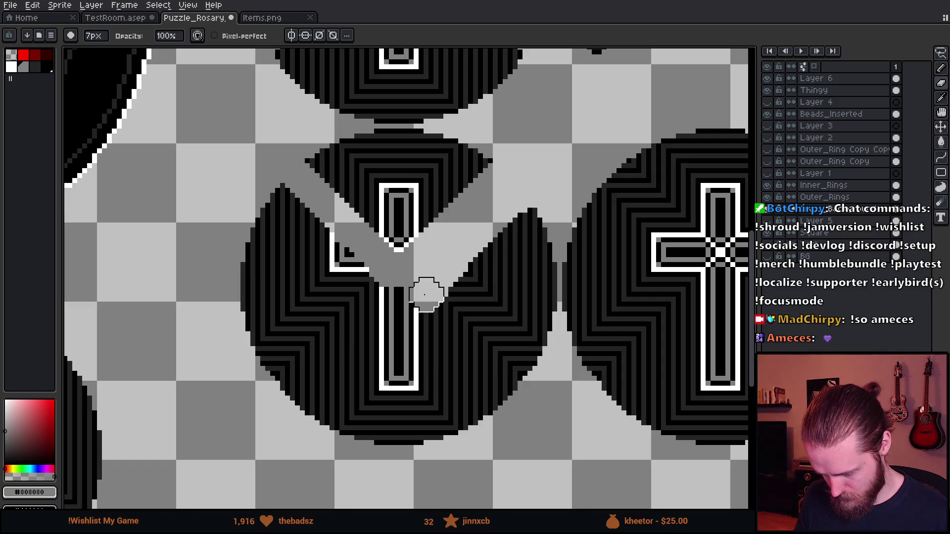
mouse_move(539, 260)
left_mouse_down()
mouse_move(534, 318)
mouse_move(470, 407)
mouse_move(382, 401)
mouse_move(238, 256)
mouse_move(297, 265)
mouse_move(415, 349)
mouse_move(488, 291)
left_mouse_up()
key("plus")
key("plus")
key("plus")
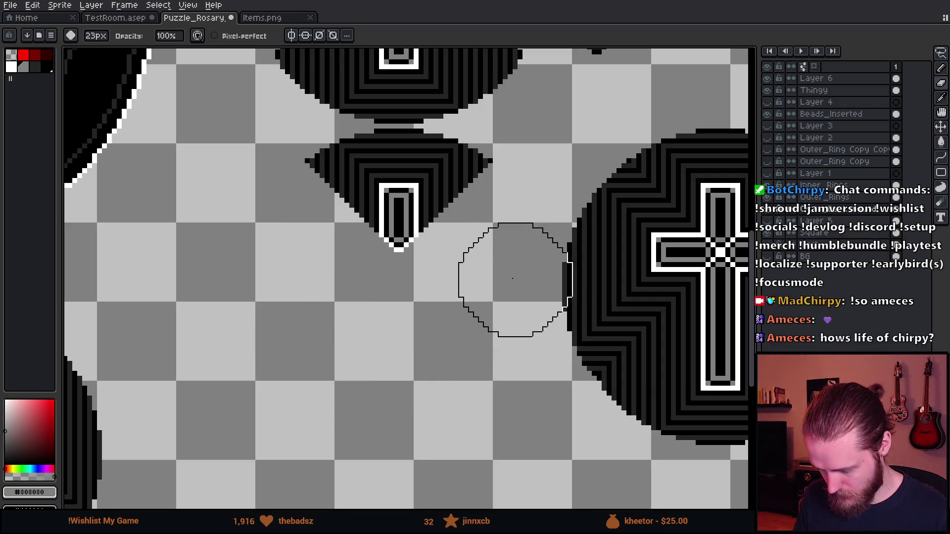
scroll(502, 269, "down", 2)
key("minus")
key("minus")
key("minus")
scroll(490, 246, "down", 2)
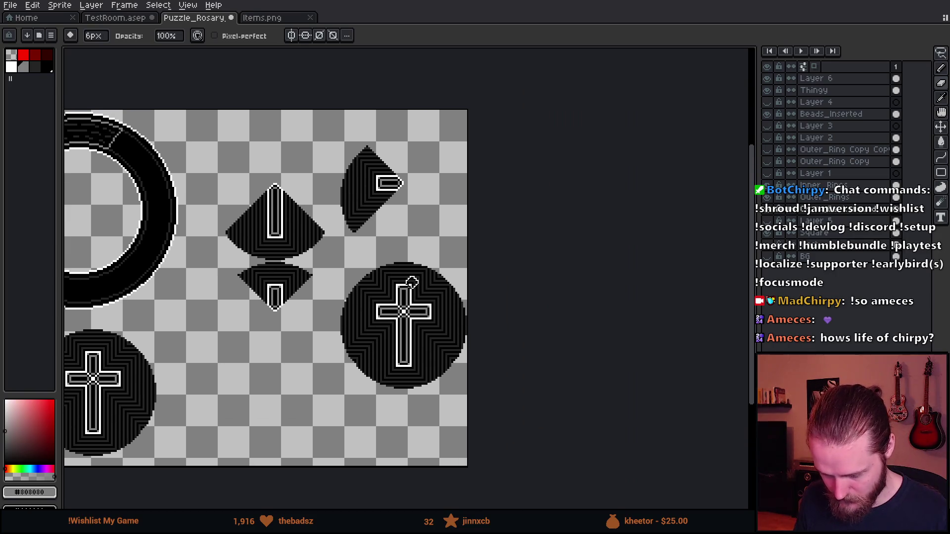
scroll(435, 298, "up", 1)
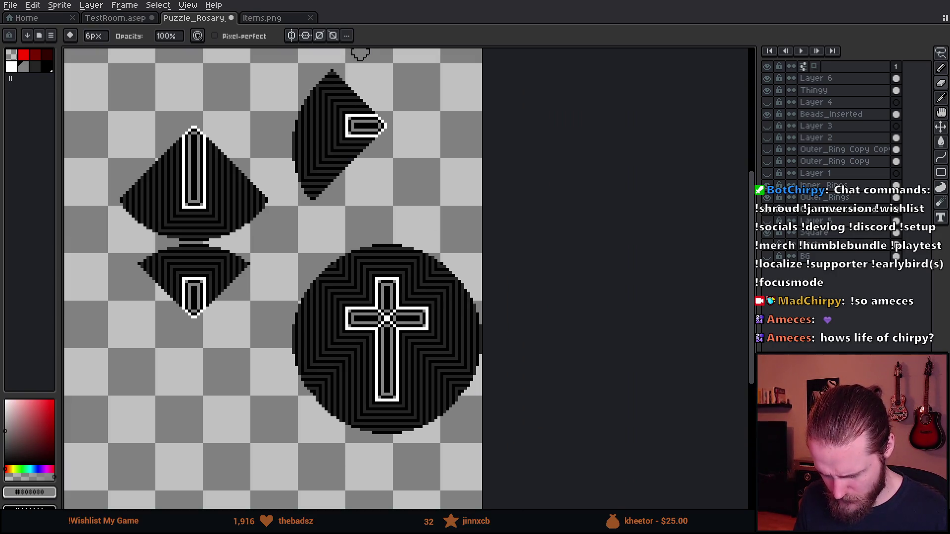
scroll(396, 297, "up", 1)
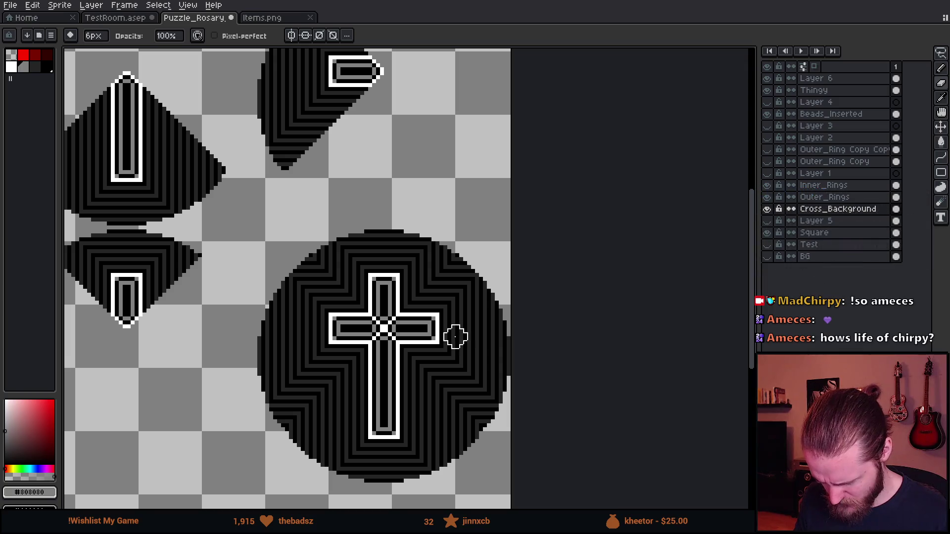
Step: Marquee-select the upper diamond piece and move it down and right, one pixel up
key("m")
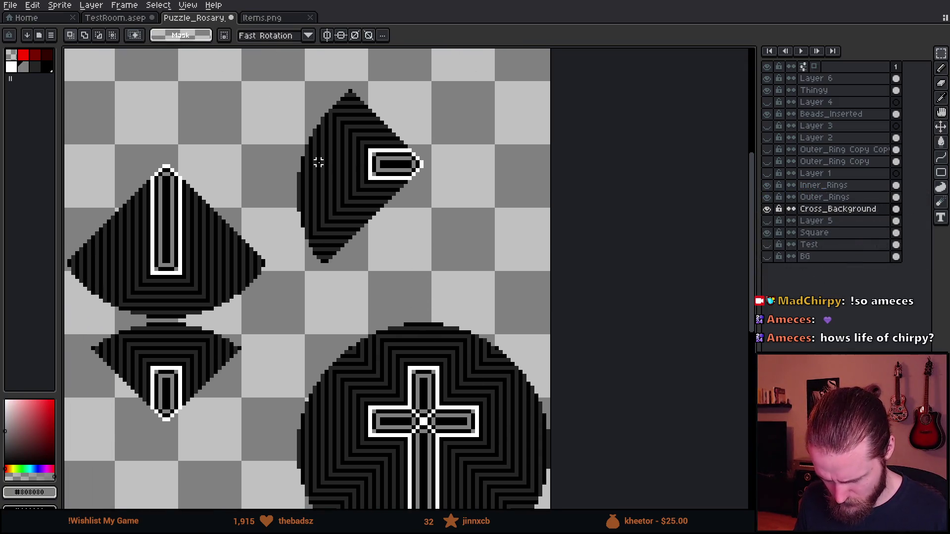
scroll(269, 88, "down", 1)
mouse_move(288, 74)
left_mouse_down()
mouse_move(378, 229)
mouse_move(411, 252)
left_mouse_up()
mouse_move(353, 200)
left_mouse_down()
mouse_move(445, 272)
mouse_move(488, 322)
mouse_move(462, 399)
mouse_move(472, 423)
left_mouse_up()
key("Up")
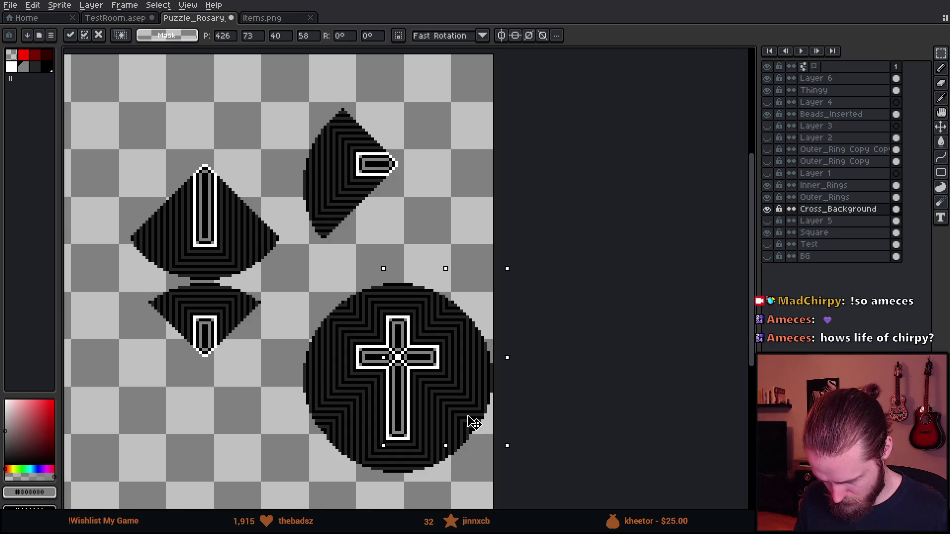
key("Return")
Step: Shift the upper diamond slightly right and down and commit its placement
mouse_move(290, 293)
left_mouse_down()
mouse_move(399, 187)
mouse_move(610, 382)
mouse_move(606, 421)
left_mouse_up()
scroll(509, 218, "down", 3)
scroll(487, 191, "up", 3)
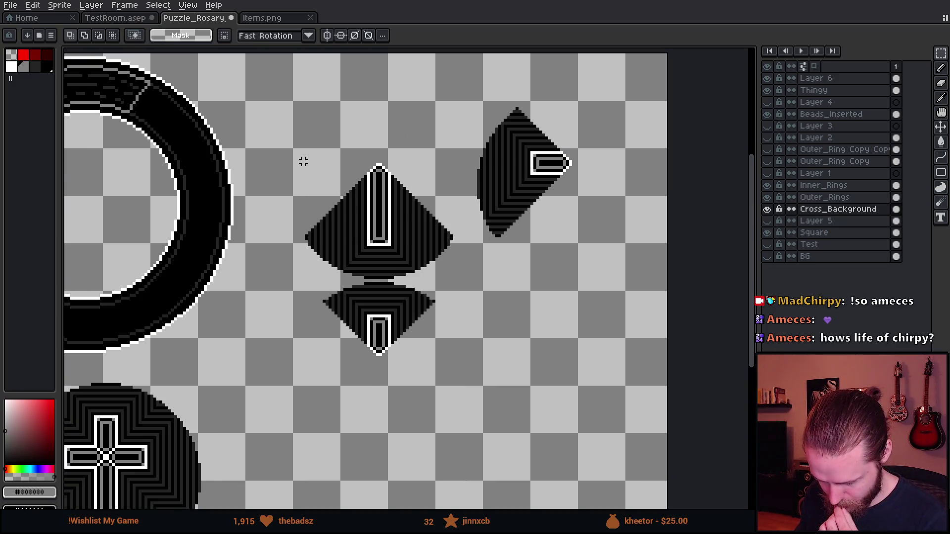
mouse_move(292, 140)
left_mouse_down()
mouse_move(446, 252)
mouse_move(462, 280)
mouse_move(386, 227)
mouse_move(381, 172)
left_mouse_up()
scroll(381, 171, "down", 5)
scroll(298, 260, "up", 3)
scroll(304, 250, "up", 2)
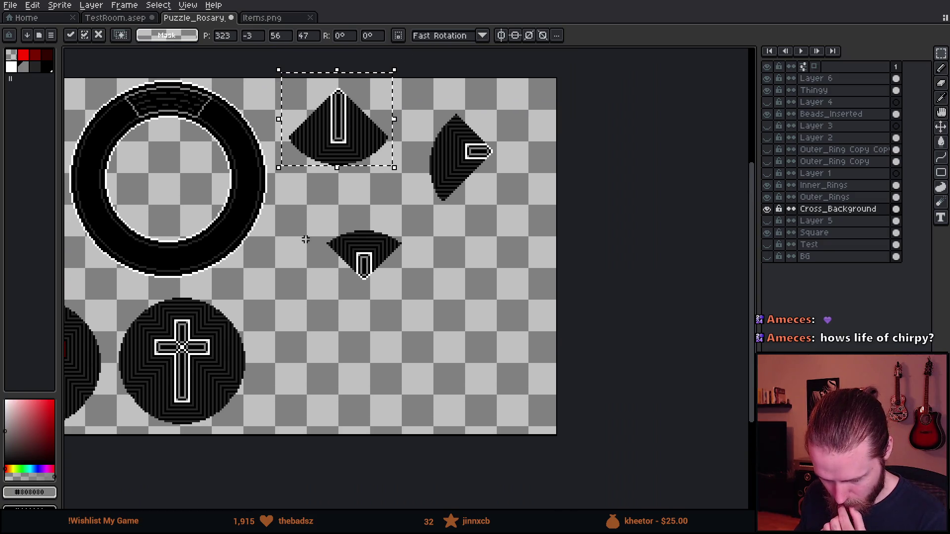
mouse_move(361, 155)
left_mouse_down()
mouse_move(376, 149)
mouse_move(380, 166)
left_mouse_up()
key("ctrl+d")
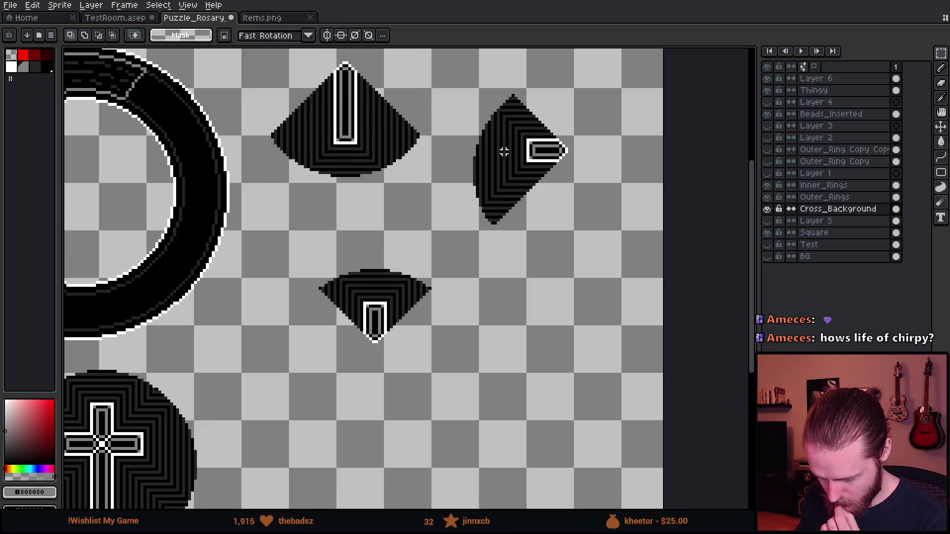
Step: Move the lower diamond up beneath the top diamond
left_click_drag(305, 241, 487, 410)
mouse_move(448, 366)
left_mouse_down()
mouse_move(418, 328)
mouse_move(413, 282)
left_mouse_up()
key("Return")
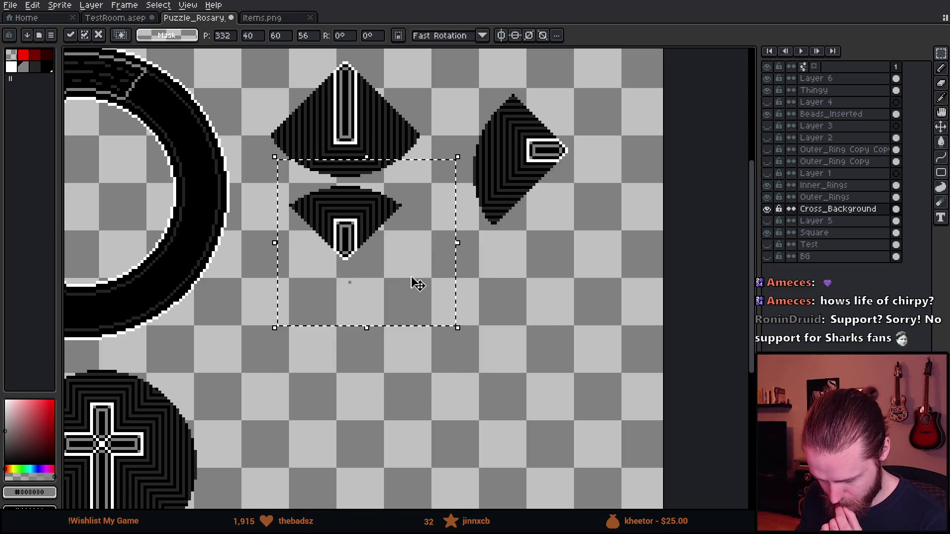
key("ctrl+d")
Step: Try moving the right diamond under the small one, undo, and reposition the diamond piece
left_click_drag(453, 74, 615, 307)
mouse_move(564, 223)
left_mouse_down()
mouse_move(378, 413)
mouse_move(364, 394)
left_mouse_up()
scroll(439, 312, "up", 1)
scroll(379, 315, "up", 1)
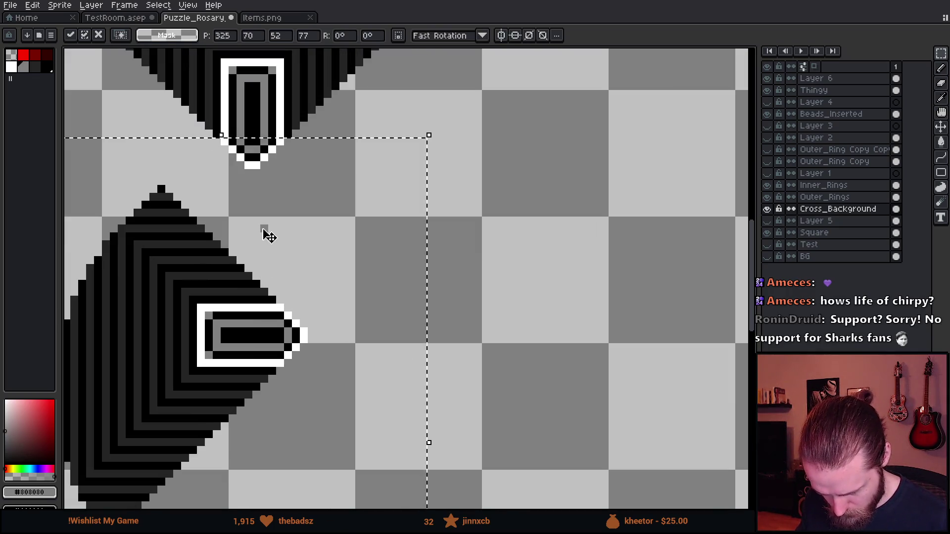
scroll(275, 241, "down", 2)
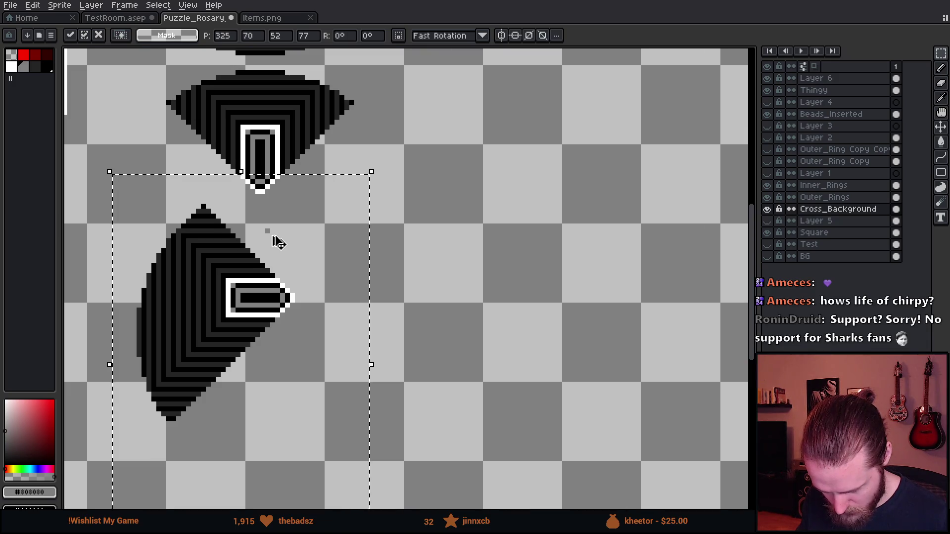
key("ctrl+z")
key("ctrl+z")
key("ctrl+z")
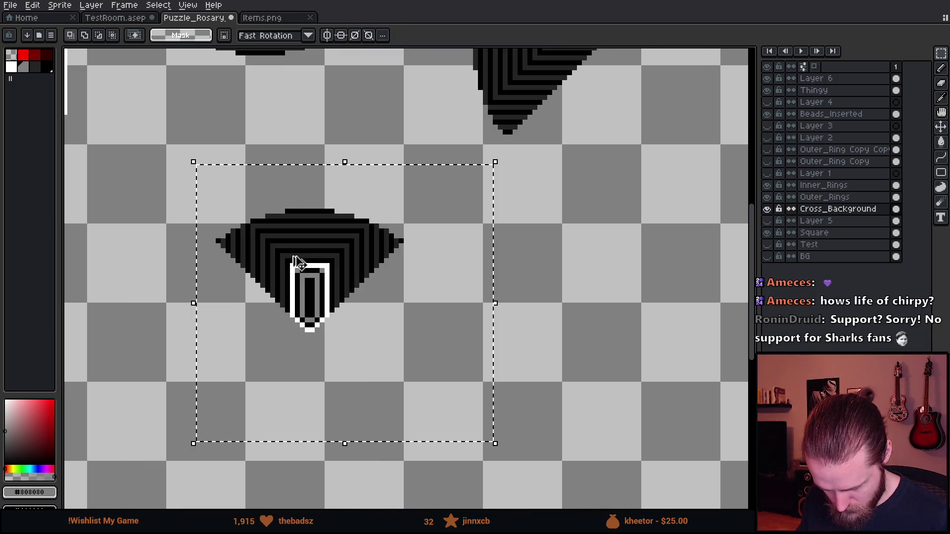
key("ctrl+d")
mouse_move(358, 324)
left_mouse_down()
mouse_move(396, 384)
mouse_move(498, 424)
mouse_move(277, 285)
mouse_move(274, 187)
mouse_move(312, 218)
left_mouse_up()
left_click(479, 379)
Step: Restore the selection around the lower diamond and raise it about 57px
key("b")
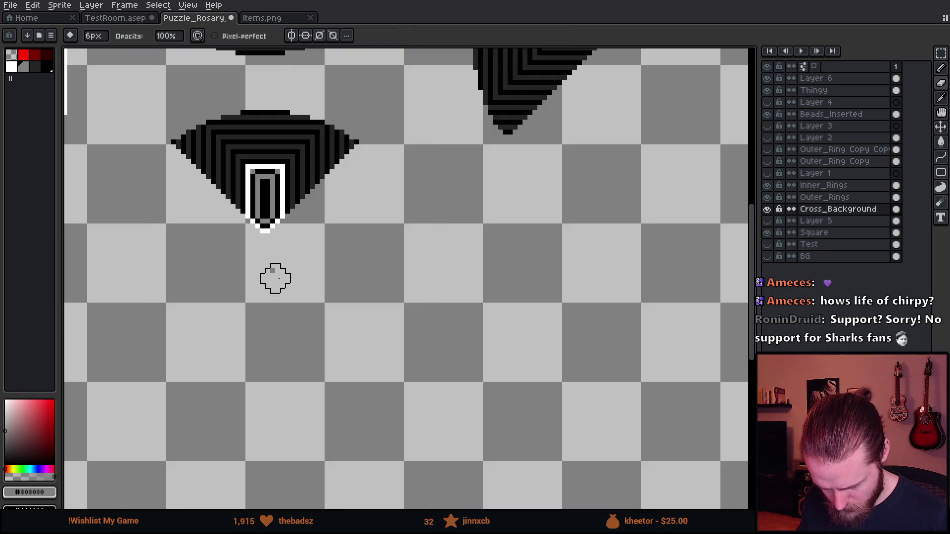
scroll(157, 288, "down", 2)
scroll(360, 318, "up", 1)
key("m")
key("ctrl+shift+d")
left_click_drag(392, 331, 390, 303)
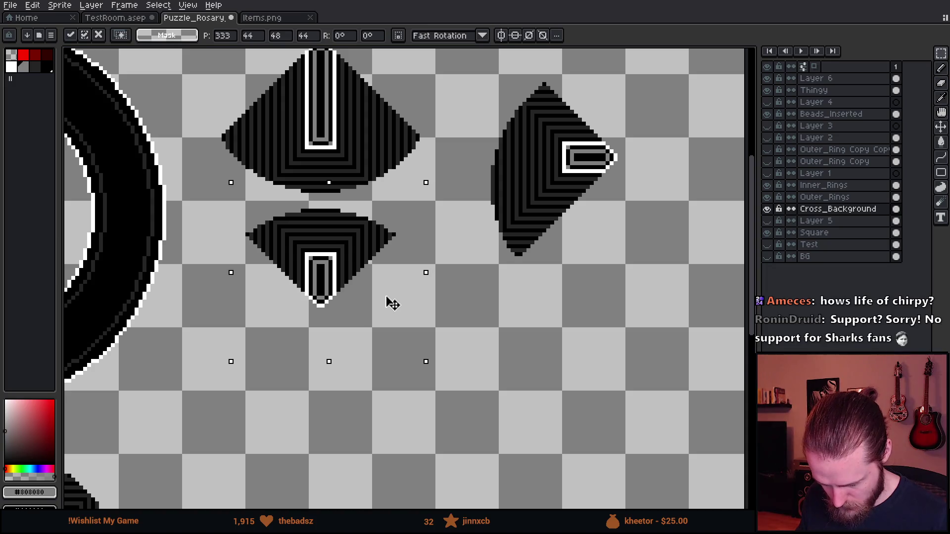
left_click(516, 349)
Step: Move the right diamond into the column below the middle diamonds
scroll(515, 349, "down", 1)
left_click_drag(486, 90, 619, 315)
mouse_move(575, 214)
left_mouse_down()
mouse_move(415, 441)
mouse_move(401, 395)
left_mouse_up()
key("Return")
left_click(513, 350)
scroll(513, 347, "down", 2)
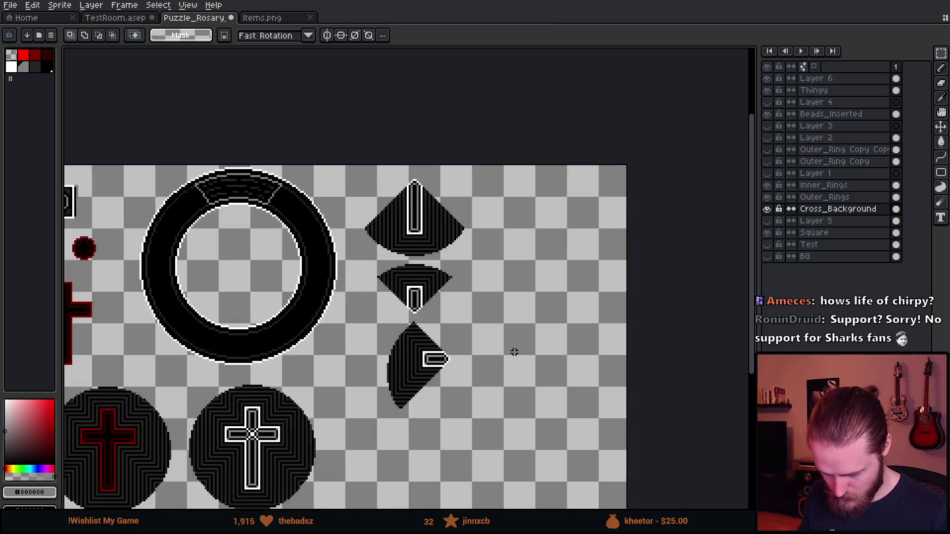
scroll(509, 317, "up", 2)
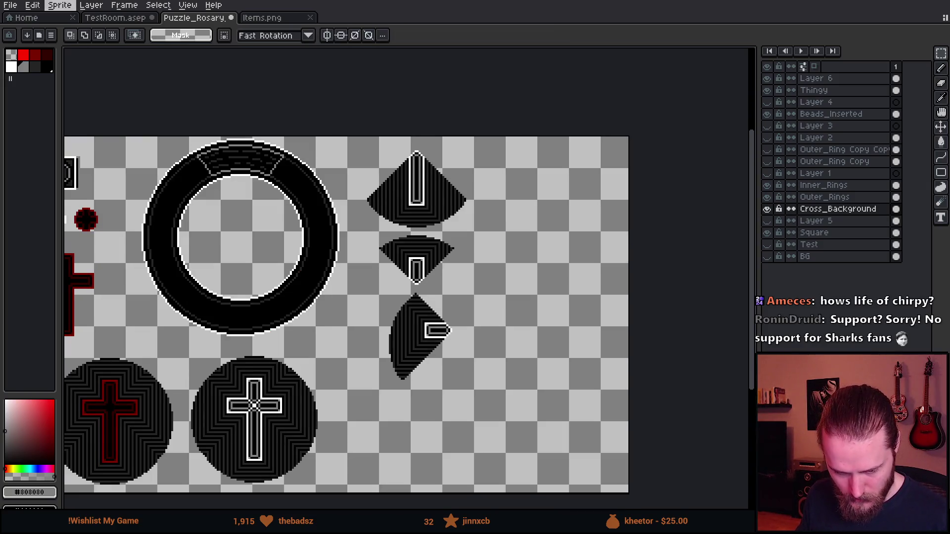
Step: Trim the canvas width to 384px with Canvas Size, save, and return to Unity
left_click(59, 5)
left_click(107, 73)
mouse_move(654, 214)
left_mouse_down()
mouse_move(524, 225)
mouse_move(474, 247)
left_mouse_up()
left_click(766, 329)
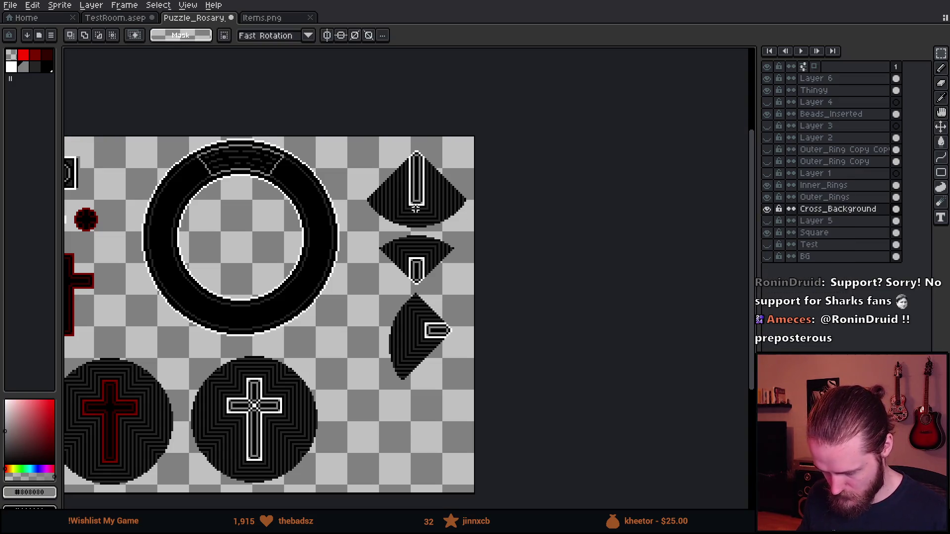
key("ctrl+z")
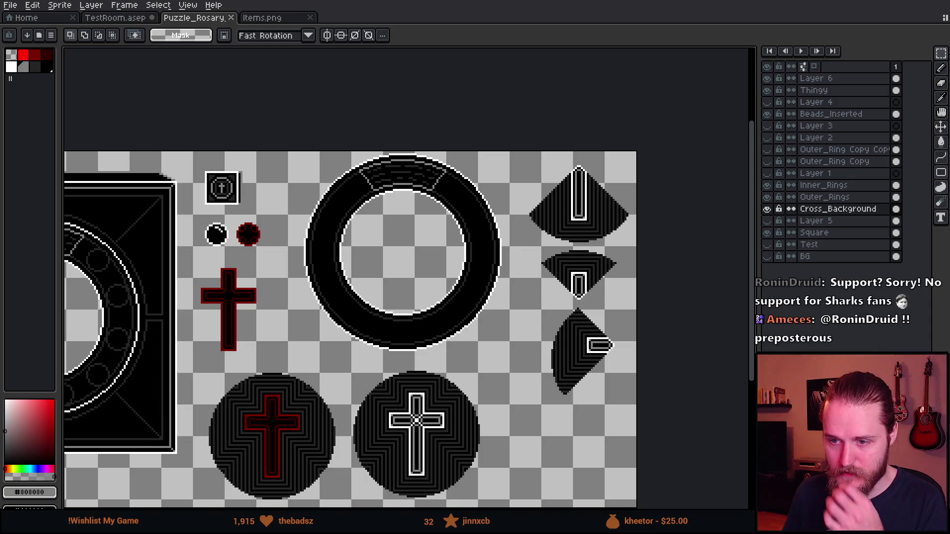
key("alt+Tab")
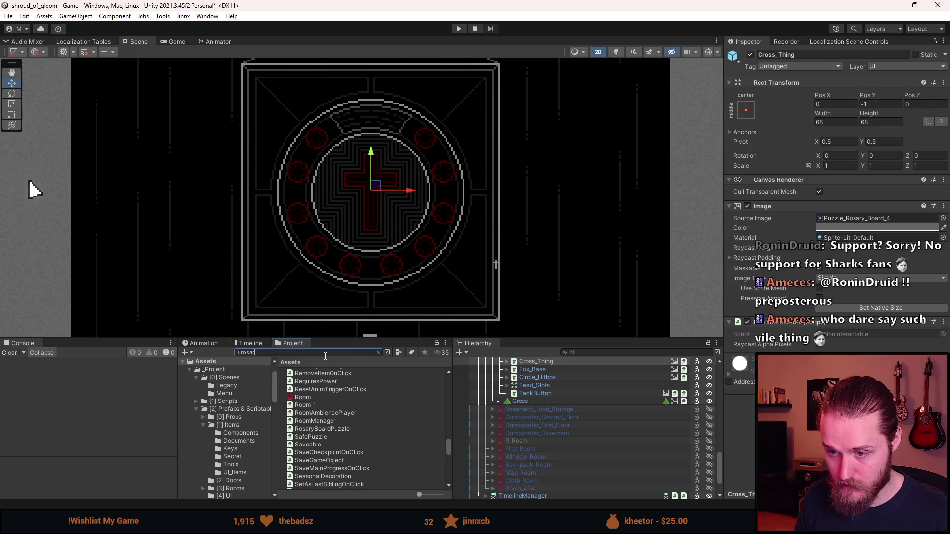
Step: Open Puzzle_Rosary_Board in the Sprite Editor and move the white-cross slice onto the red cross
type("y")
left_click(334, 397)
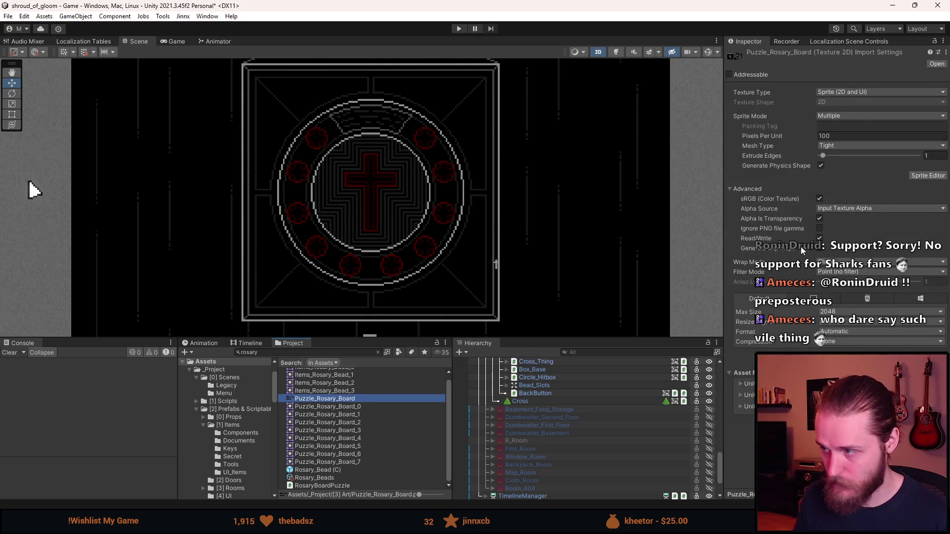
left_click(923, 177)
scroll(692, 251, "up", 5)
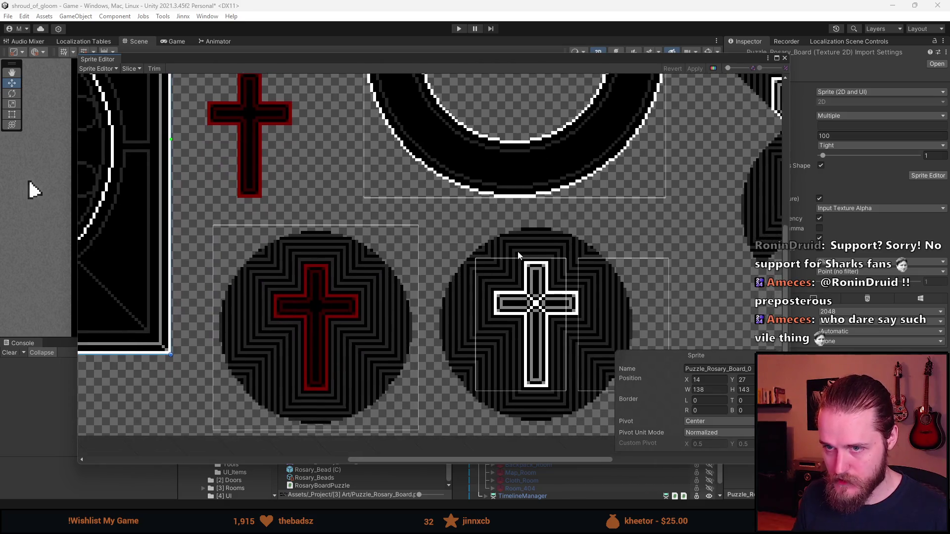
left_click(548, 356)
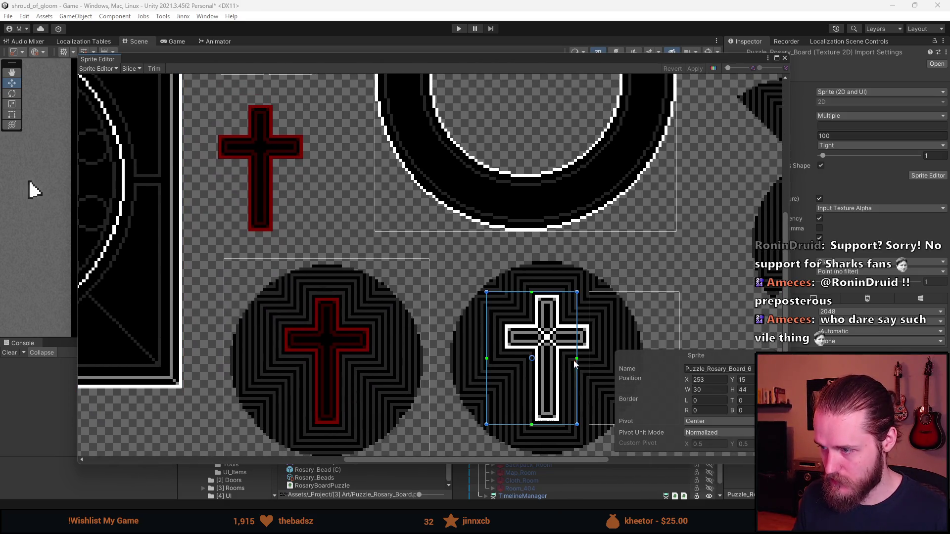
mouse_move(568, 399)
left_mouse_down()
mouse_move(361, 230)
mouse_move(287, 211)
mouse_move(297, 207)
left_mouse_up()
Step: Delete the stray slice and align Puzzle_Rosary_Board_7 as 68×68 at X 239, Y 3
scroll(307, 242, "down", 3)
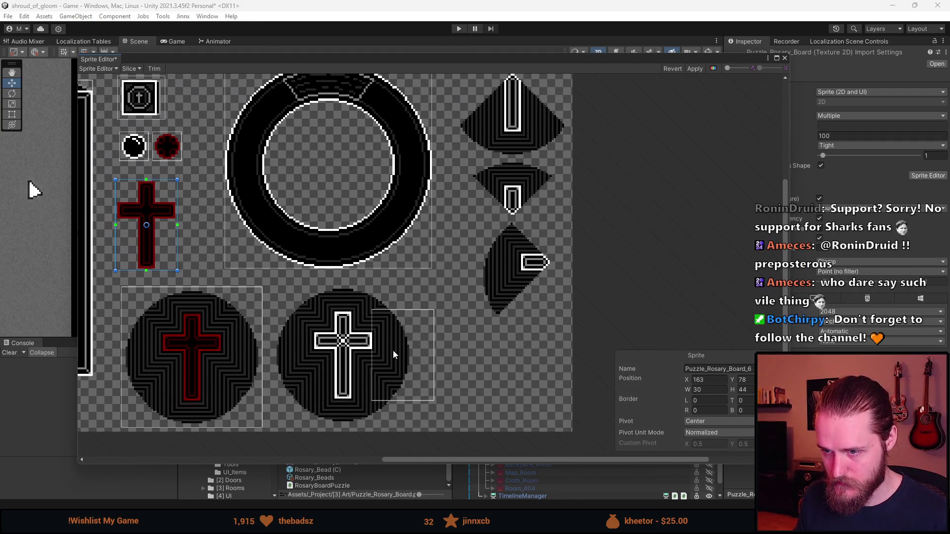
left_click_drag(393, 349, 331, 346)
key("Delete")
left_click(227, 360)
left_click(360, 362)
scroll(382, 357, "up", 2)
left_click_drag(349, 372, 353, 371)
scroll(354, 280, "down", 5)
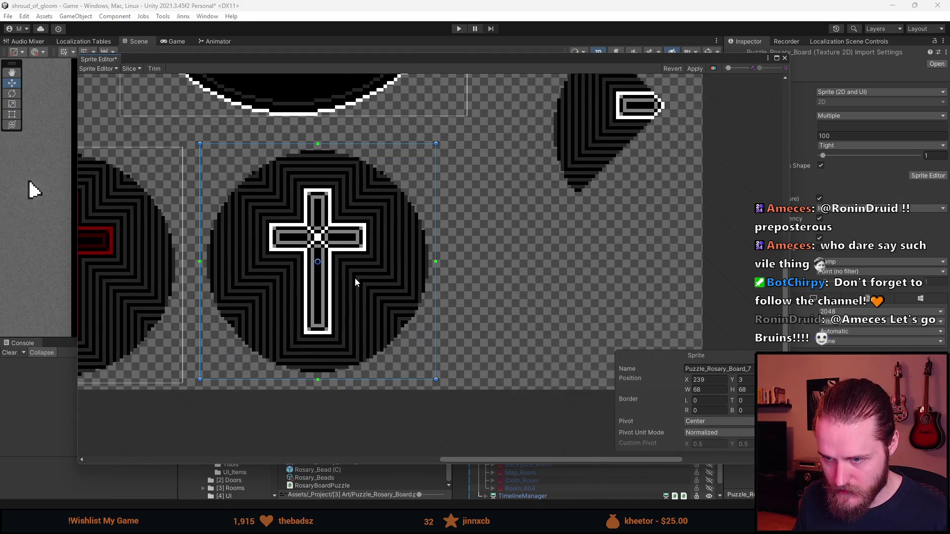
scroll(357, 302, "down", 2)
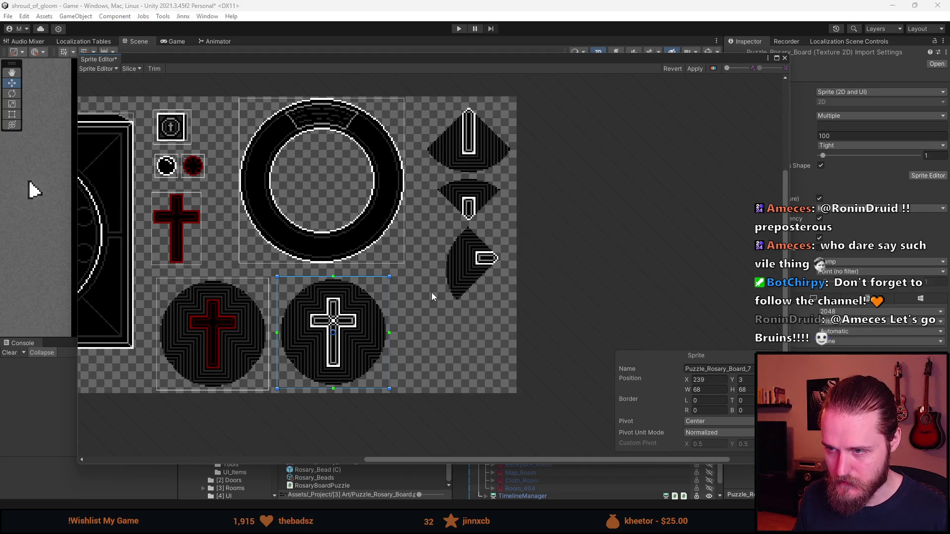
scroll(504, 189, "up", 1)
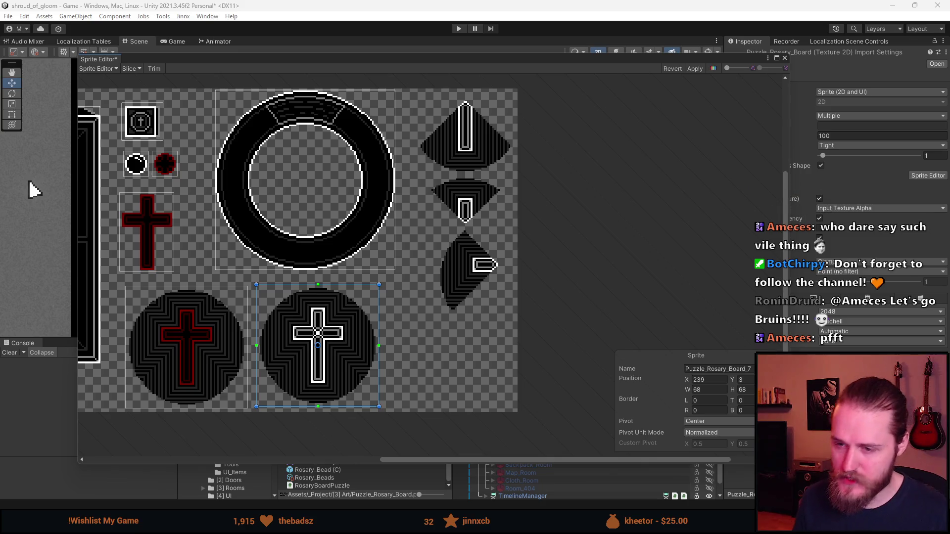
Step: Draw a tight slice around the upper diamond of the cross medallion
scroll(456, 117, "up", 5)
scroll(456, 116, "down", 3)
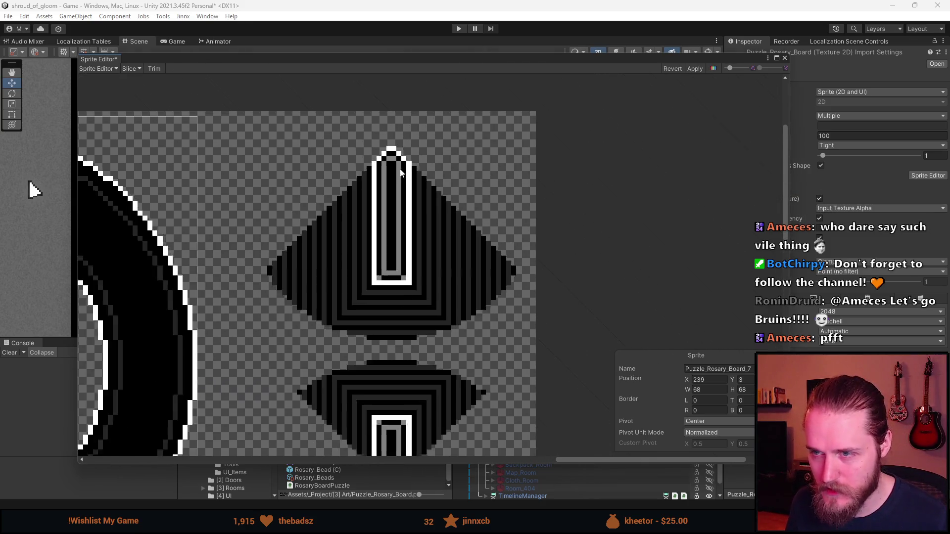
scroll(339, 167, "up", 2)
mouse_move(257, 134)
left_mouse_down()
mouse_move(521, 361)
mouse_move(541, 349)
mouse_move(541, 360)
left_mouse_up()
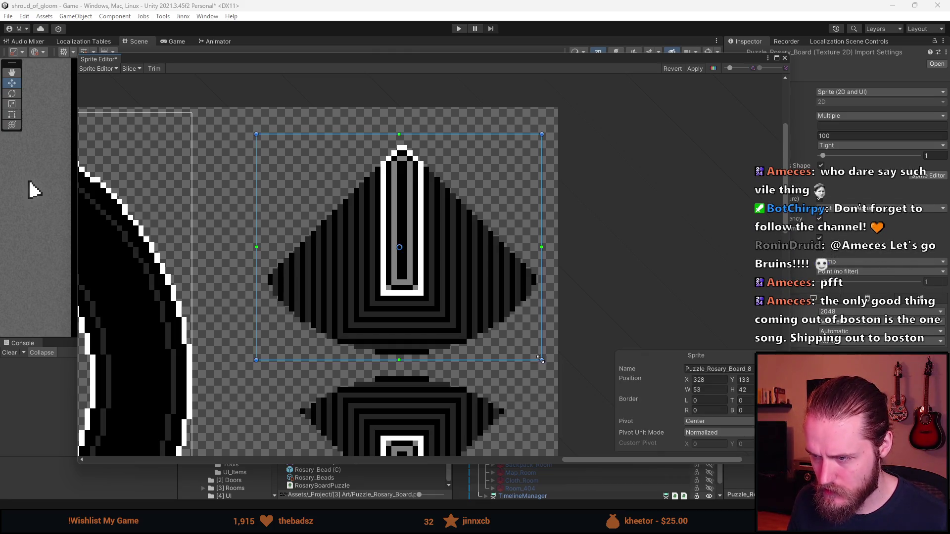
left_click_drag(256, 133, 263, 141)
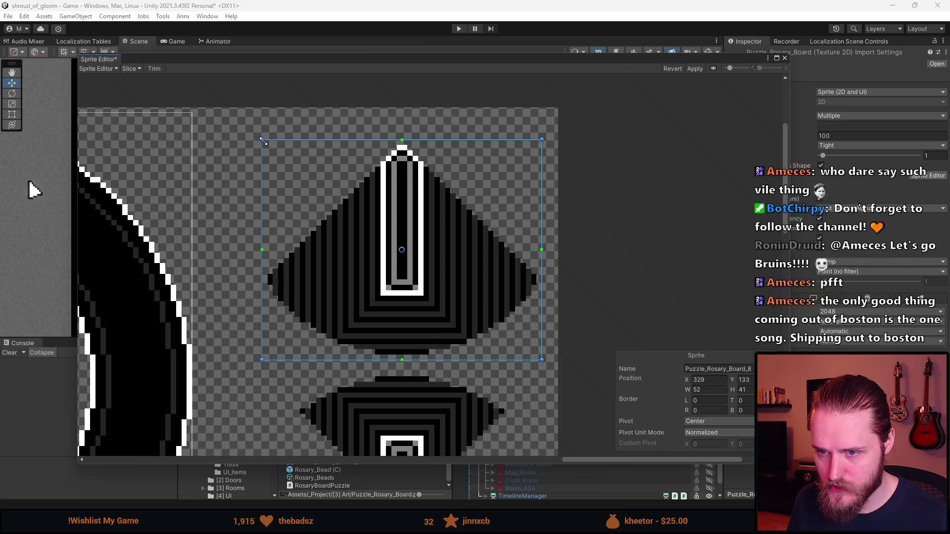
Step: Draw and fine-tune a slice around the middle diamond piece
scroll(296, 191, "down", 5)
scroll(302, 203, "up", 5)
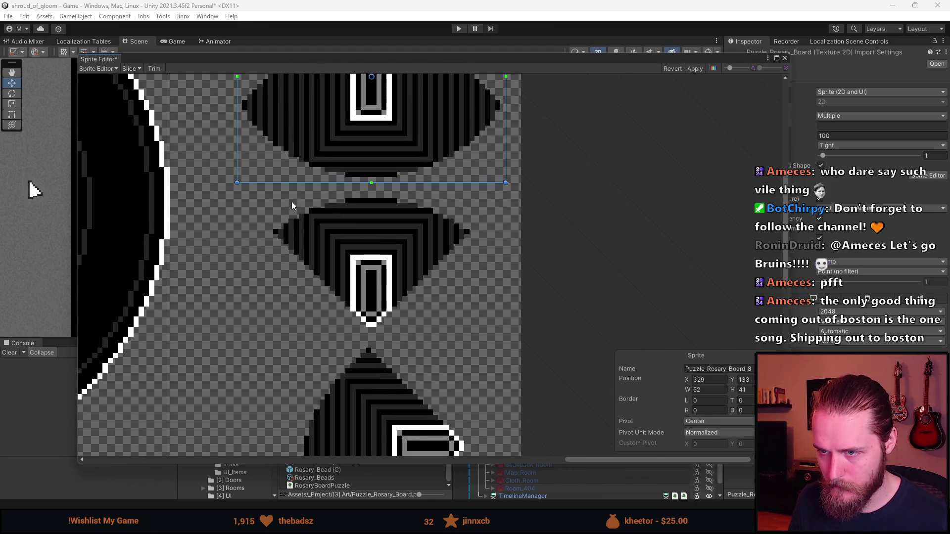
left_click_drag(262, 192, 475, 306)
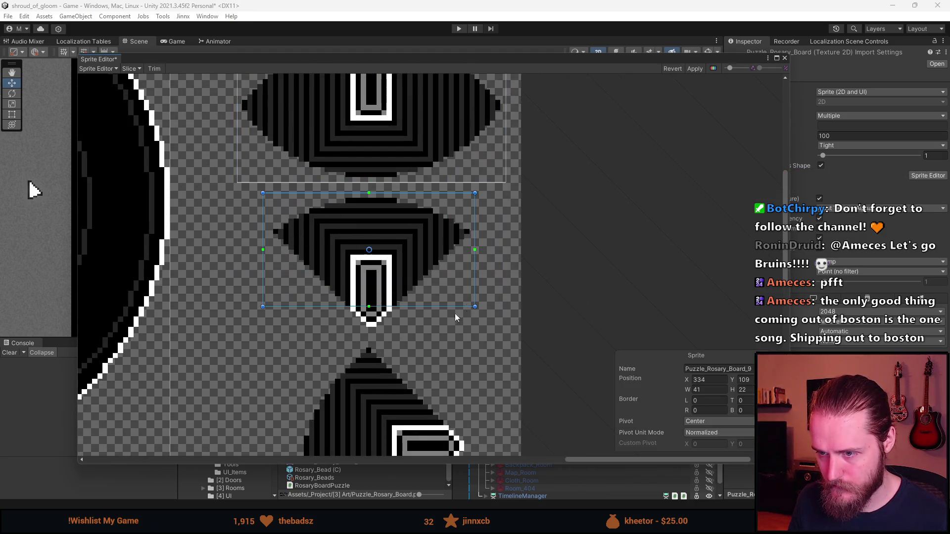
left_click_drag(388, 307, 387, 333)
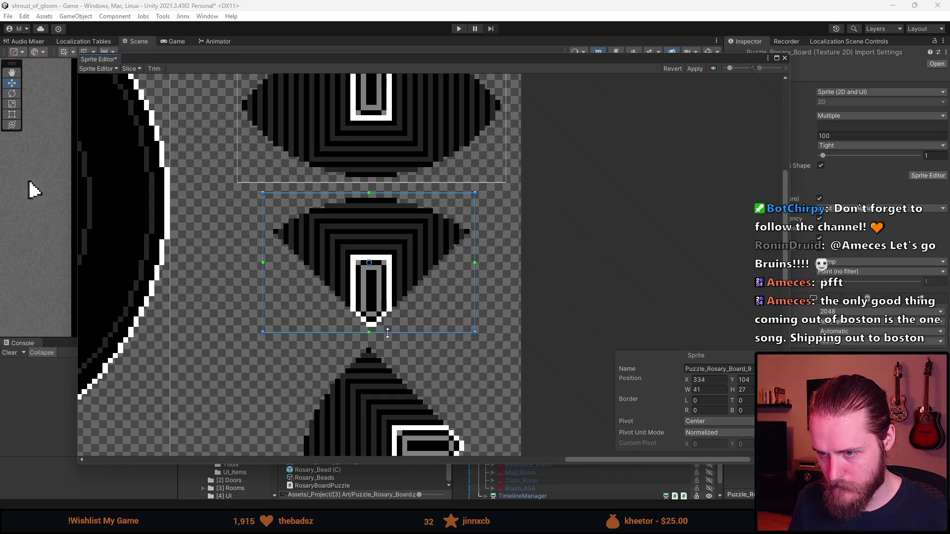
left_click_drag(262, 225, 268, 226)
Step: Slice the side medallion piece (Puzzle_Rosary_Board_10, 34×46), apply the slices, and close the Sprite Editor
scroll(336, 315, "down", 2)
mouse_move(336, 315)
left_mouse_down()
mouse_move(337, 197)
mouse_move(447, 350)
left_mouse_up()
scroll(340, 179, "up", 2)
mouse_move(327, 356)
left_mouse_down()
mouse_move(286, 411)
mouse_move(276, 410)
left_mouse_up()
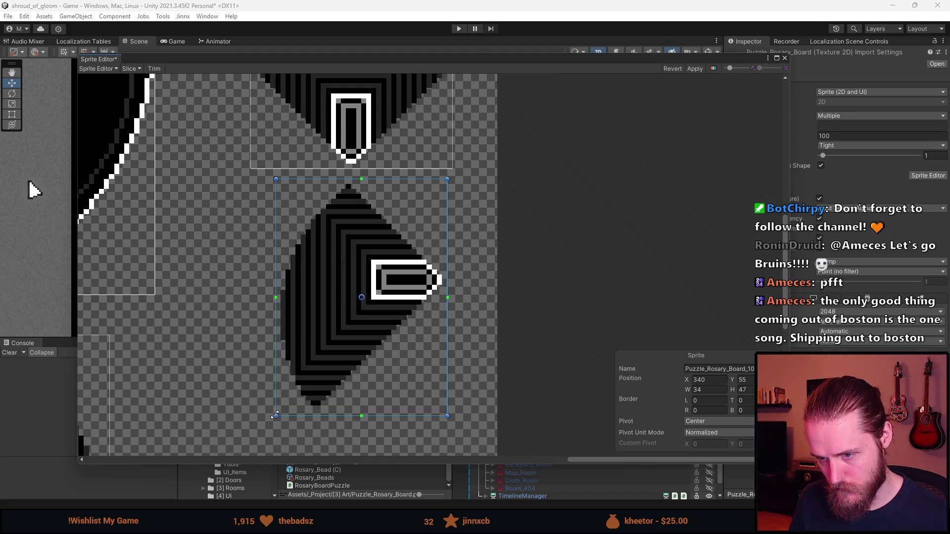
scroll(358, 329, "down", 3)
scroll(361, 325, "down", 5)
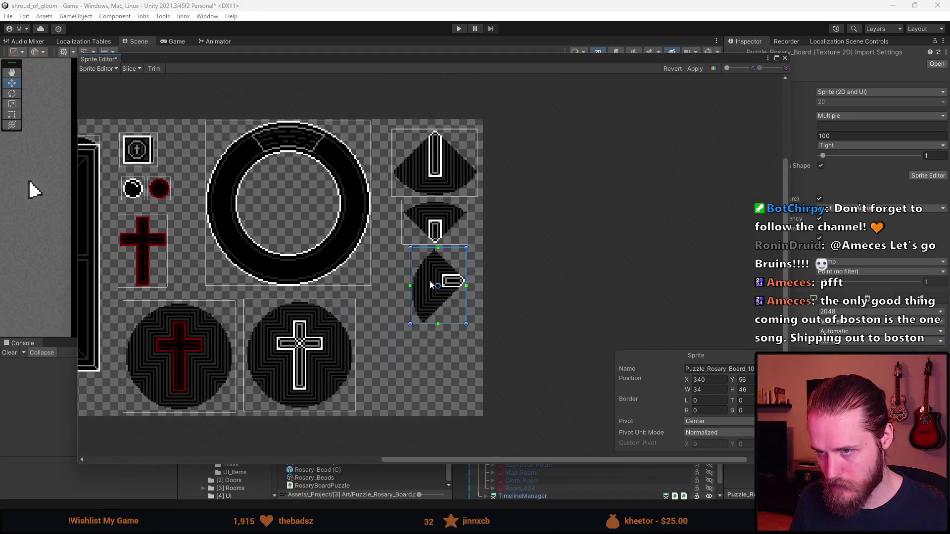
left_click(695, 68)
left_click(784, 58)
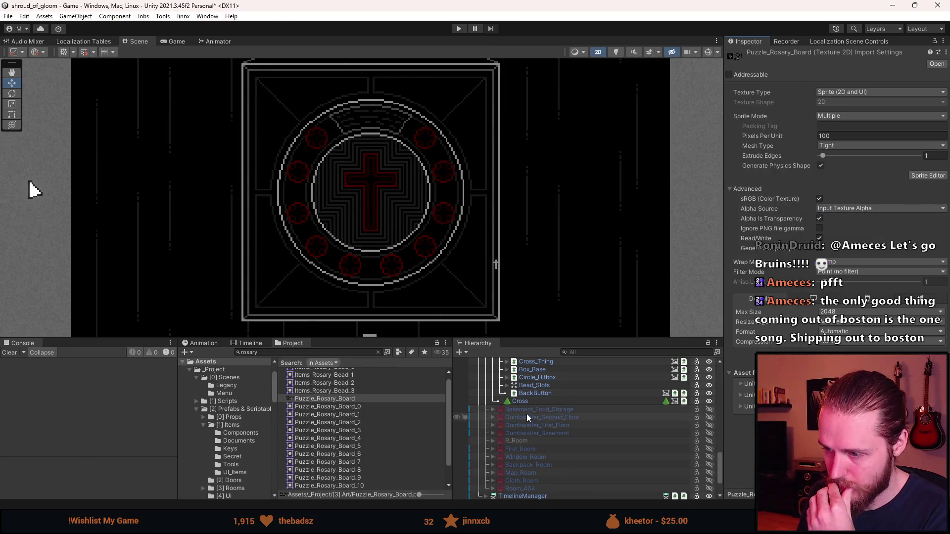
Step: Duplicate Cross_Thing and nest the copy inside it, below Non_Lit_Layer
scroll(526, 414, "up", 3)
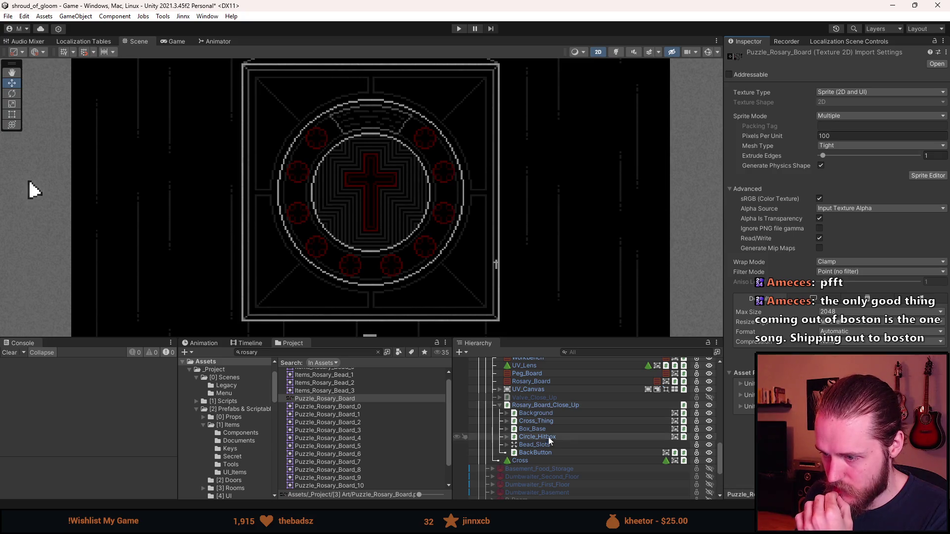
left_click(542, 422)
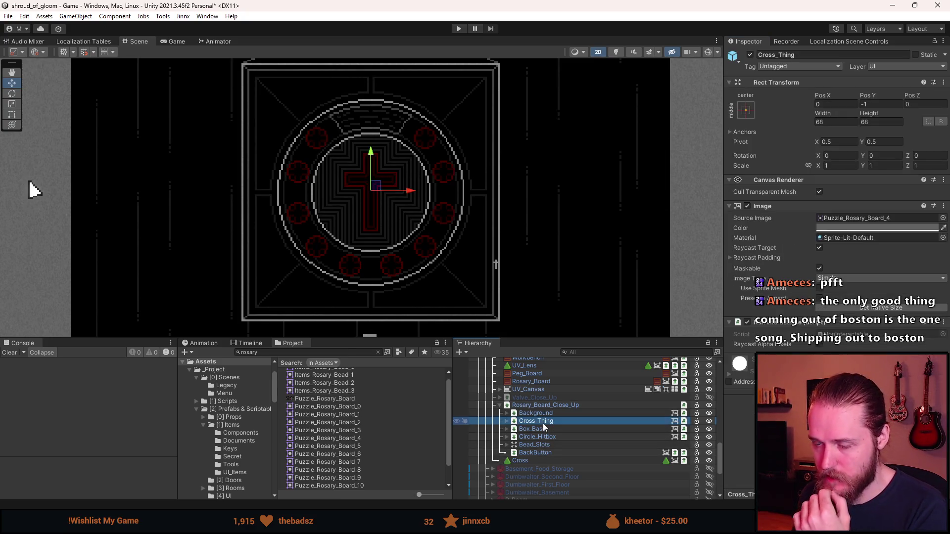
left_click(506, 422)
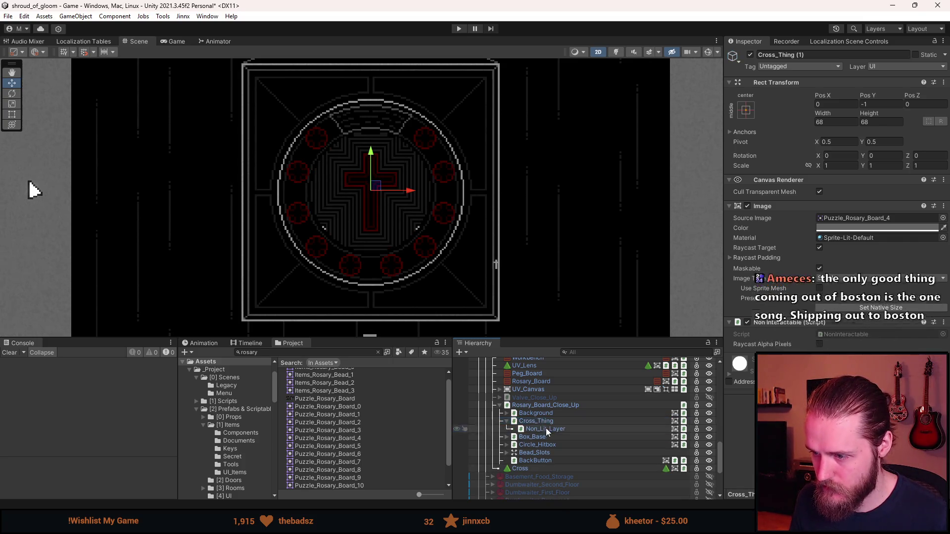
key("ctrl+d")
left_click_drag(542, 439, 529, 433)
left_click(514, 438)
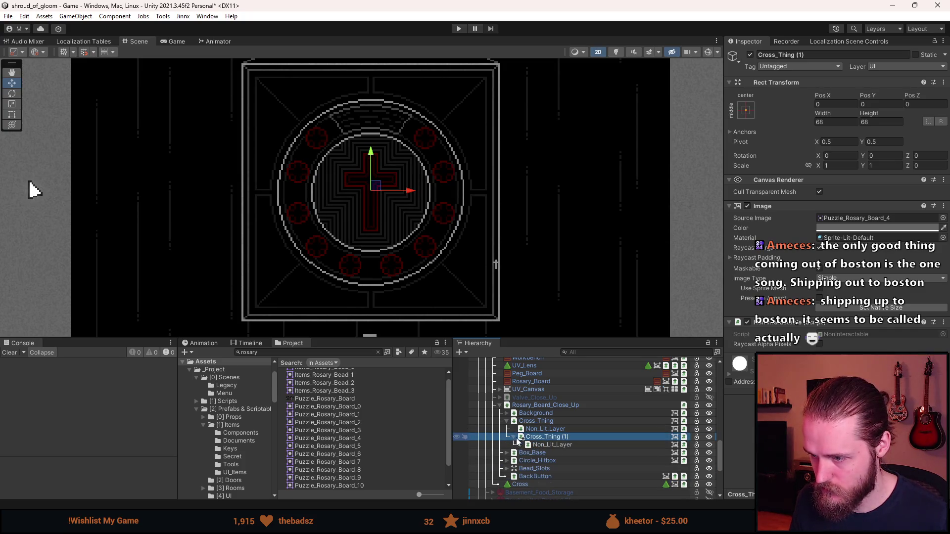
Step: Set the copy's Interactable Items requirement to the Cross item
right_click(791, 322)
left_click(835, 349)
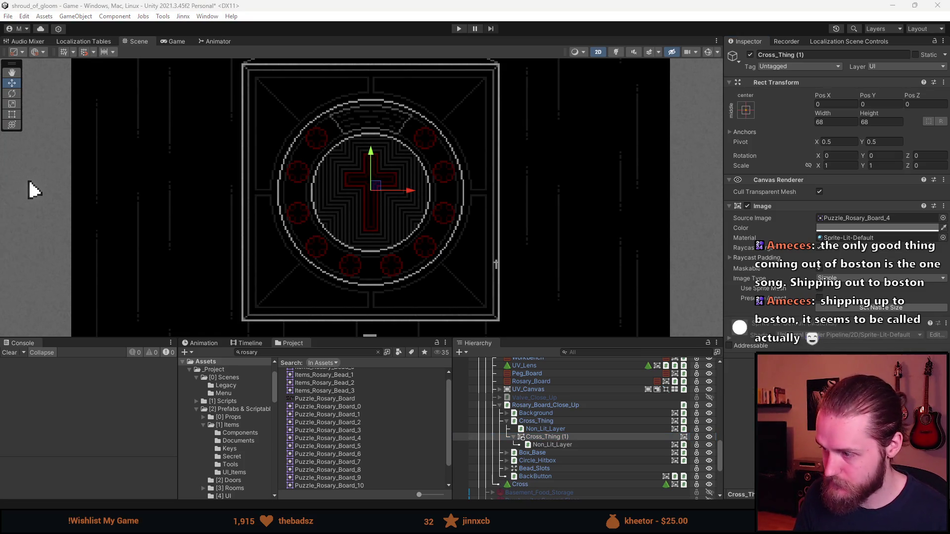
key("ctrl+z")
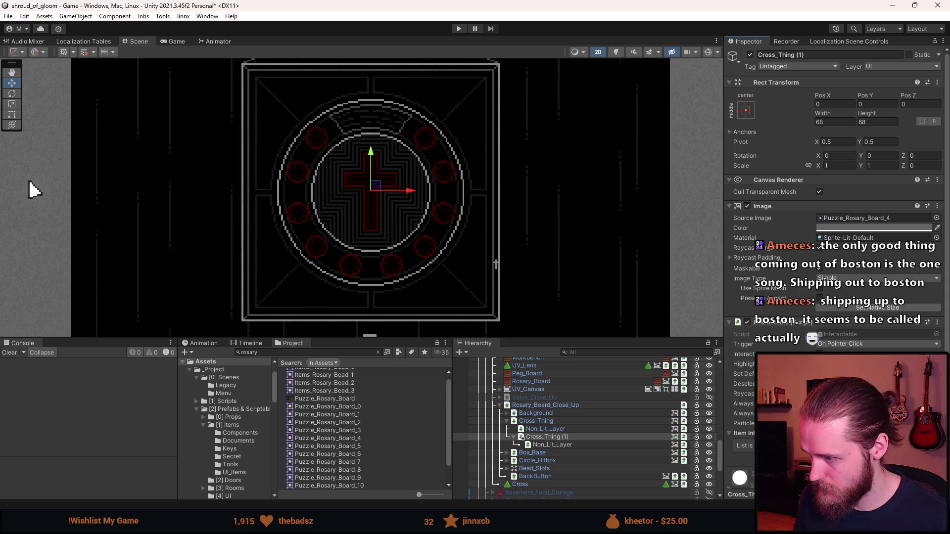
scroll(836, 198, "down", 2)
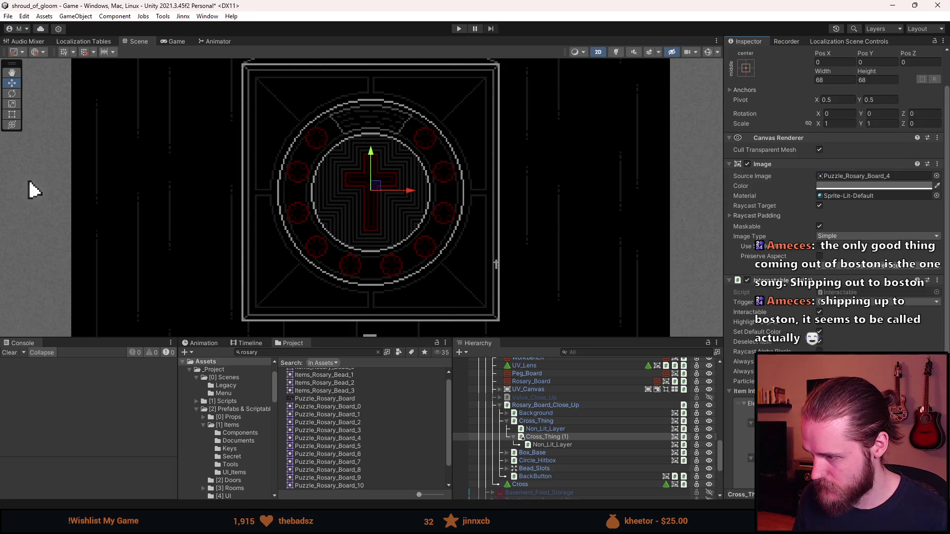
scroll(836, 198, "down", 3)
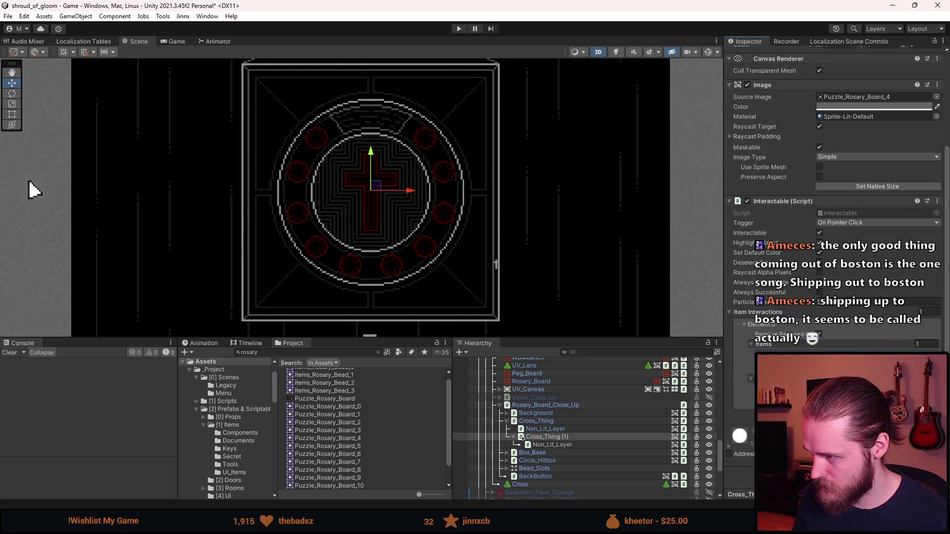
left_click(936, 357)
type("cross")
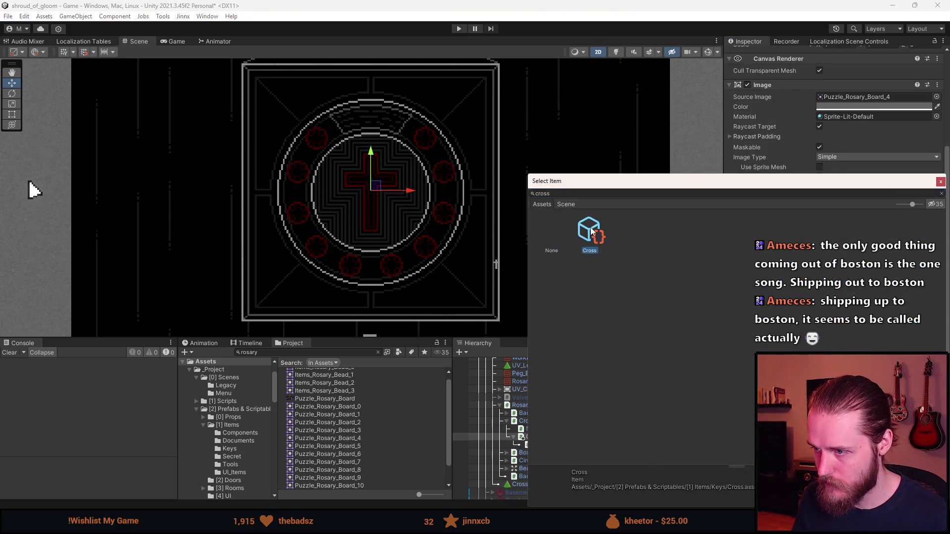
double_click(590, 230)
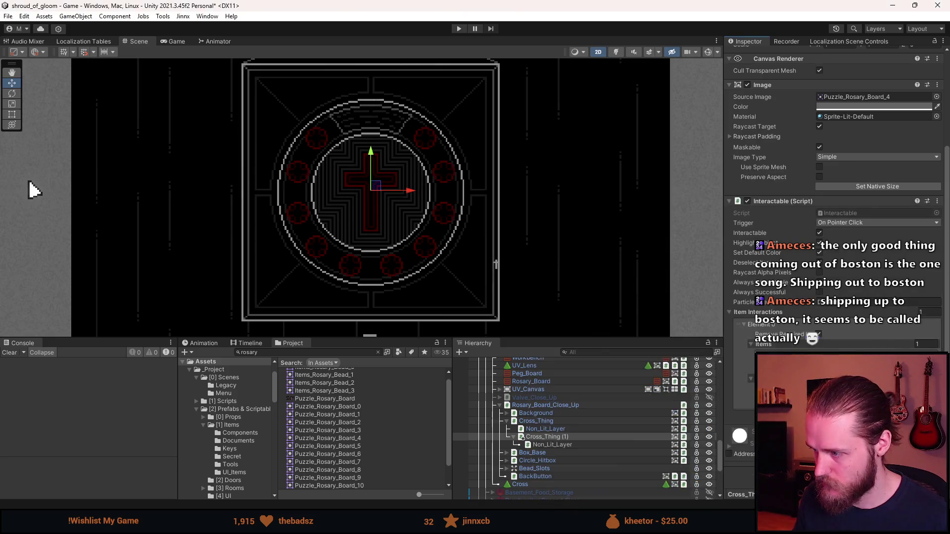
right_click(548, 437)
Step: Add an empty child Interaction_Cross with a Publish Unity Event On Click component
left_click(595, 187)
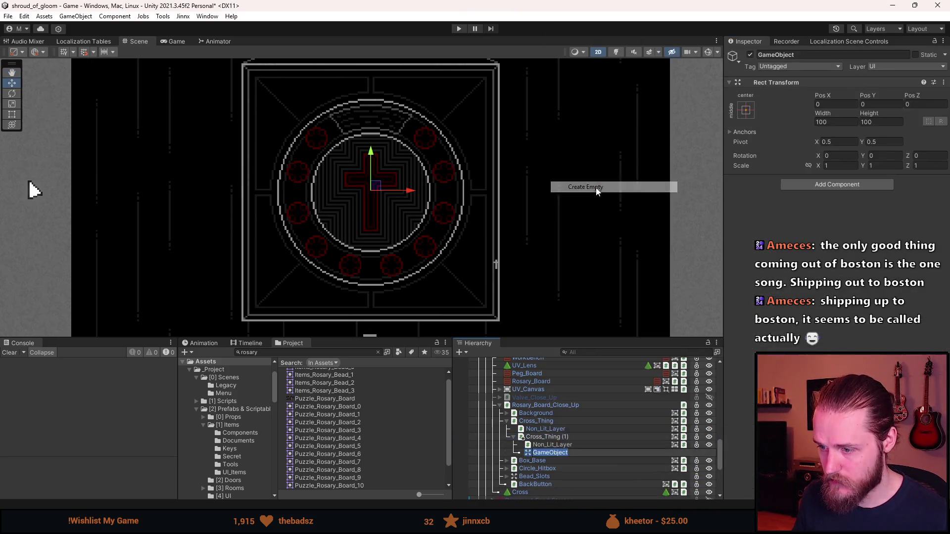
type("Interaction_Cross")
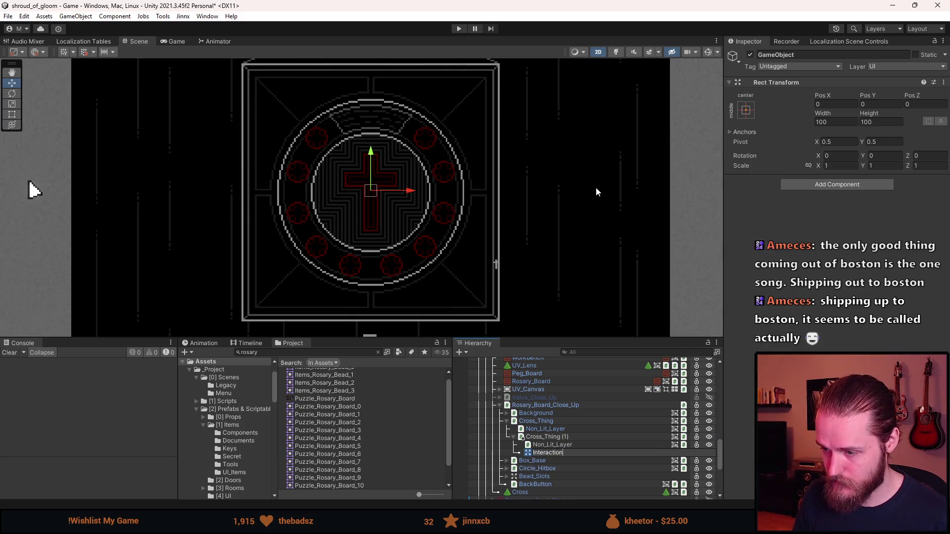
key("Return")
left_click(811, 186)
type("publis")
key("Return")
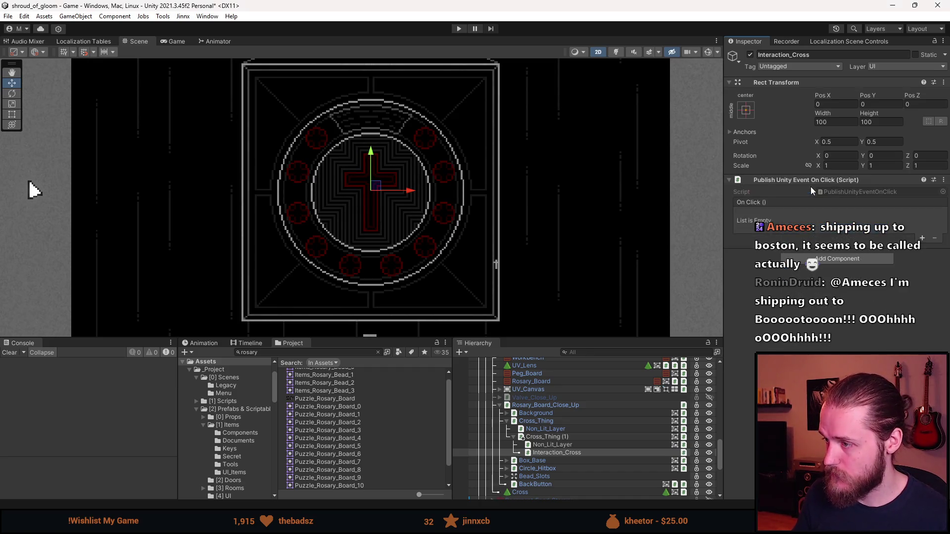
Step: Make the On Click event call RosaryBoardPuzzle.InsertCross on Rosary_Board_Close_Up
left_click(922, 238)
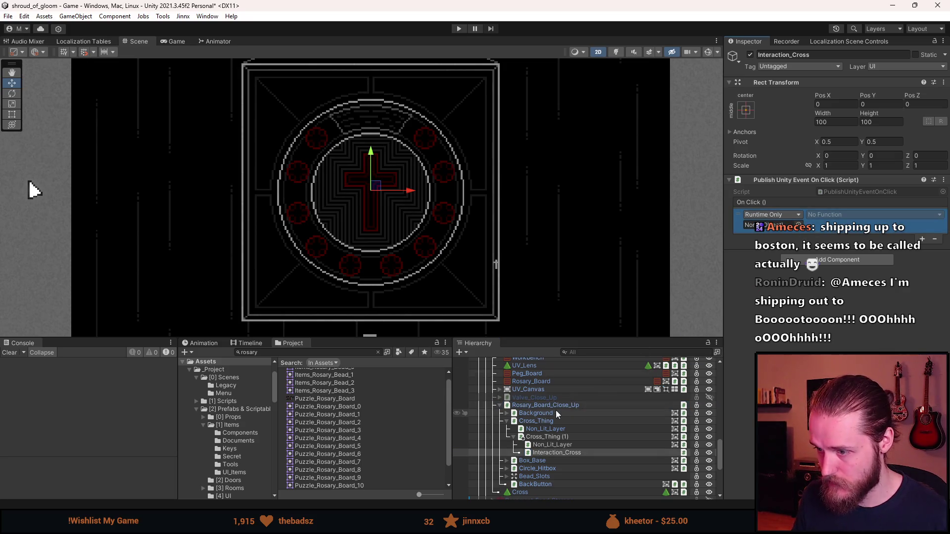
scroll(554, 409, "up", 1)
left_click_drag(545, 412, 771, 225)
left_click(873, 214)
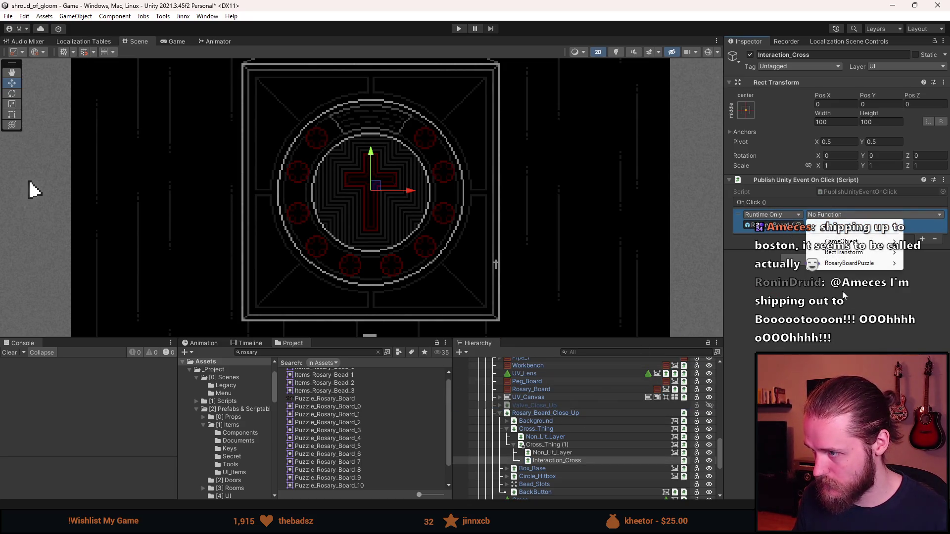
mouse_move(849, 263)
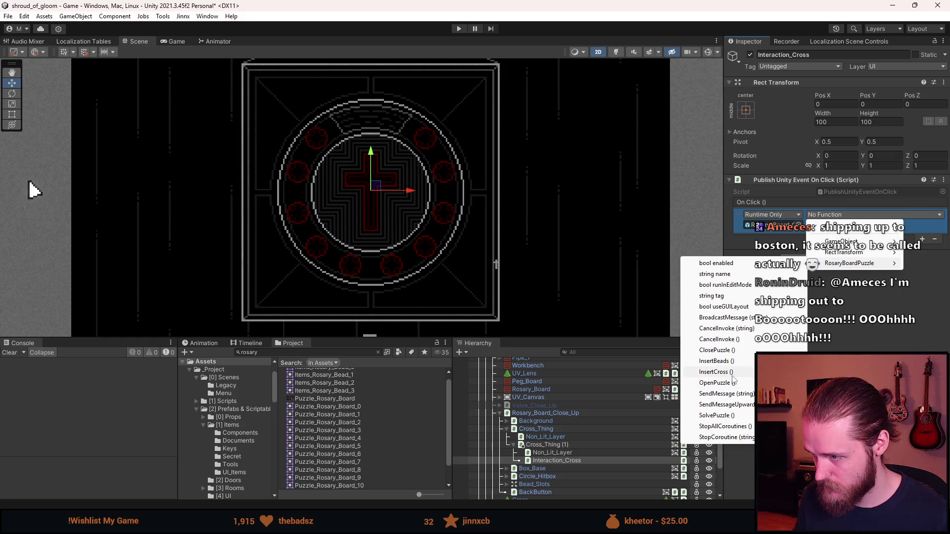
left_click(716, 371)
Step: Review Cross_Thing (1)'s settings in the Inspector
left_click(564, 444)
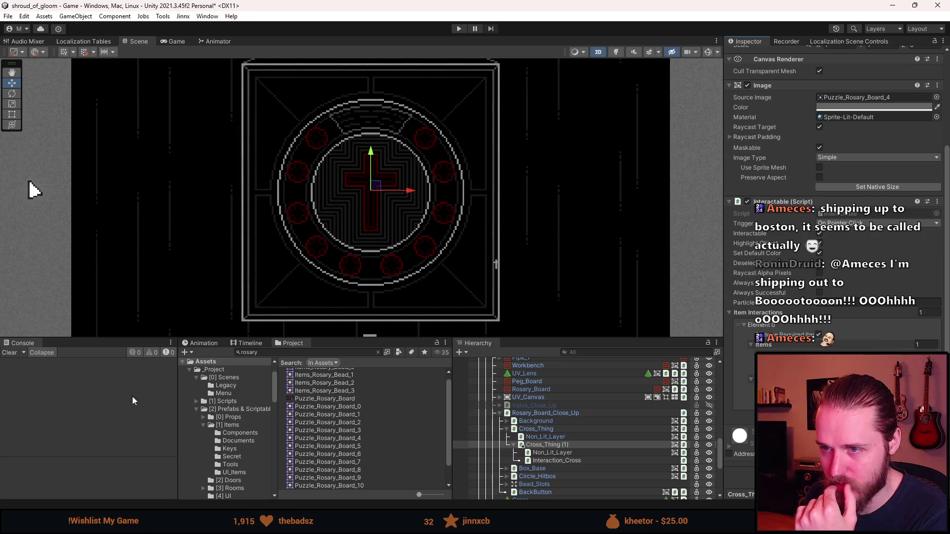
scroll(290, 188, "down", 3)
scroll(398, 217, "up", 2)
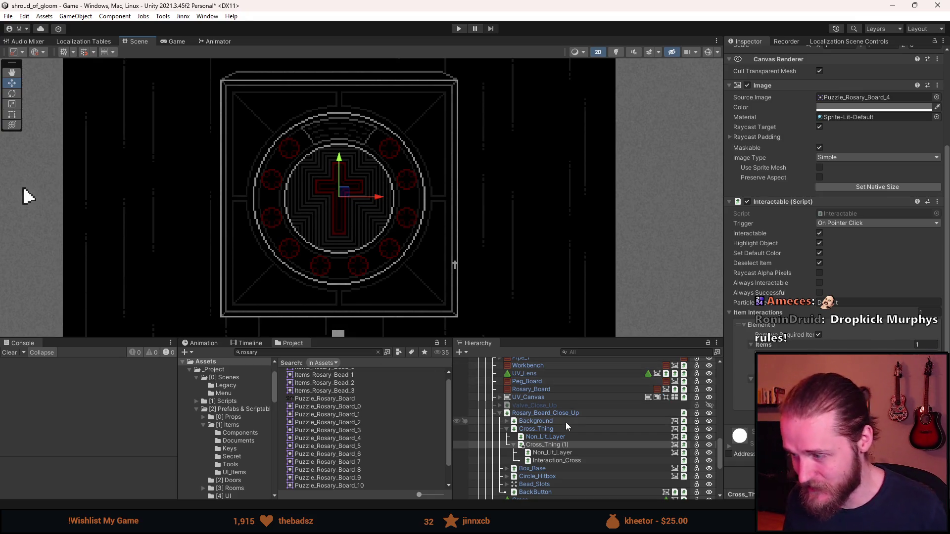
scroll(577, 421, "down", 2)
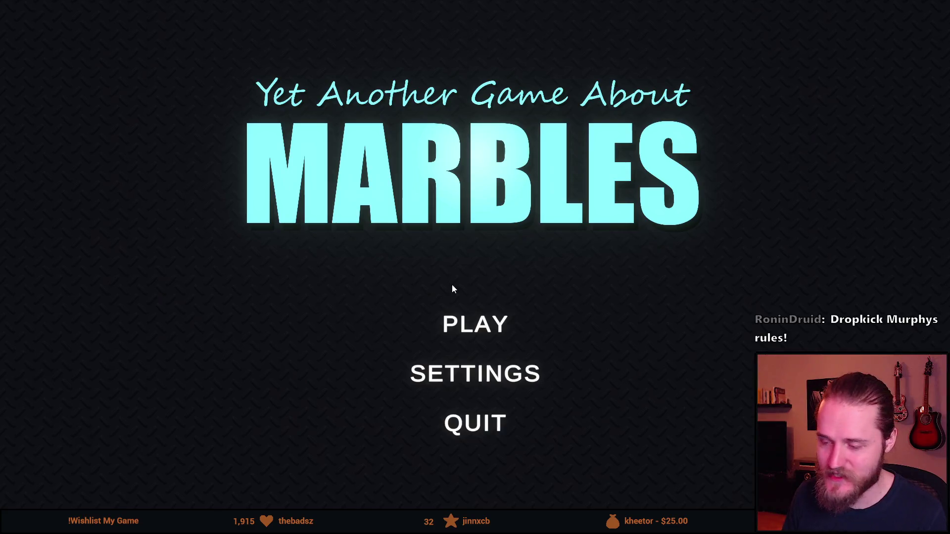
Step: Start a game from the main menu and pick The Teleporter map
left_click(498, 333)
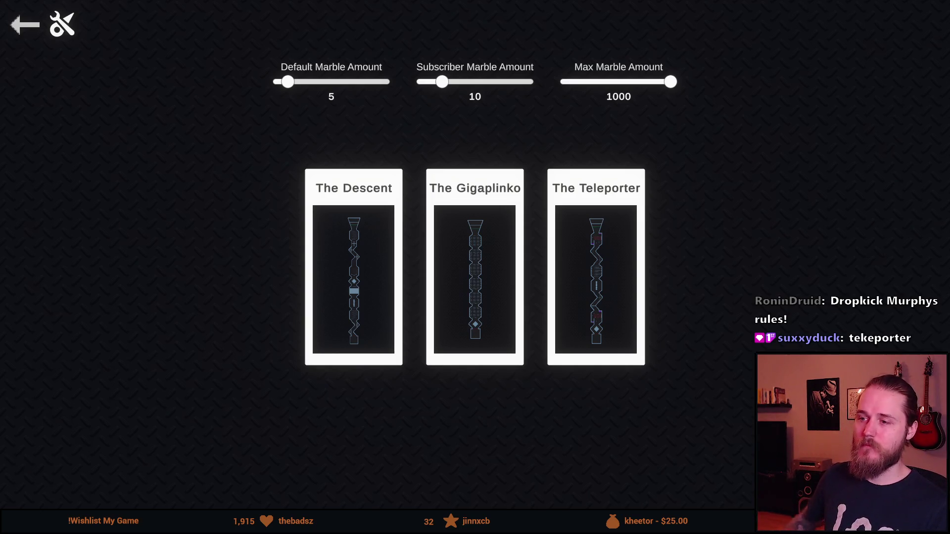
left_click(606, 247)
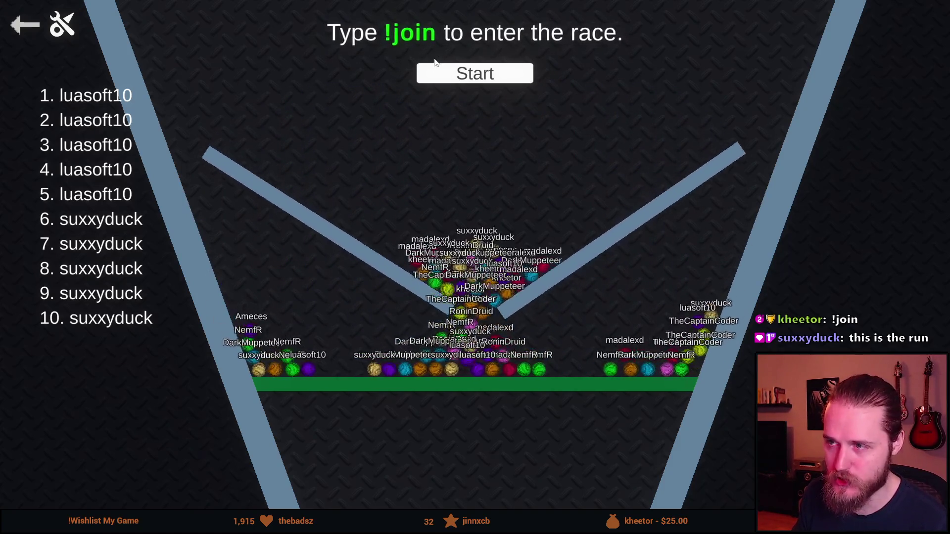
Step: Start The Teleporter race countdown once viewers' marbles have joined the lobby
left_click(478, 80)
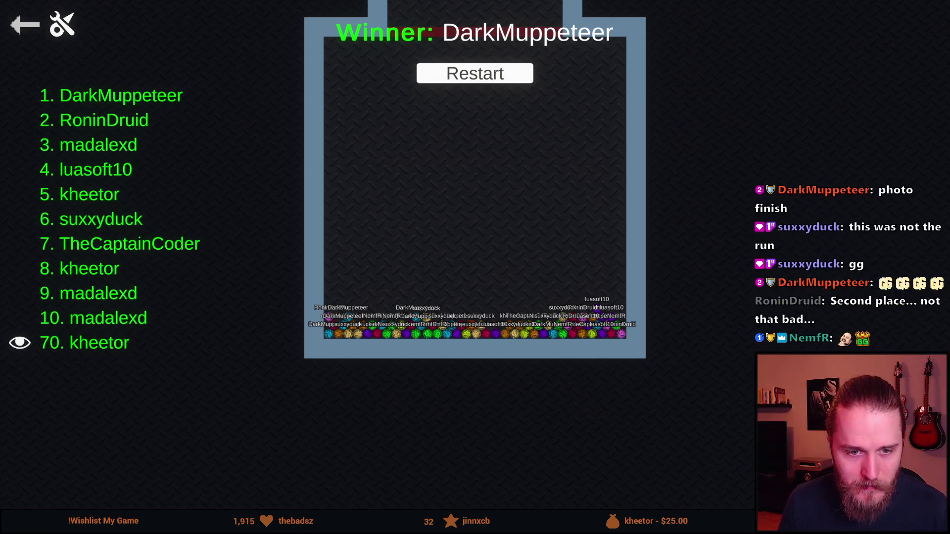
Step: Leave the finished race's winner screen via the top-left back arrow
left_click(39, 27)
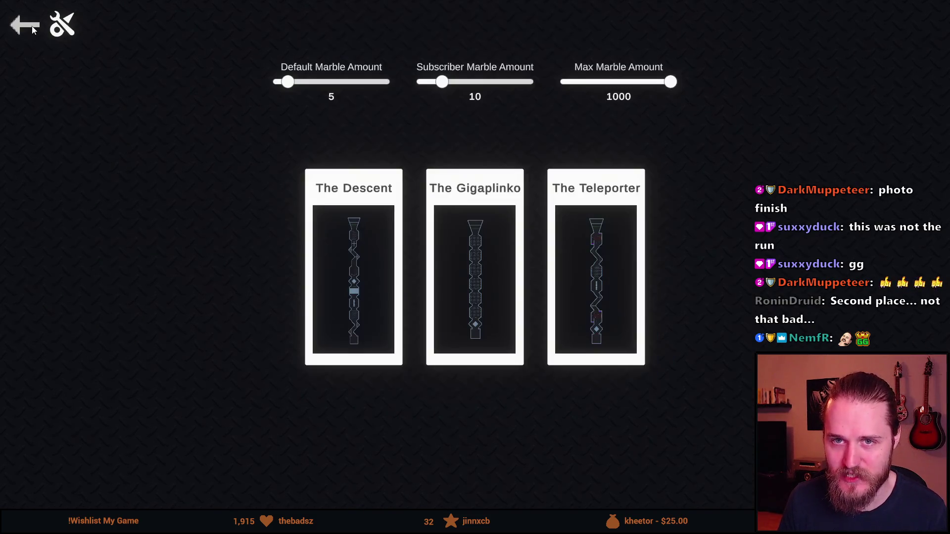
Step: Return to the main menu, choose QUIT and confirm with Yes
left_click(31, 26)
left_click(461, 423)
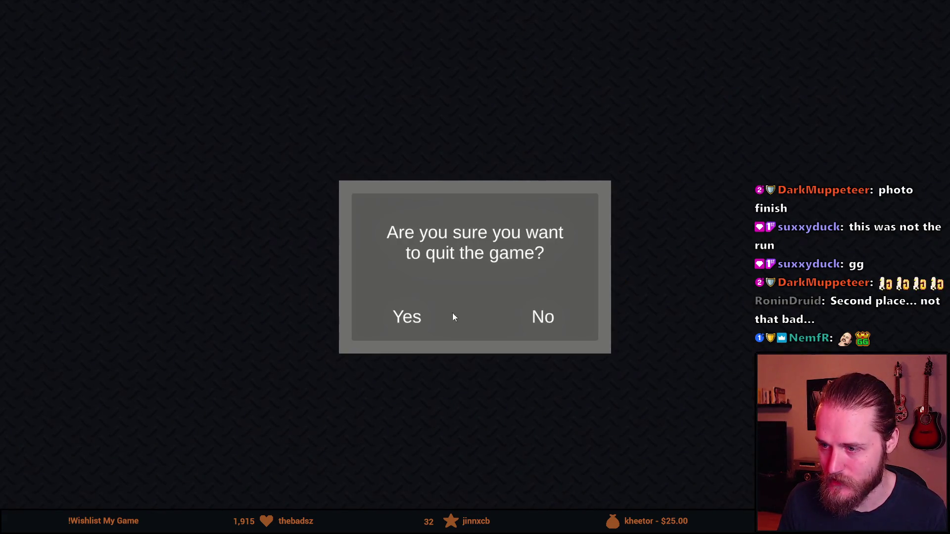
left_click(414, 315)
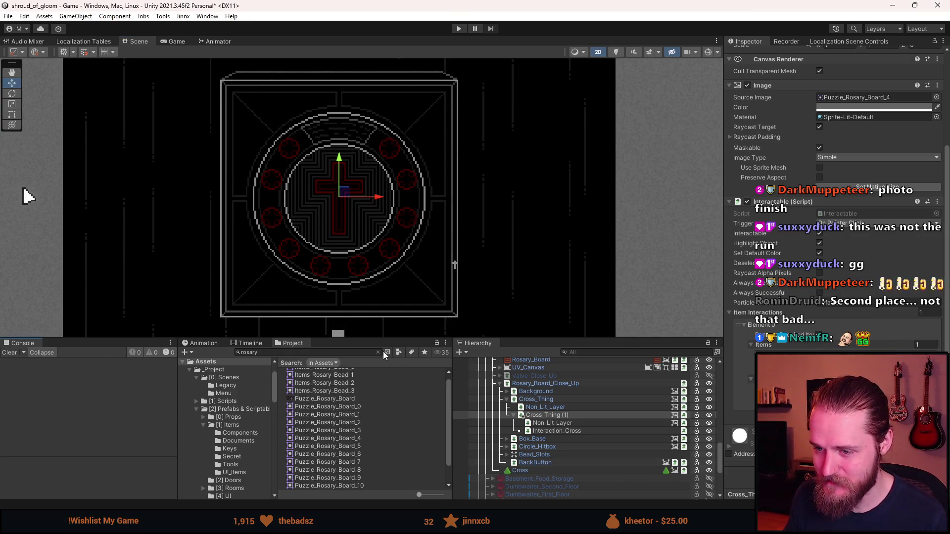
Step: Duplicate Cross_Thing and dismiss the prefab restructure warning after trying to move the copy
left_click(536, 415)
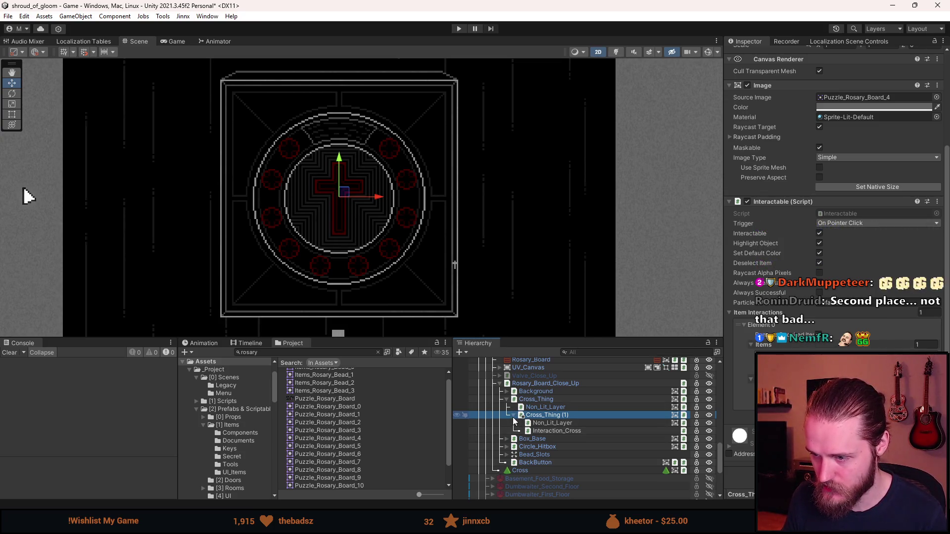
left_click(512, 416)
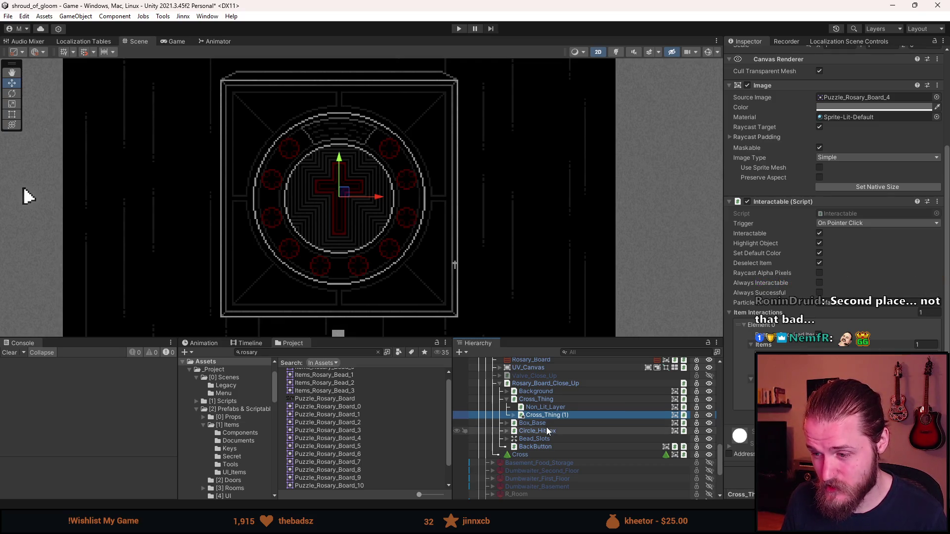
scroll(546, 427, "up", 2)
scroll(548, 431, "down", 2)
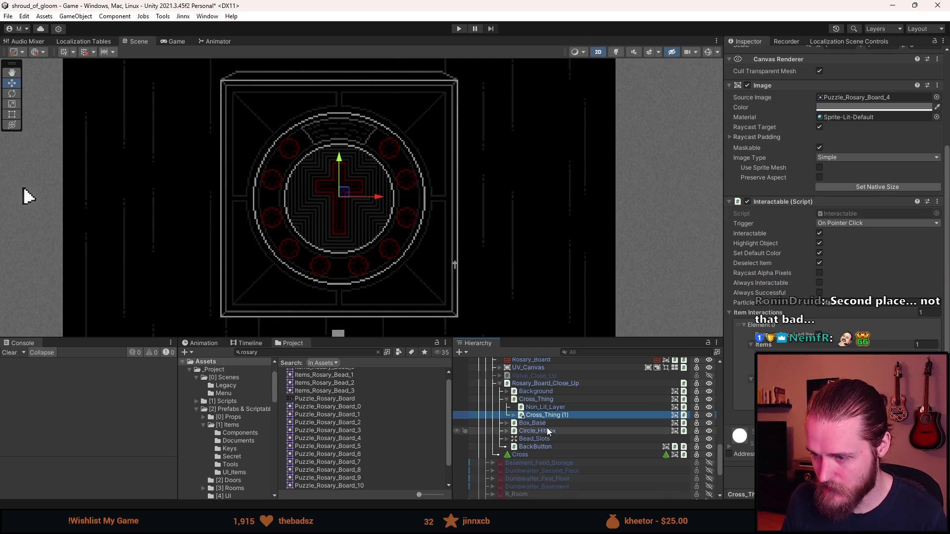
left_click(538, 402)
key("ctrl+d")
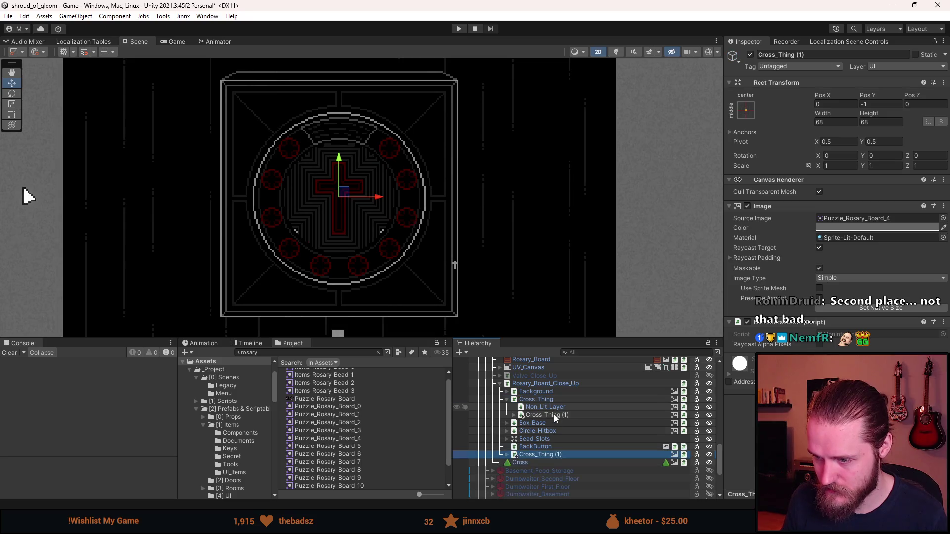
left_click_drag(542, 455, 515, 422)
left_click(544, 287)
Step: Show the Basement_Workshop room's prefab overrides list
scroll(613, 418, "up", 3)
scroll(612, 417, "up", 3)
left_click(612, 404)
left_click(888, 77)
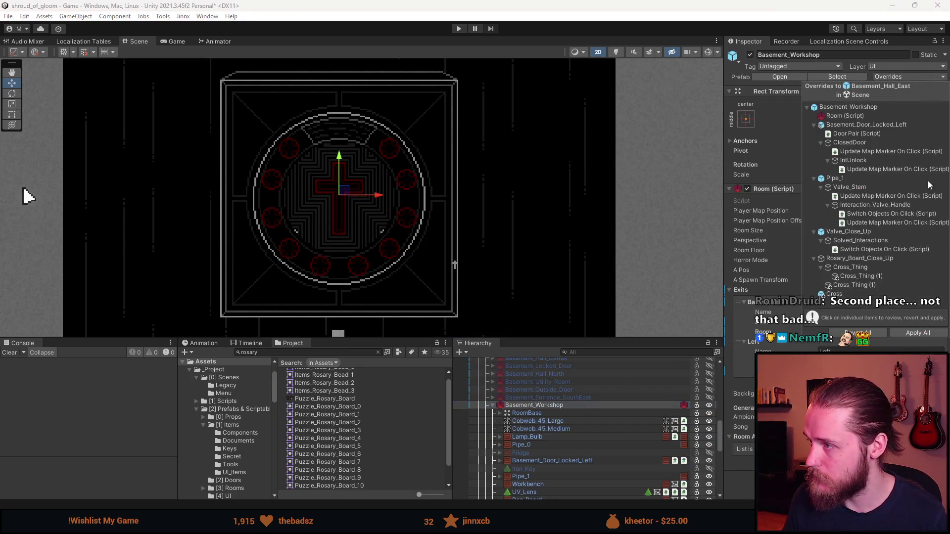
Step: Open Basement_Hall_East in Prefab Mode and place Cross_Thing (1) directly below Cross_Thing
left_click(926, 332)
left_click(716, 405)
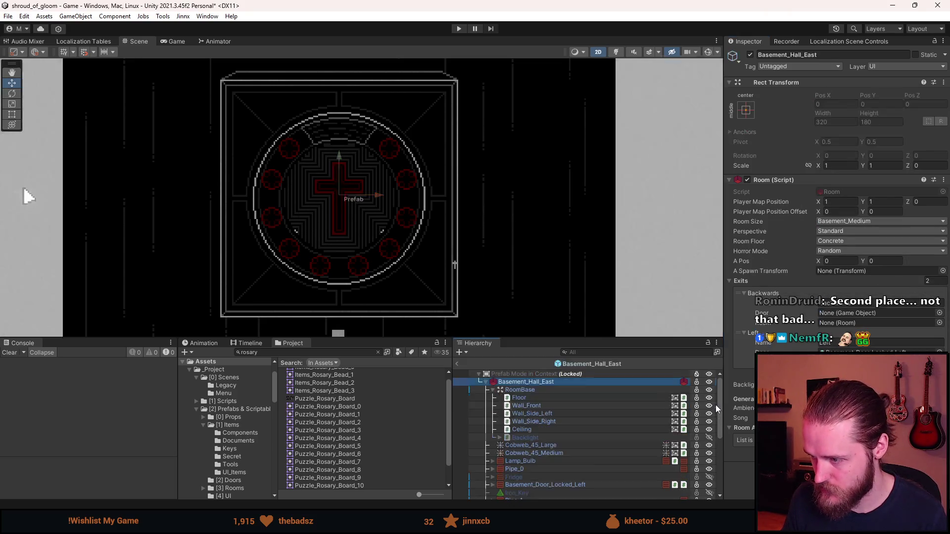
left_click(523, 487)
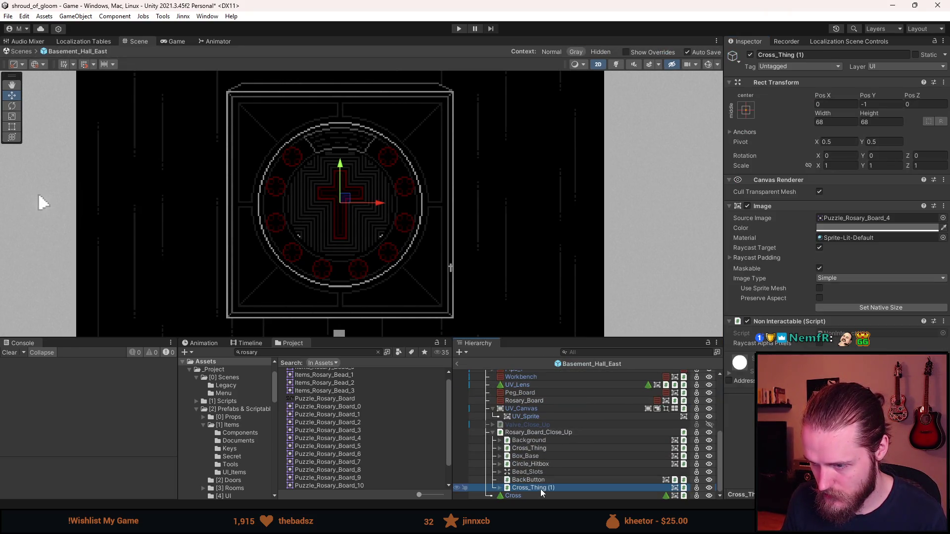
left_click_drag(537, 459, 533, 451)
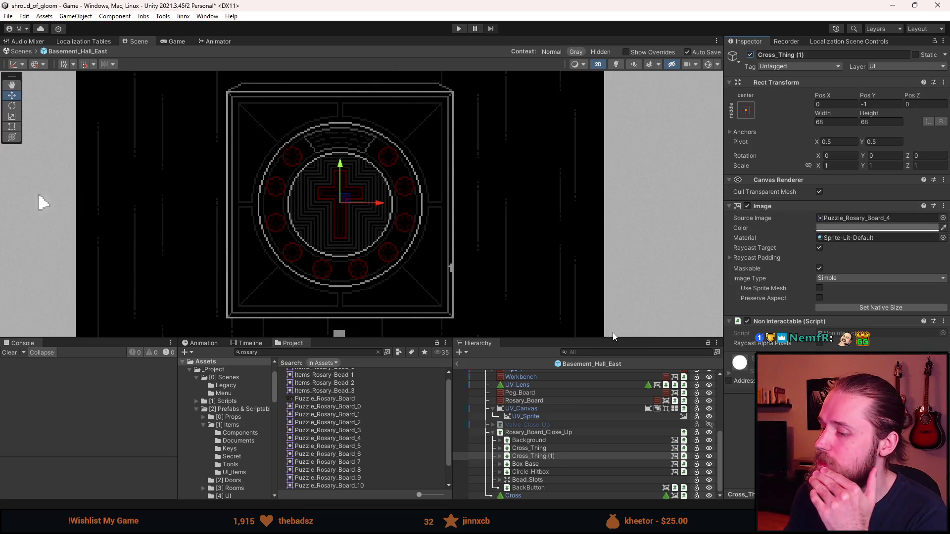
scroll(563, 459, "up", 3)
scroll(563, 458, "down", 3)
left_click(528, 456)
right_click(528, 456)
Step: Create an empty parent for Cross_Thing (1) and name it Cross_Thing_2
mouse_move(578, 323)
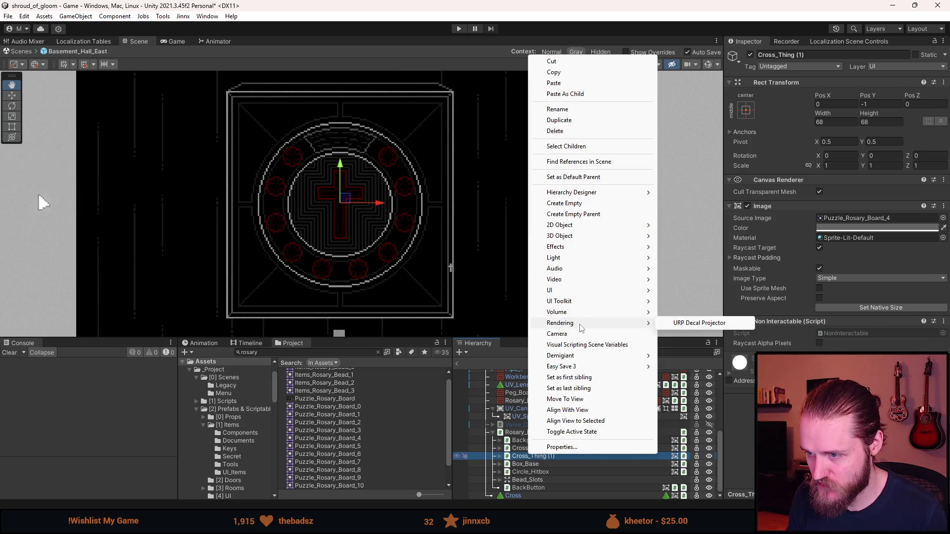
mouse_move(578, 293)
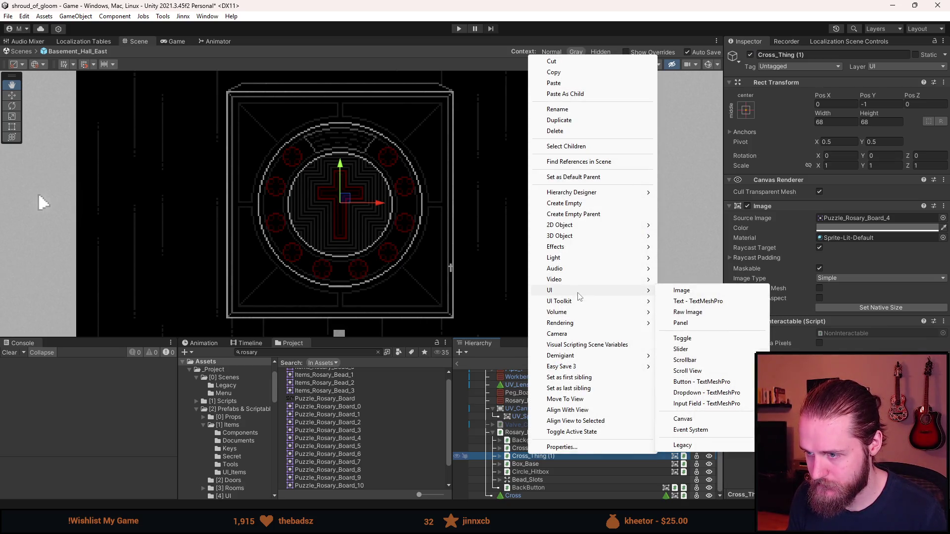
left_click(591, 214)
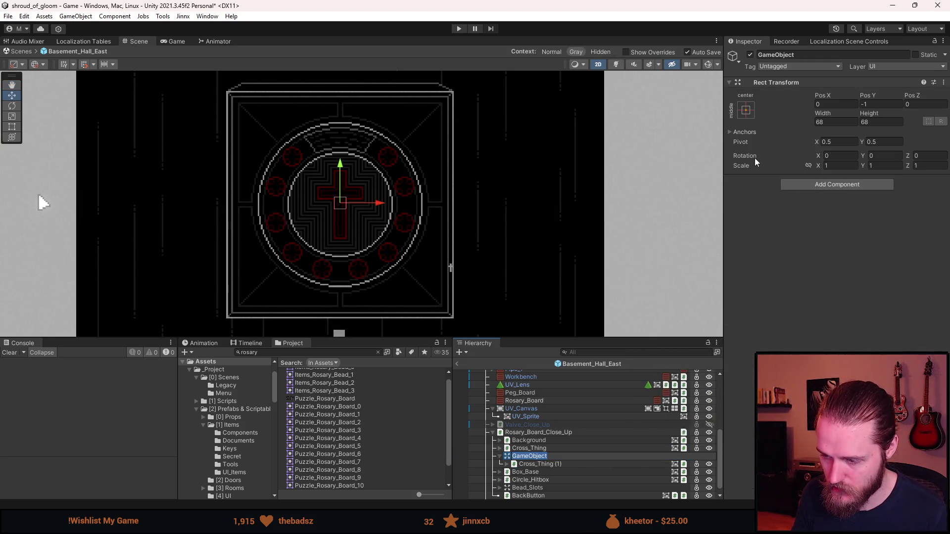
key("F2")
type("Cro")
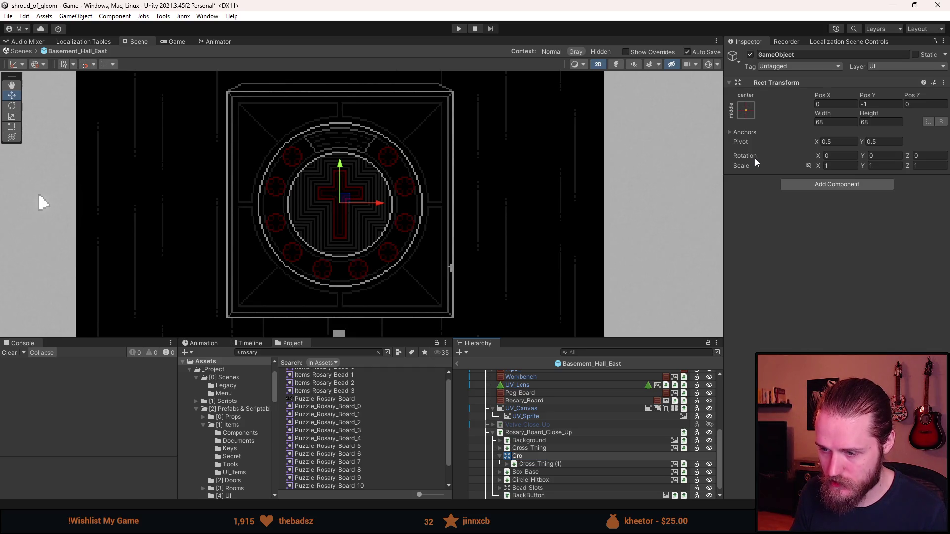
type("ss_Thin")
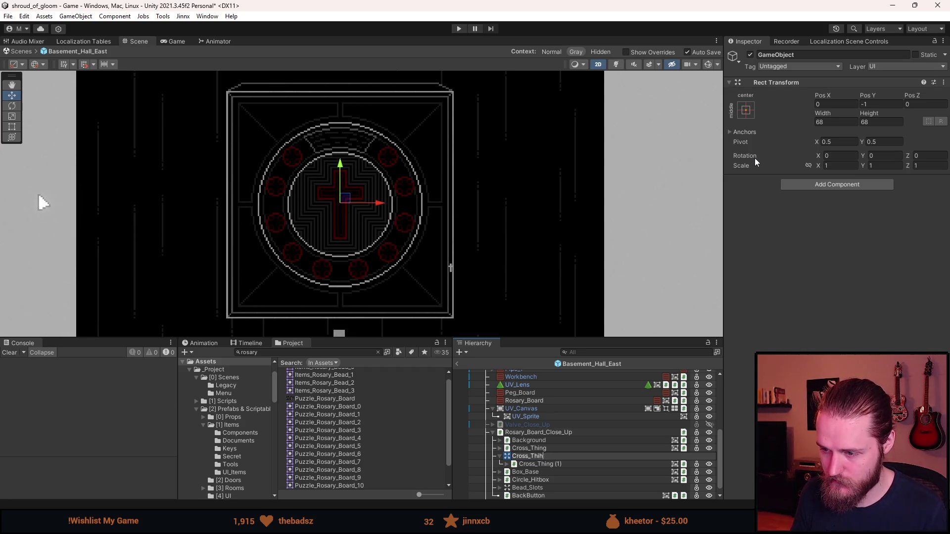
type("g_2")
key("Return")
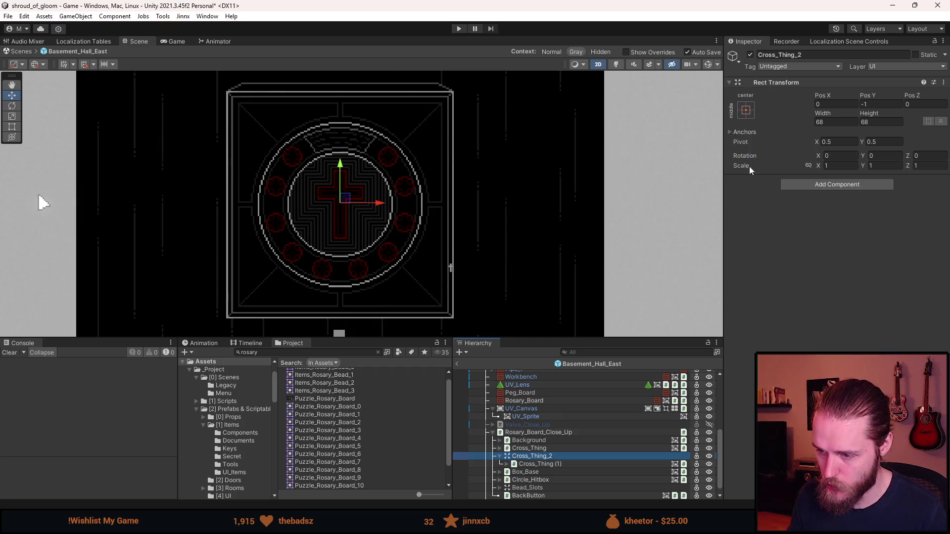
Step: Expand Cross_Thing (1) and inspect its Non_Lit_Layer and nested copy children
left_click(507, 464)
scroll(554, 454, "down", 1)
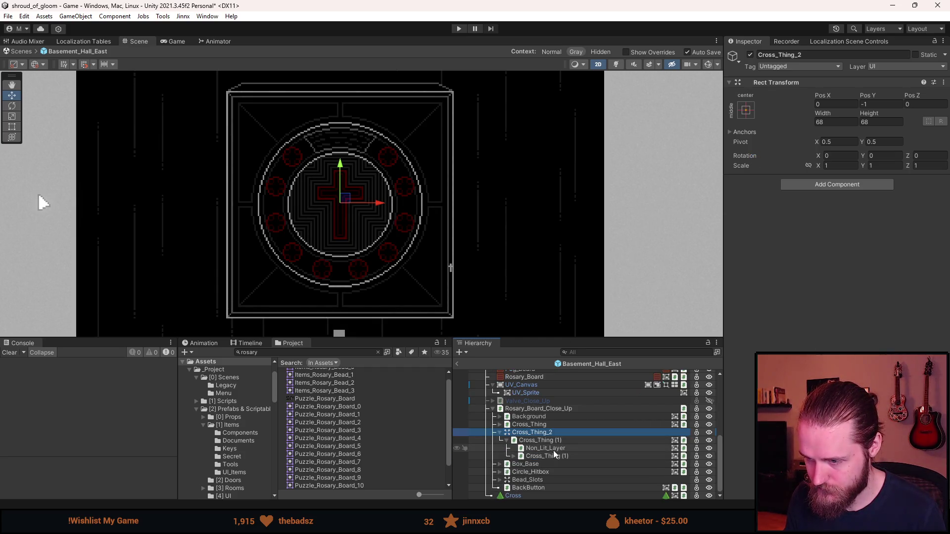
left_click(553, 451)
left_click(539, 456)
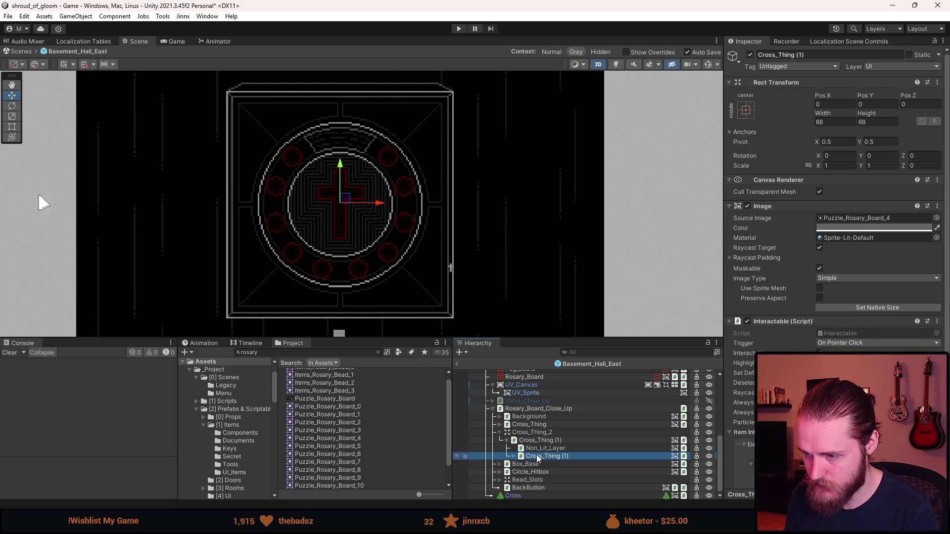
Step: Delete the nested Cross_Thing (1) copy, then inspect the remaining one and its Non_Lit_Layer
key("Delete")
left_click(544, 450)
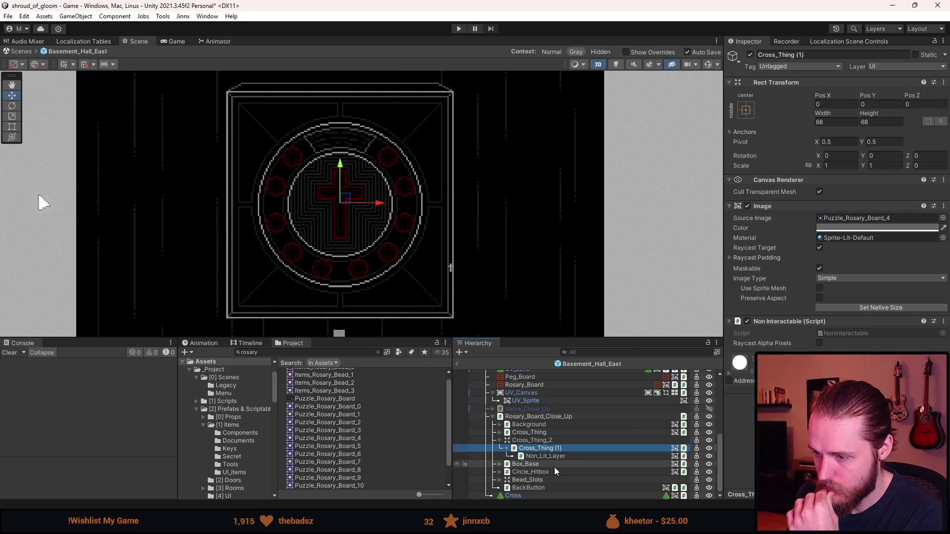
left_click(553, 456)
left_click(554, 449)
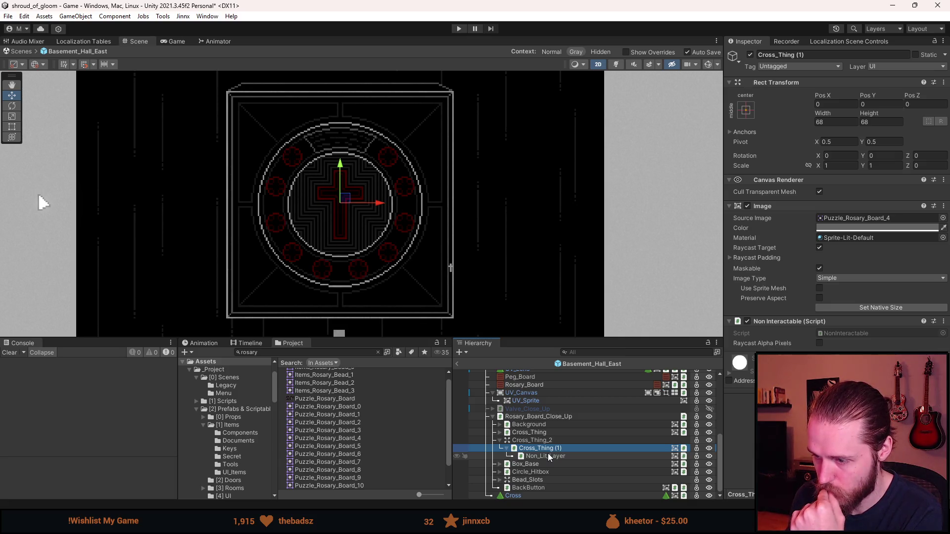
left_click(548, 442)
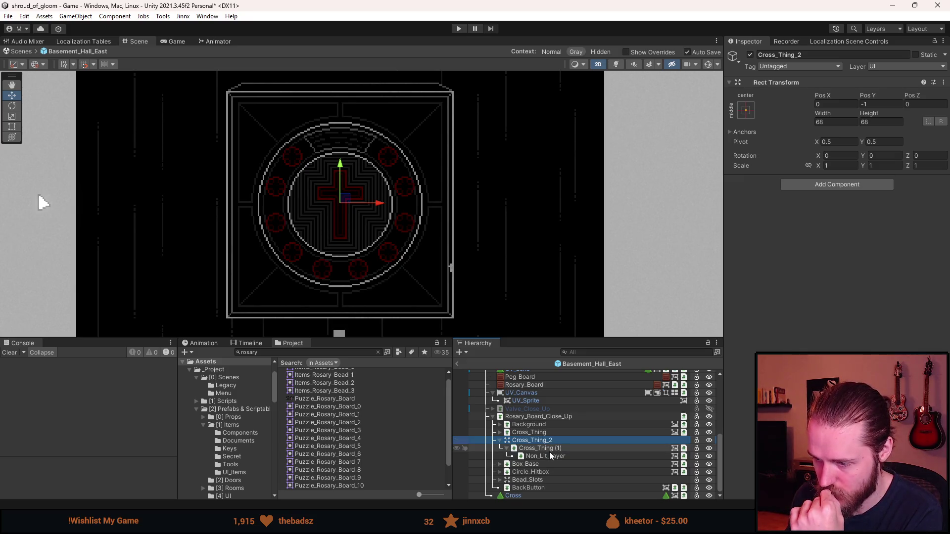
left_click(550, 452)
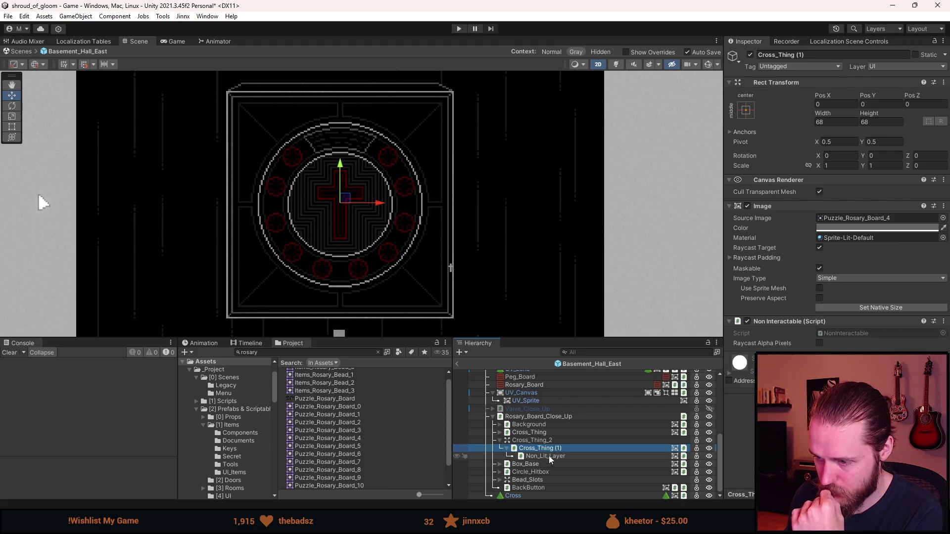
Step: Select Cross_Thing (1) with its Non_Lit_Layer and give both the Puzzle_Rosary_Board_9 sprite
left_click(507, 448)
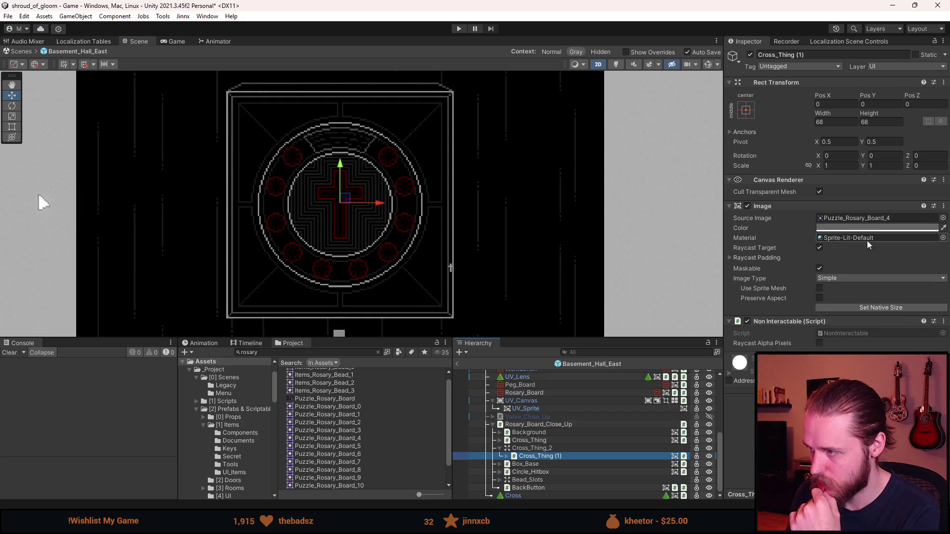
left_click(507, 456)
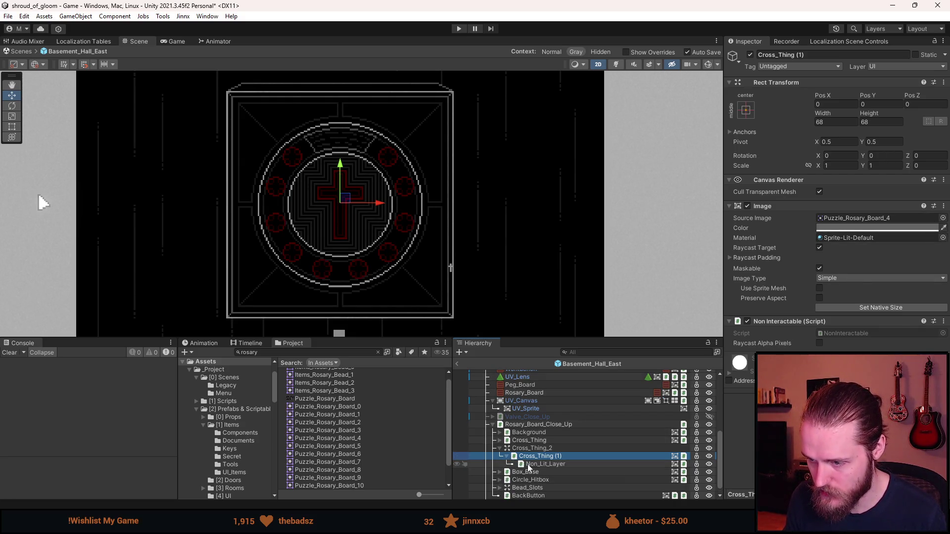
left_click(546, 465, "ctrl")
left_click(943, 218)
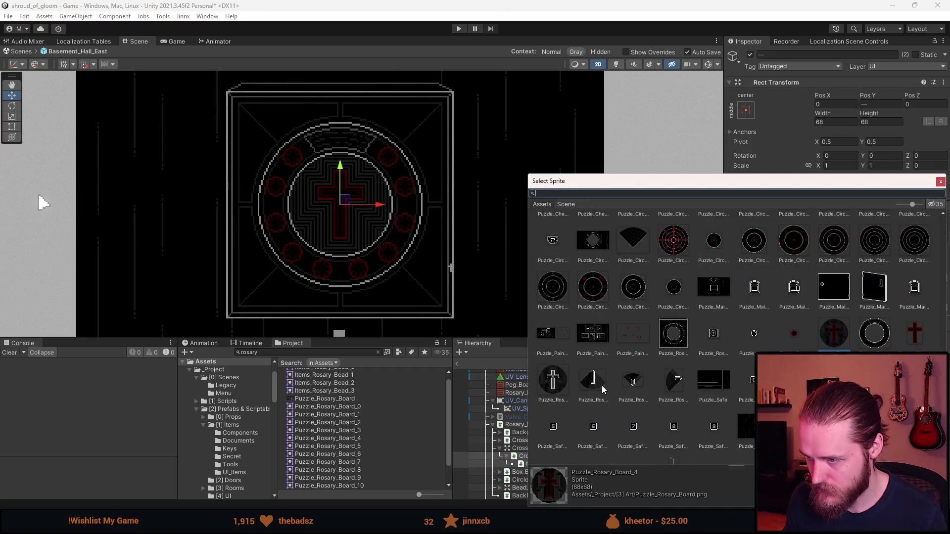
double_click(633, 381)
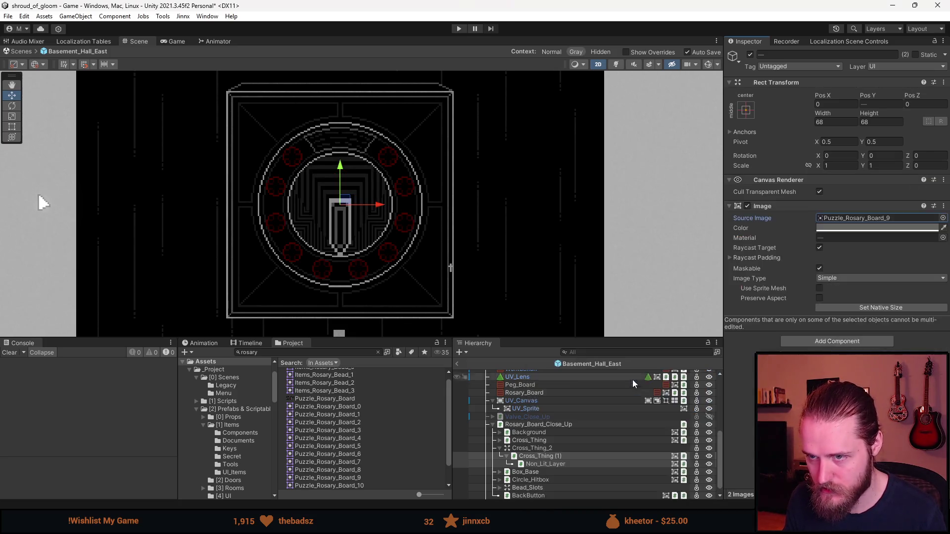
Step: Resize Cross_Thing (1) to its native 40x27 and place it at Pos Y 20 over the cross's top arm
left_click(859, 308)
left_click(540, 455)
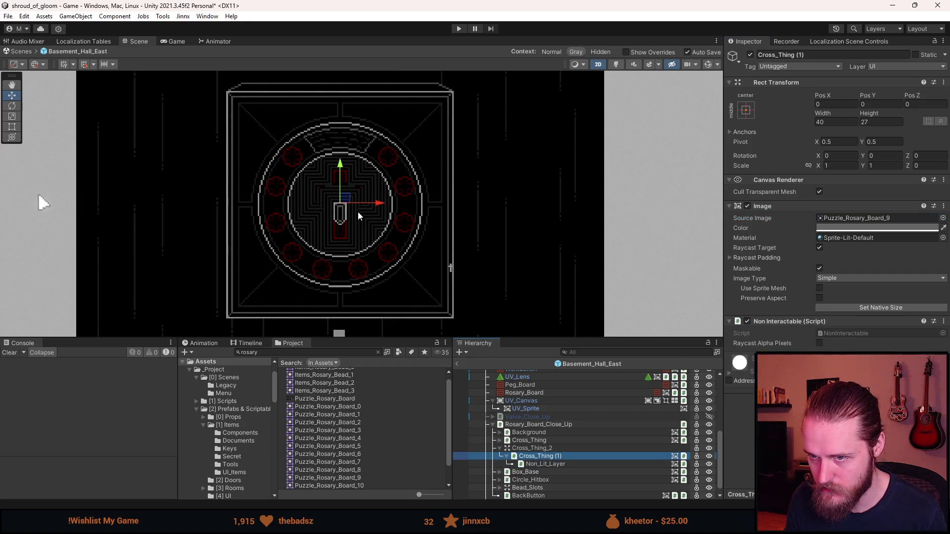
scroll(346, 202, "up", 3)
scroll(327, 191, "up", 3)
left_click_drag(344, 187, 351, 92)
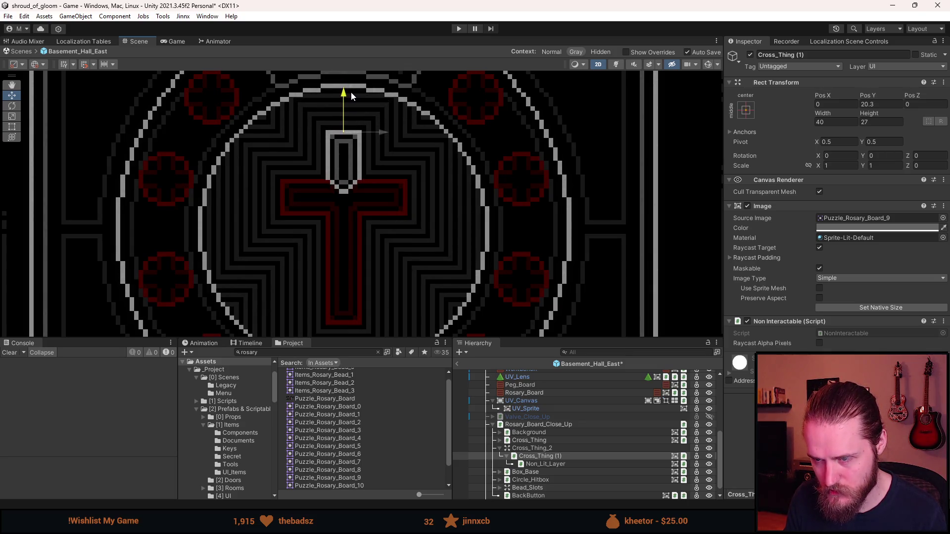
left_click_drag(351, 92, 351, 92)
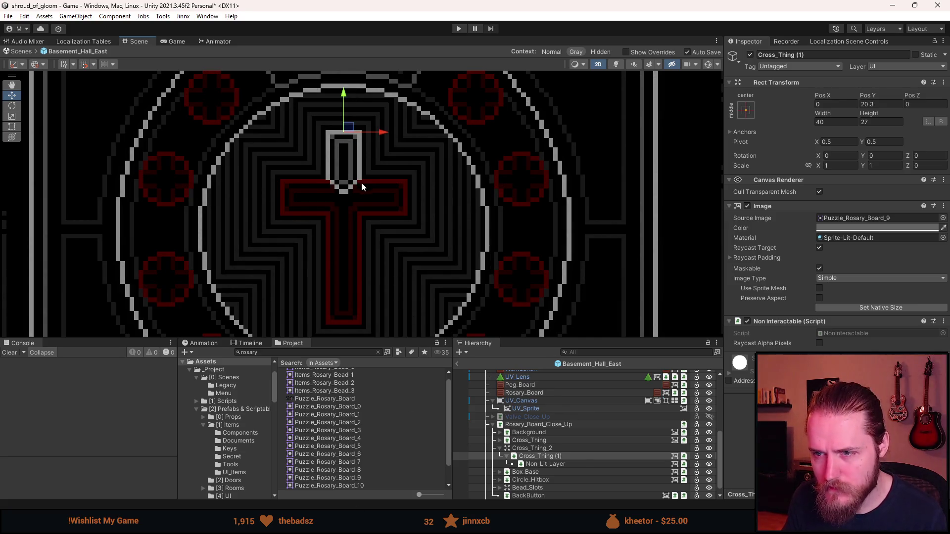
left_click_drag(346, 97, 346, 99)
left_click(879, 104)
type("20")
left_click(541, 456)
Step: Rename the cross piece to Top_Thing
left_click(814, 55)
key("BackSpace")
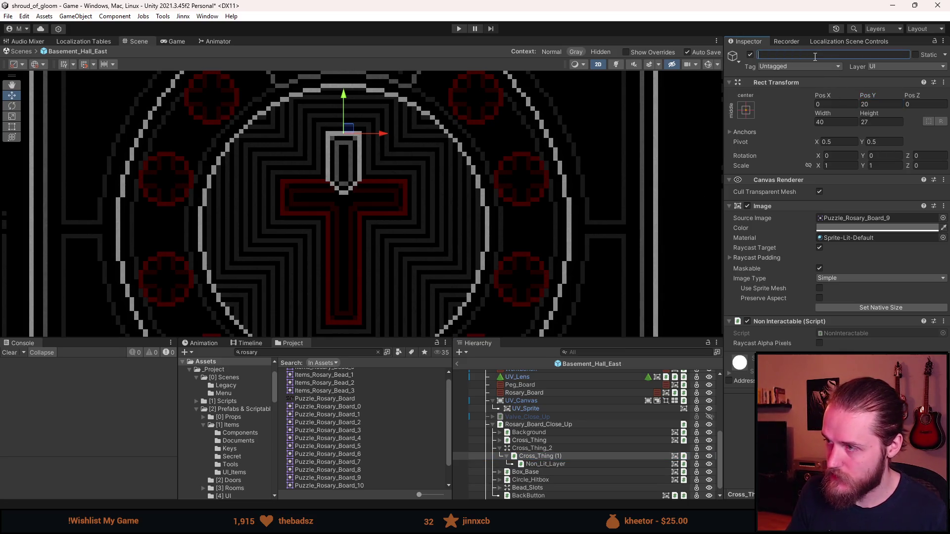
type("Top_Thing")
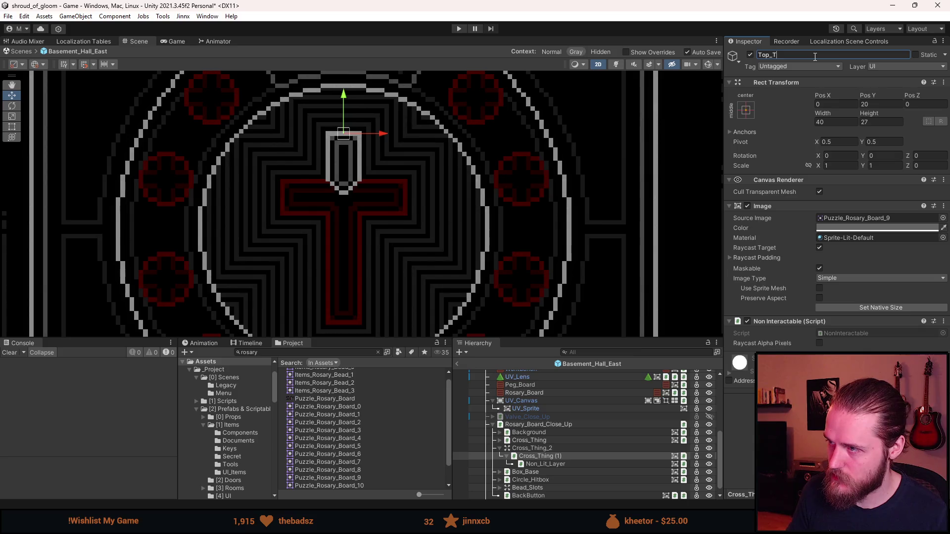
key("Return")
Step: Duplicate Top_Thing as Top_Thing (1) and select the copy with its Non_Lit_Layer
left_click(542, 456)
key("ctrl+d")
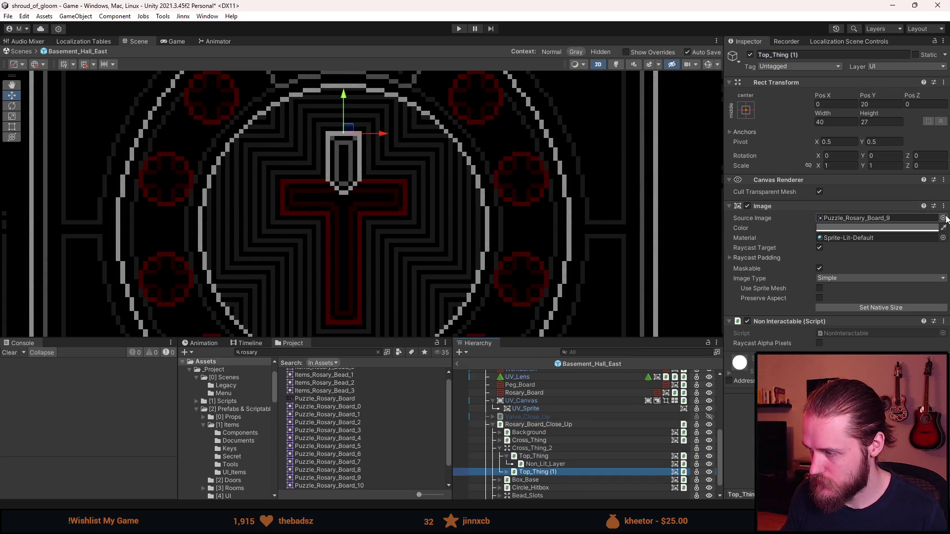
left_click(508, 472)
left_click(541, 479, "shift")
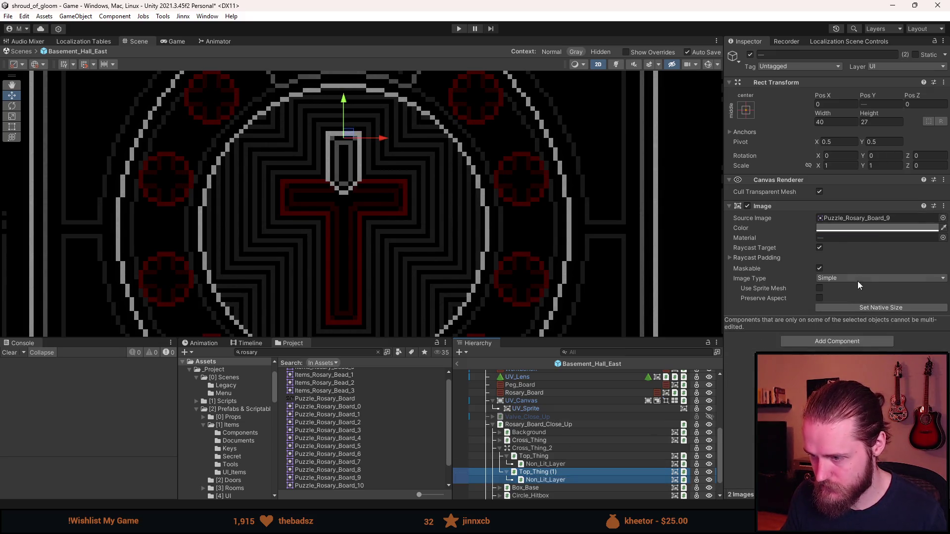
Step: Give Top_Thing (1) the Puzzle_Rosary_Board_10 sprite at native 34×46 and move it down-left toward the cross
left_click(942, 217)
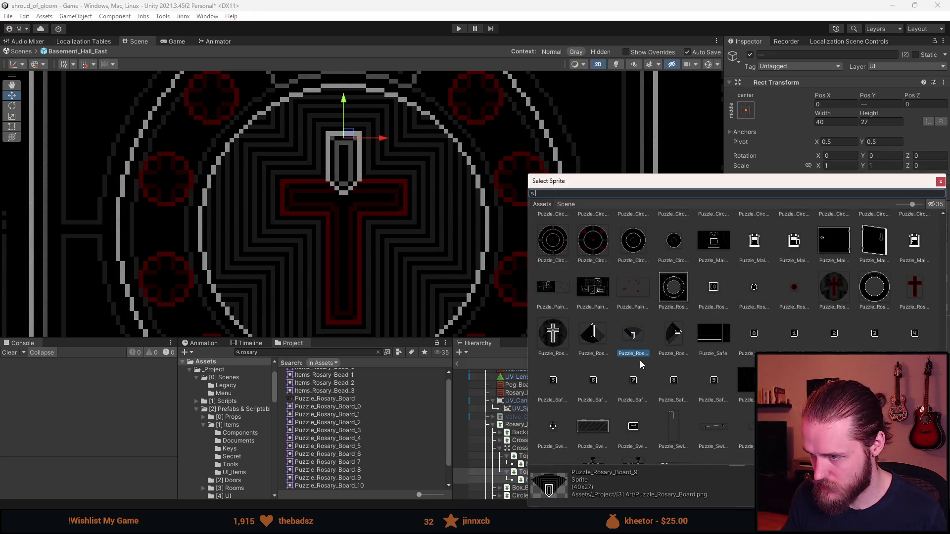
left_click(676, 334)
key("Return")
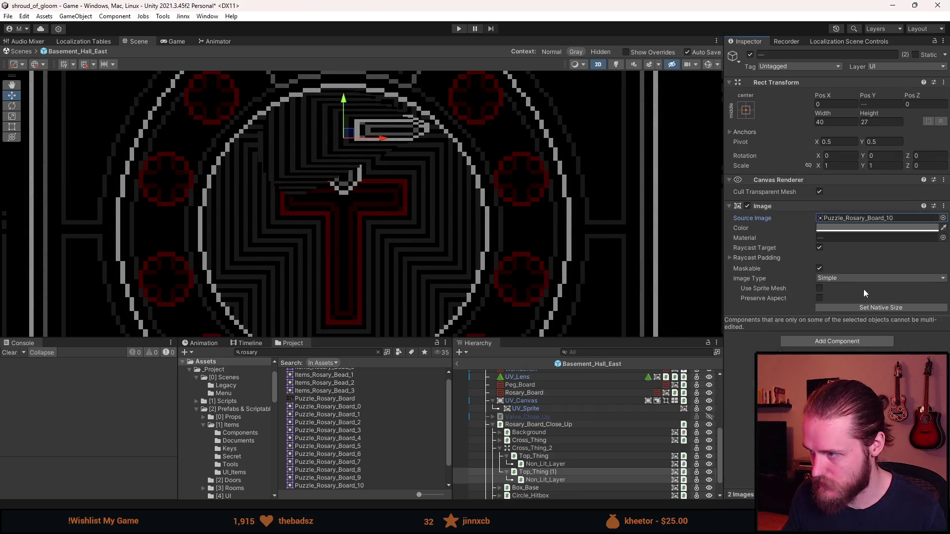
left_click(848, 305)
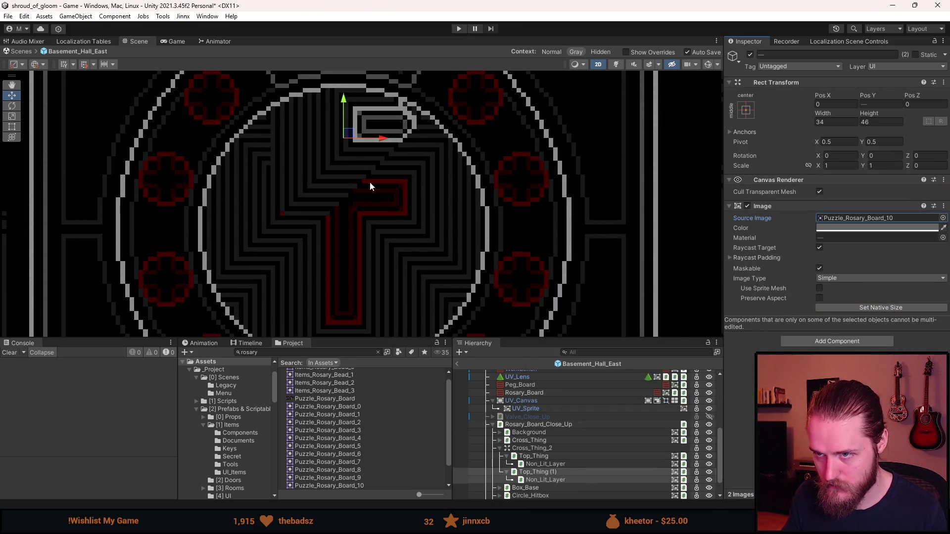
mouse_move(349, 134)
left_mouse_down()
mouse_move(282, 170)
mouse_move(261, 216)
mouse_move(269, 213)
mouse_move(244, 213)
left_mouse_up()
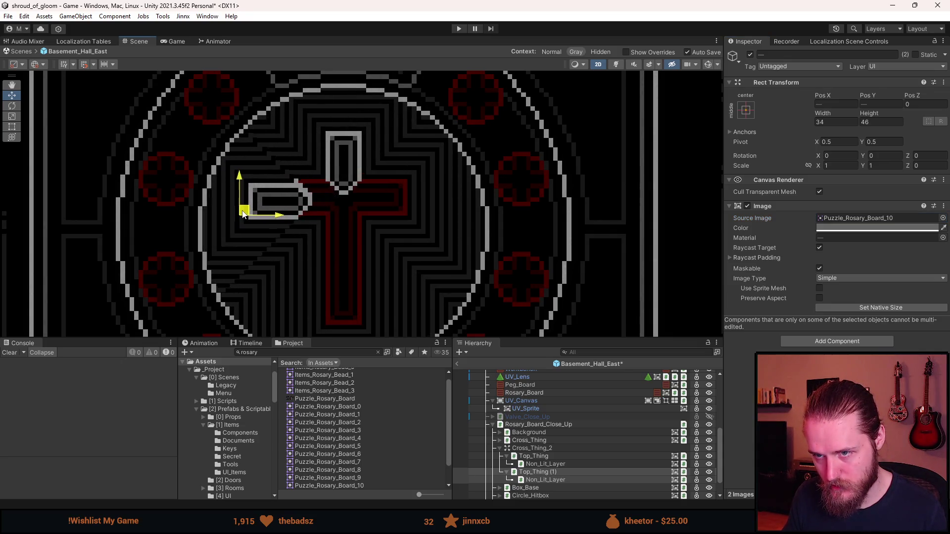
Step: Place the left arm beside the cross and set its Non_Lit_Layer Pos Y to 0
scroll(285, 202, "up", 3)
scroll(290, 214, "down", 2)
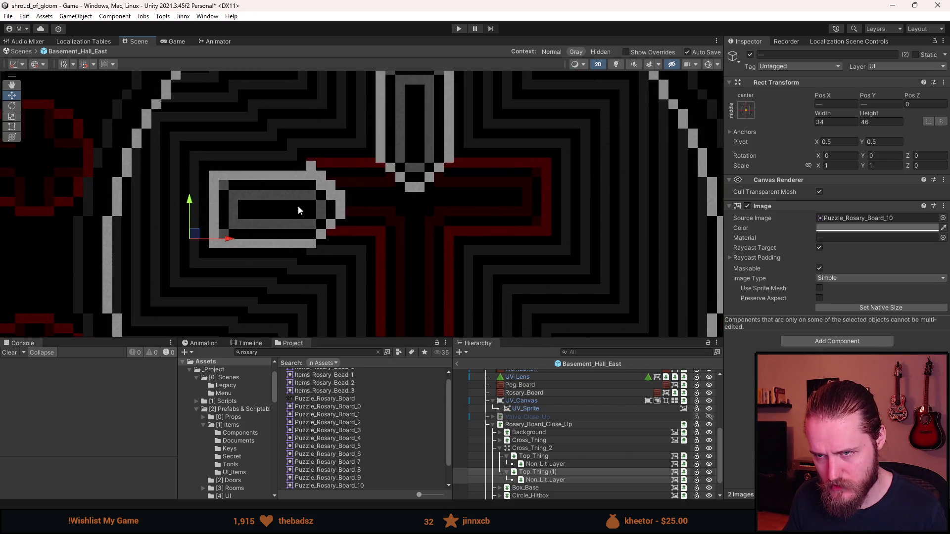
mouse_move(212, 238)
left_mouse_down()
mouse_move(217, 231)
mouse_move(234, 254)
left_mouse_up()
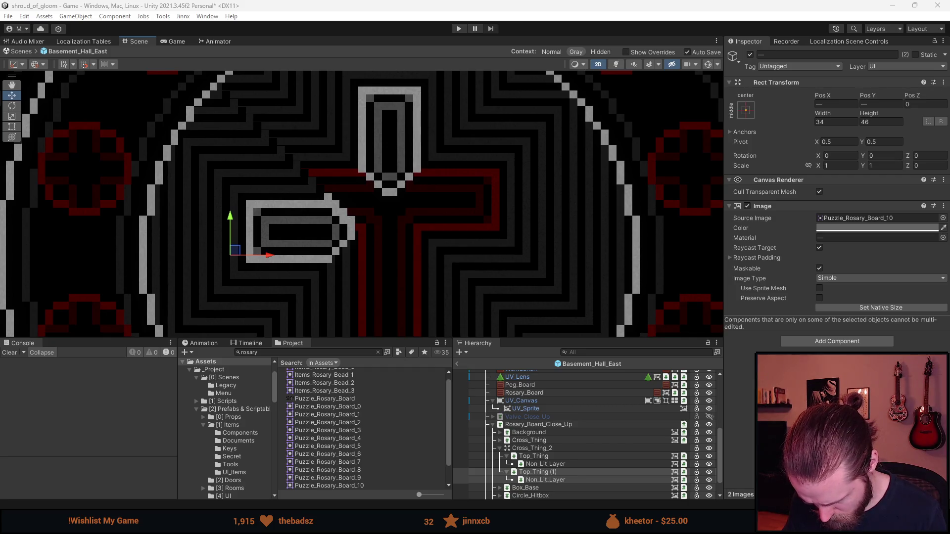
scroll(266, 255, "down", 1)
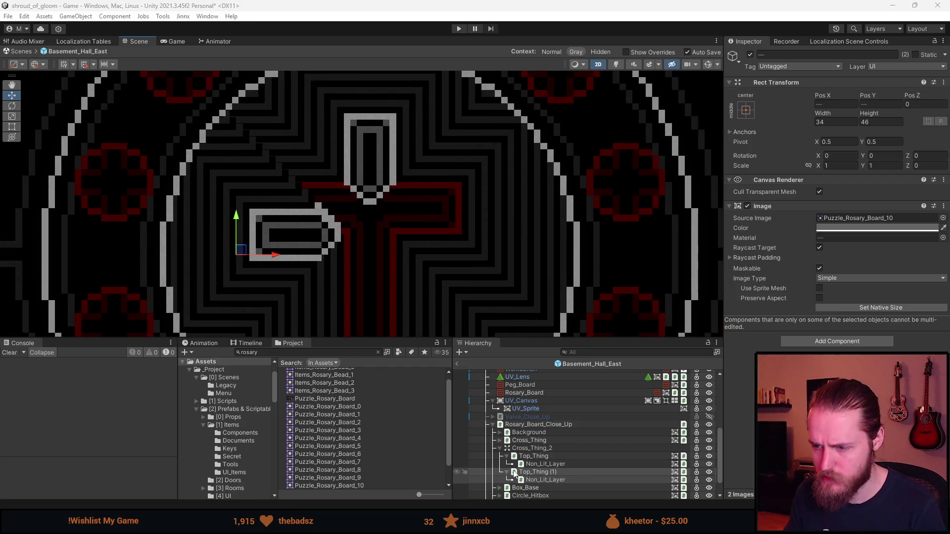
left_click(543, 474)
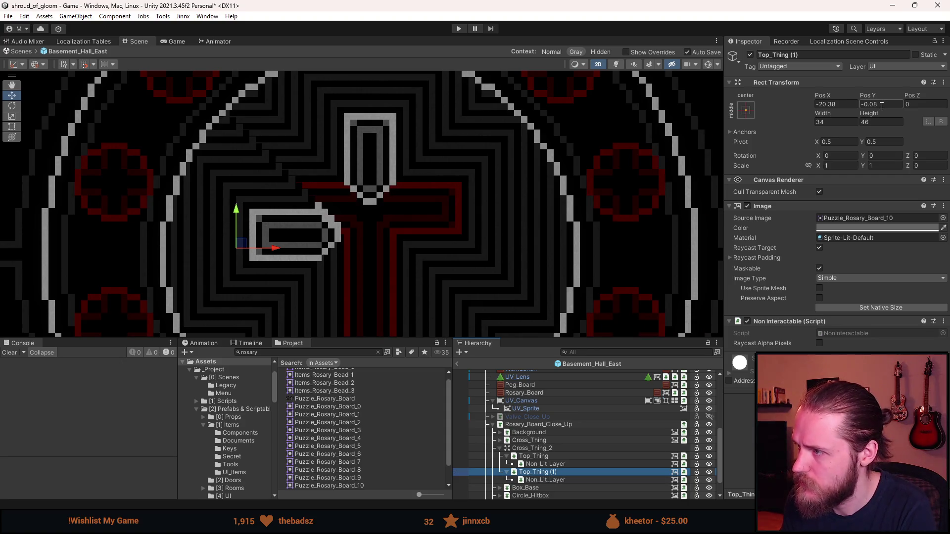
left_click(563, 479)
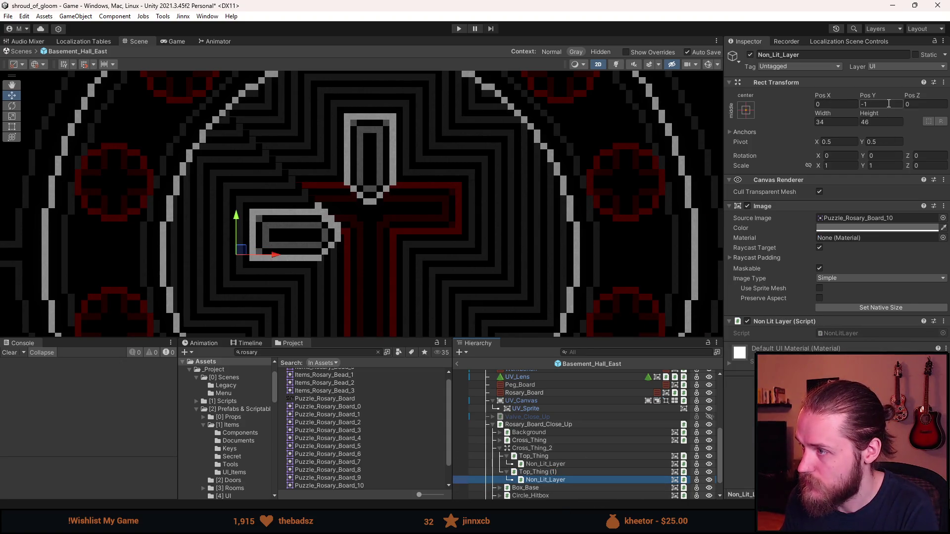
left_click(888, 103)
type("0")
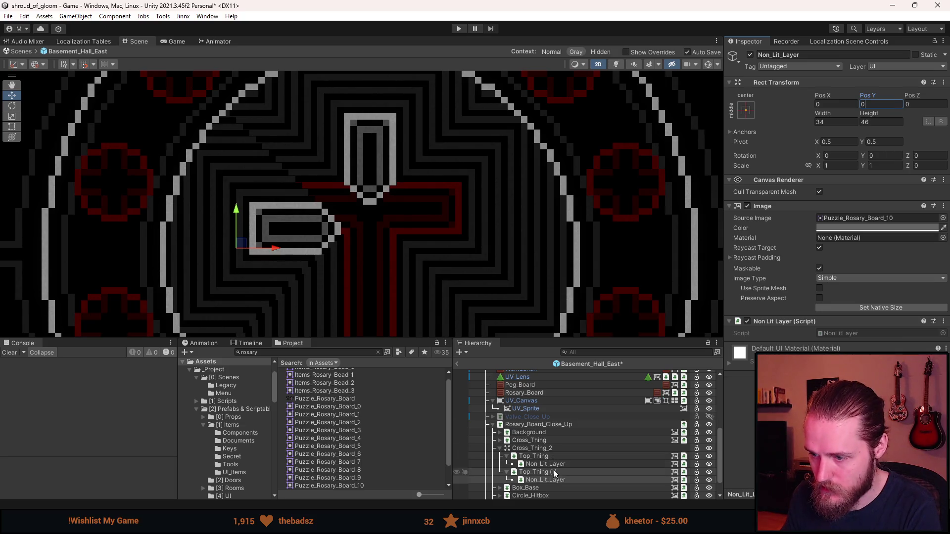
Step: Set Top_Thing's Non_Lit_Layer Pos Y to 0 as well
left_click(551, 464)
left_click(552, 457)
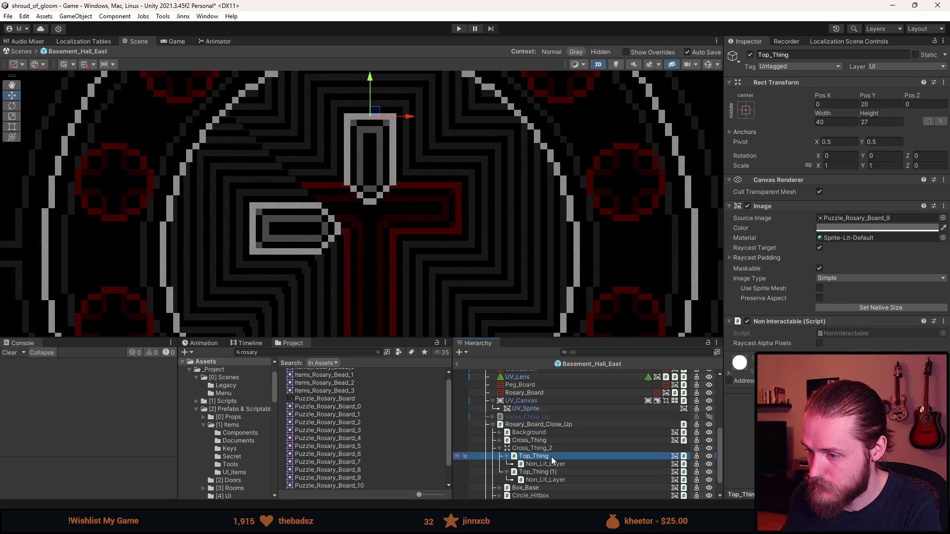
left_click(551, 463)
left_click(882, 104)
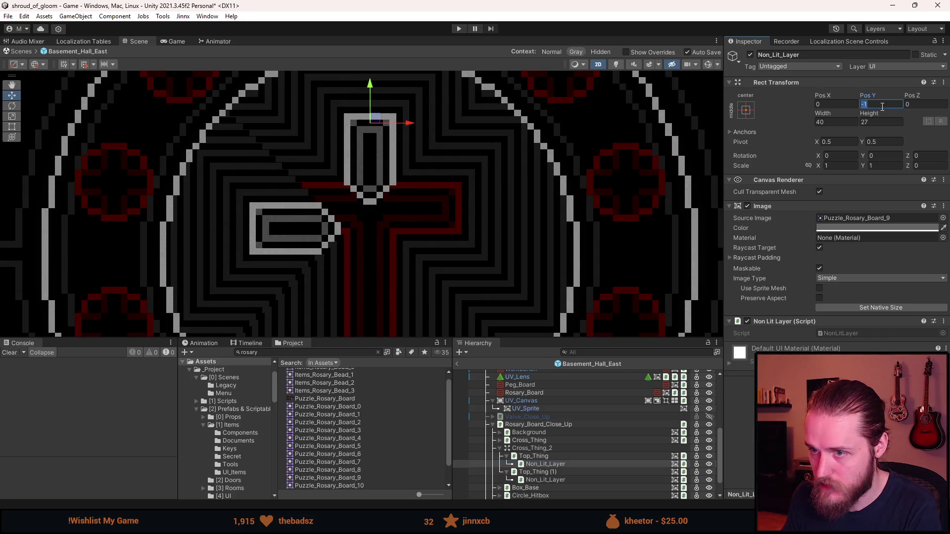
type("0")
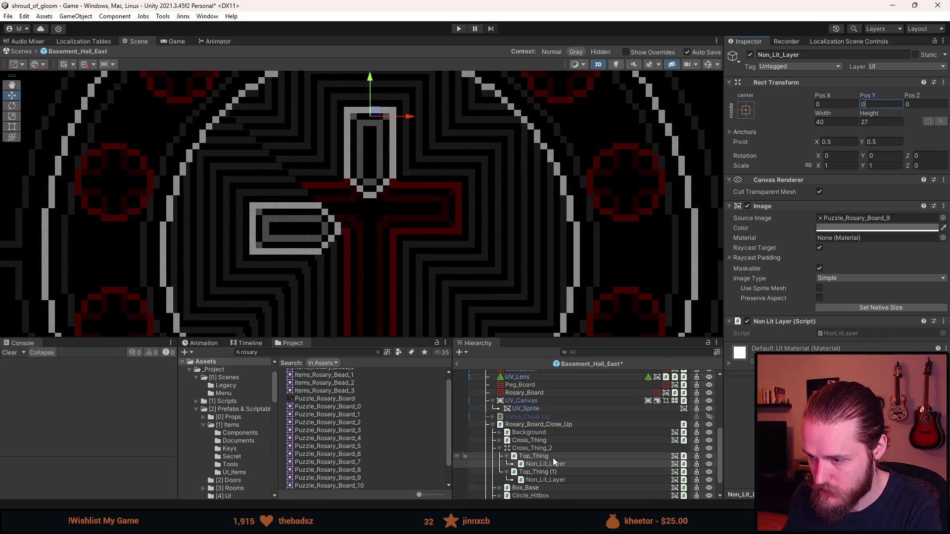
left_click(550, 456)
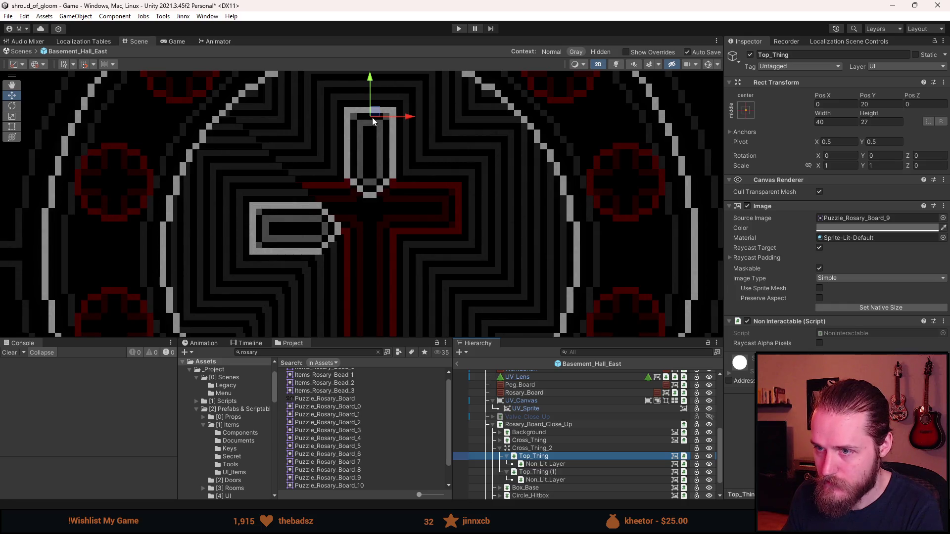
Step: Lower the top arm slightly on the board
left_click(369, 84)
left_click_drag(369, 84, 369, 94)
left_click(892, 105)
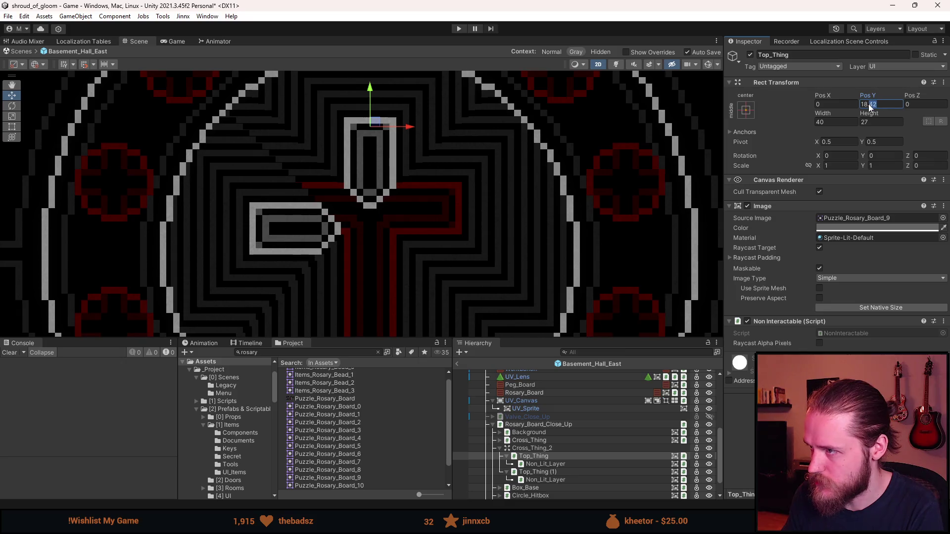
Step: Fit Top_Thing (1) against the cross at Pos X -16, Pos Y 3, saving the scene
left_click(549, 472)
key("ctrl+s")
left_click_drag(245, 243, 263, 232)
key("ctrl+s")
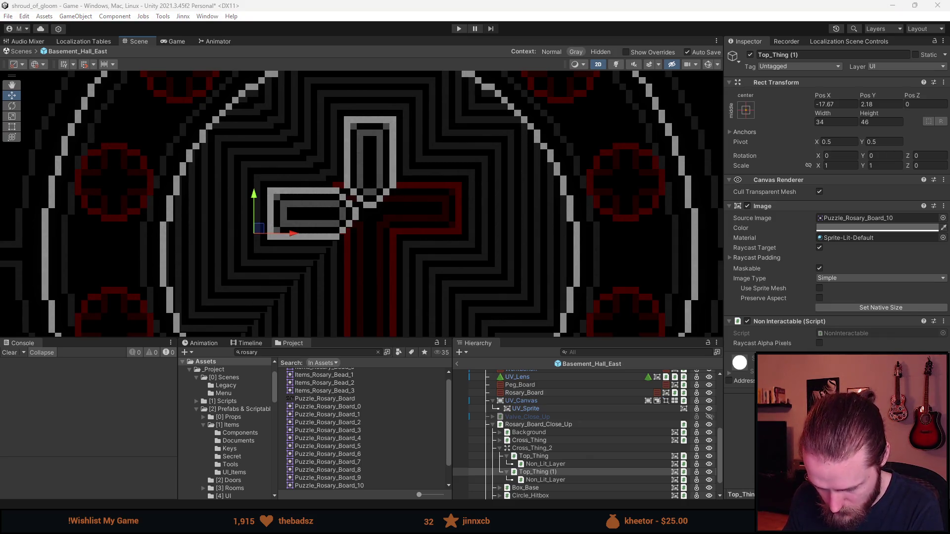
left_click_drag(251, 230, 271, 227)
left_click(837, 105)
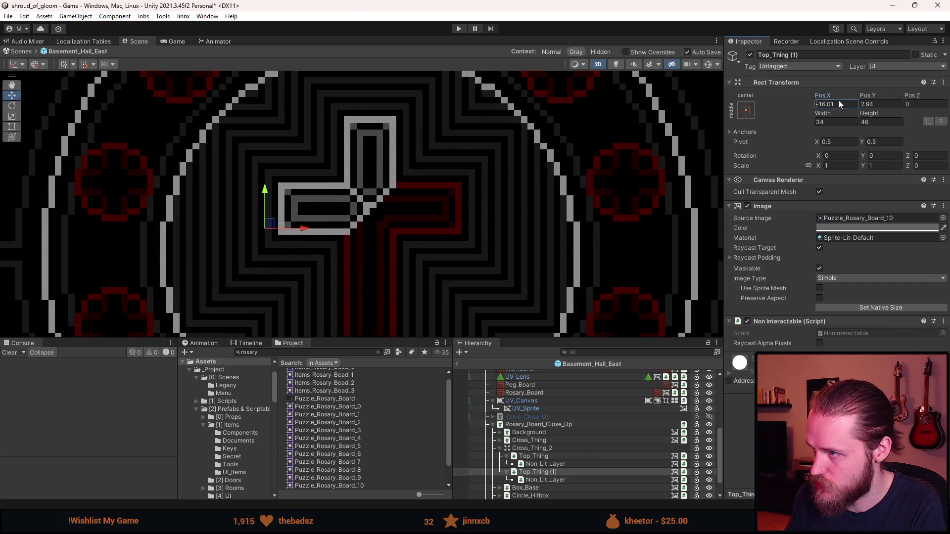
key("BackSpace")
key("BackSpace")
key("BackSpace")
key("Tab")
type("3")
Step: Rename Top_Thing (1) to Left_Thing
scroll(406, 281, "down", 3)
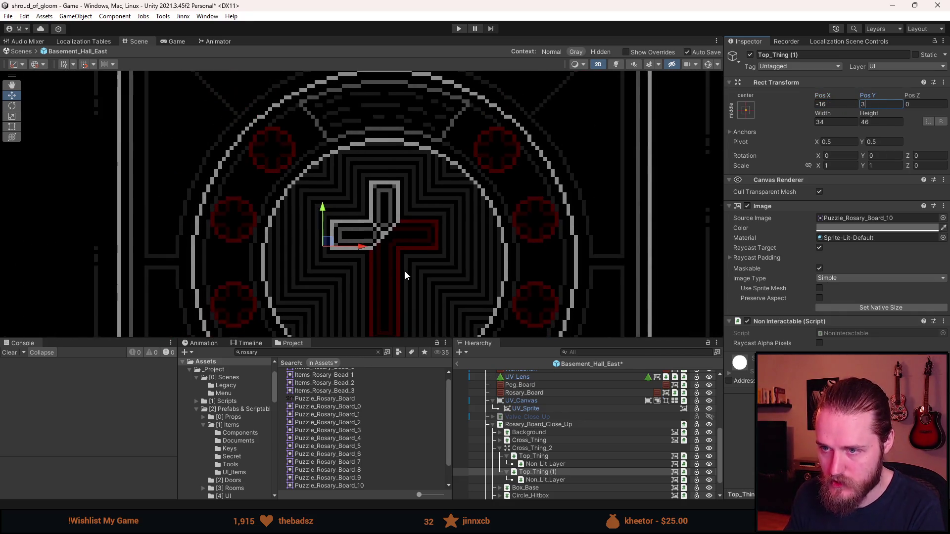
left_click(546, 472)
left_click(816, 52)
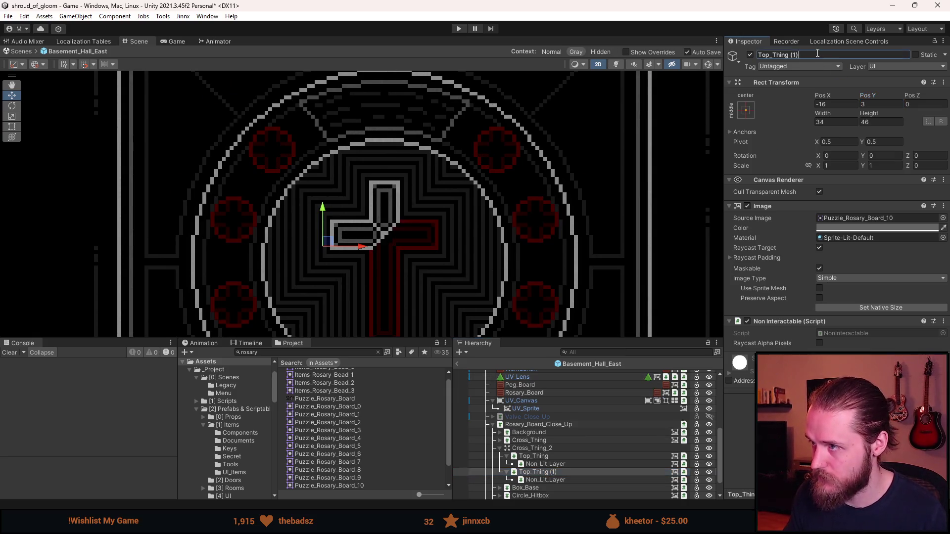
type("Left_Thing")
key("Return")
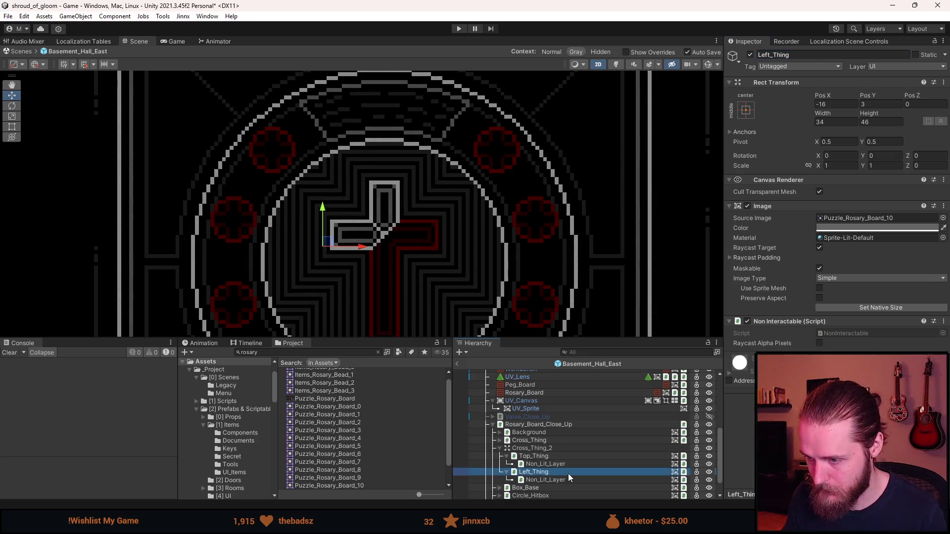
Step: Enlarge the Scene view so the whole rosary board is visible
scroll(472, 276, "down", 3)
scroll(472, 267, "up", 2)
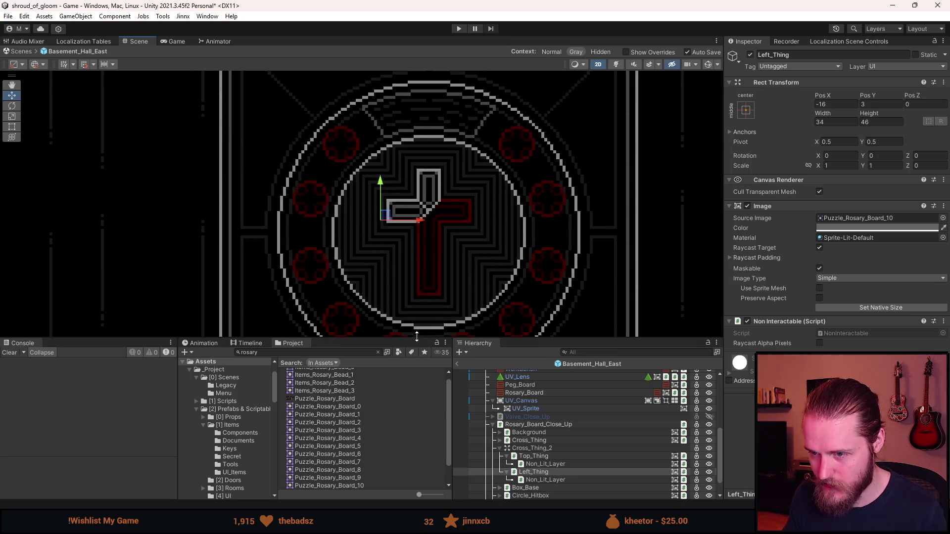
left_click_drag(416, 337, 416, 395)
scroll(520, 278, "up", 1)
scroll(450, 250, "down", 1)
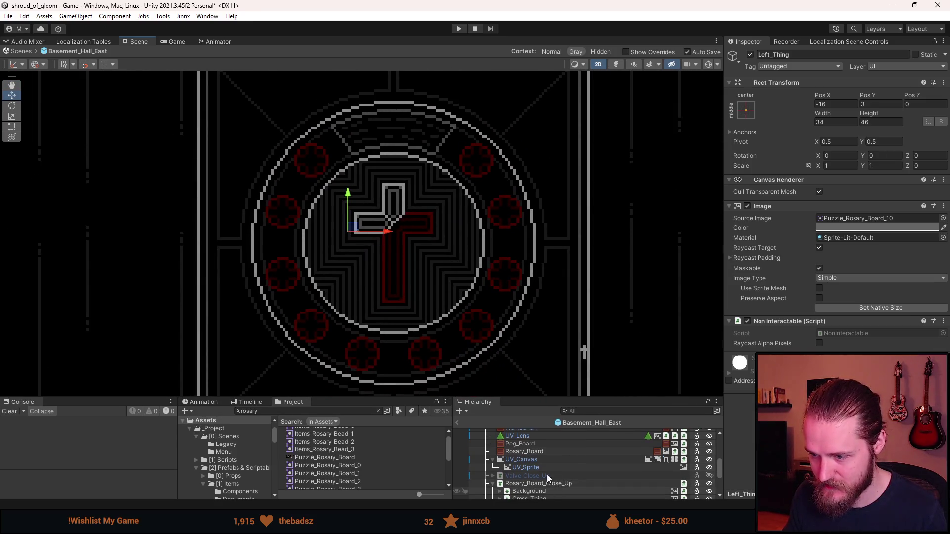
scroll(550, 475, "down", 3)
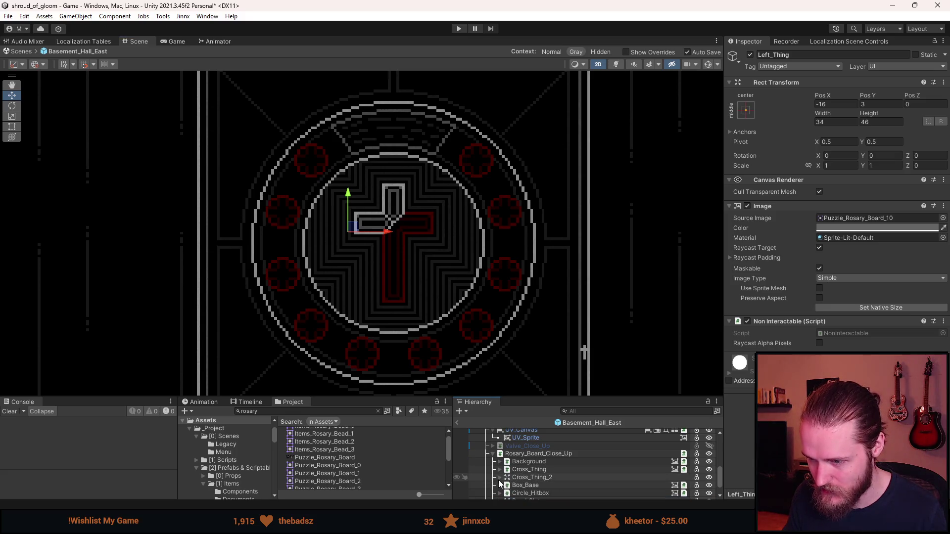
Step: Expand Cross_Thing_2, trial-move Left_Thing and Top_Thing, then undo the moves
left_click(528, 480)
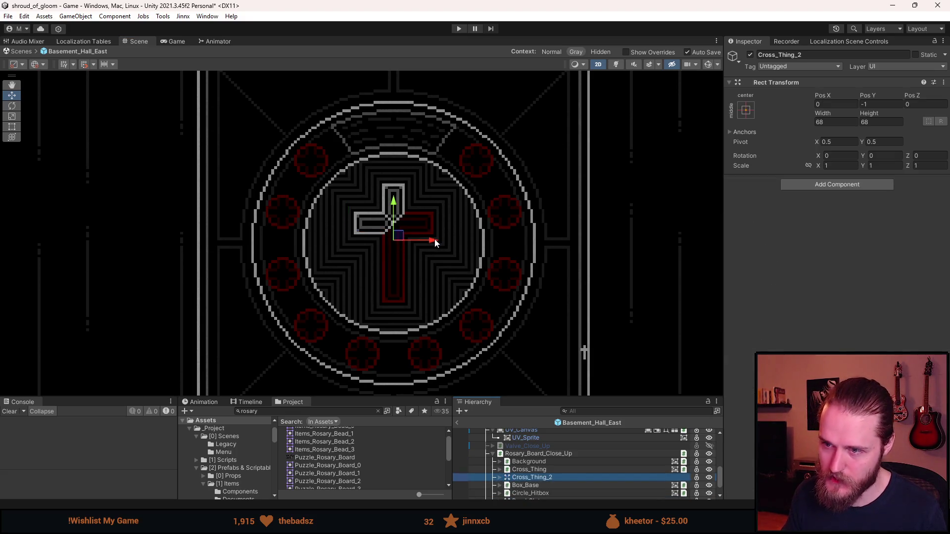
left_click(500, 478)
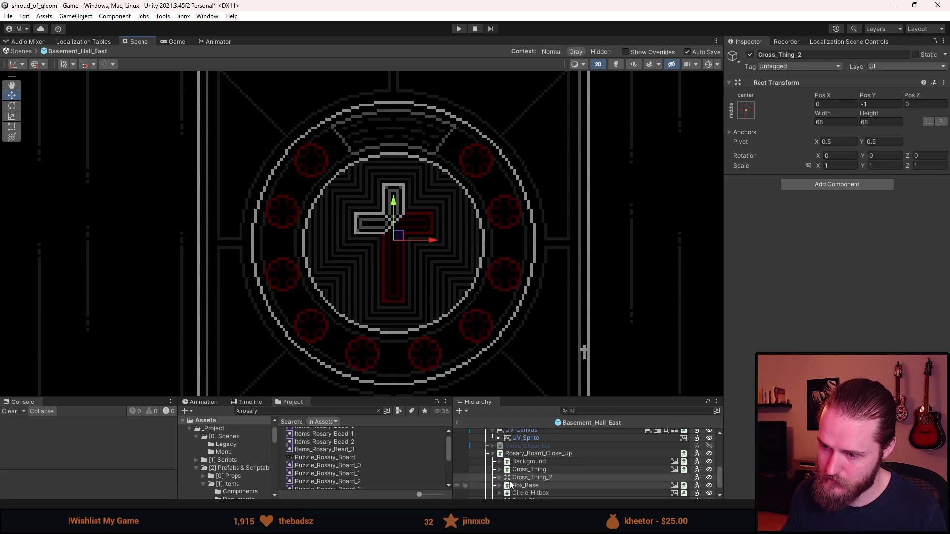
scroll(544, 487, "down", 3)
left_click(547, 474)
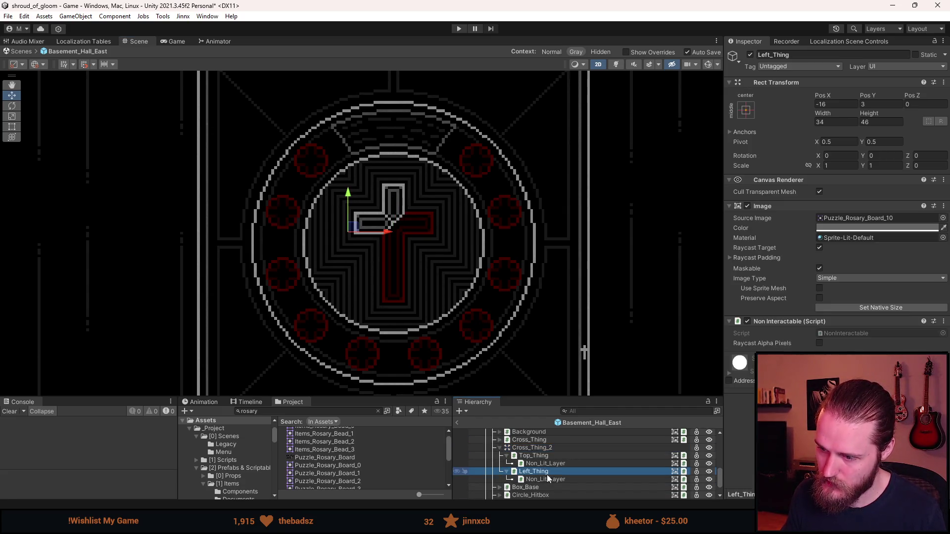
left_click_drag(393, 232, 367, 233)
left_click(552, 455)
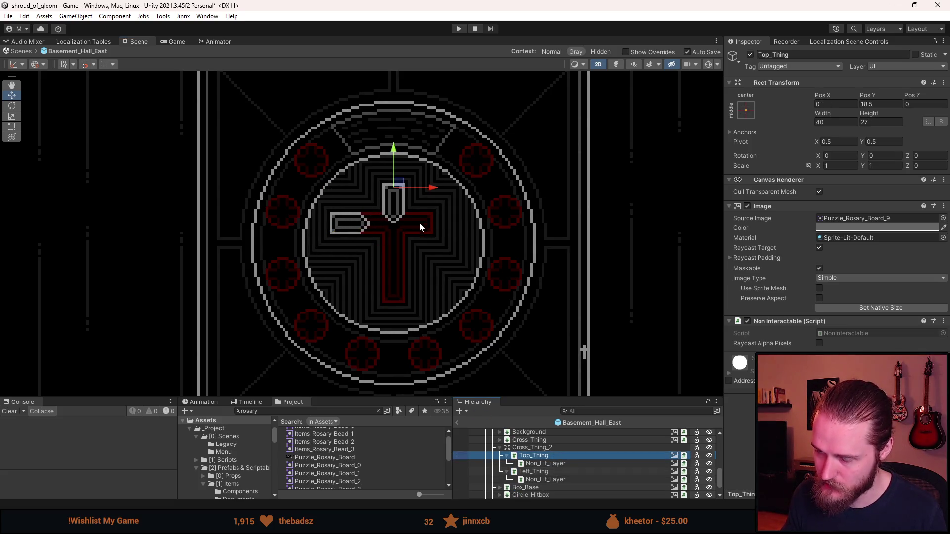
left_click_drag(393, 157, 395, 129)
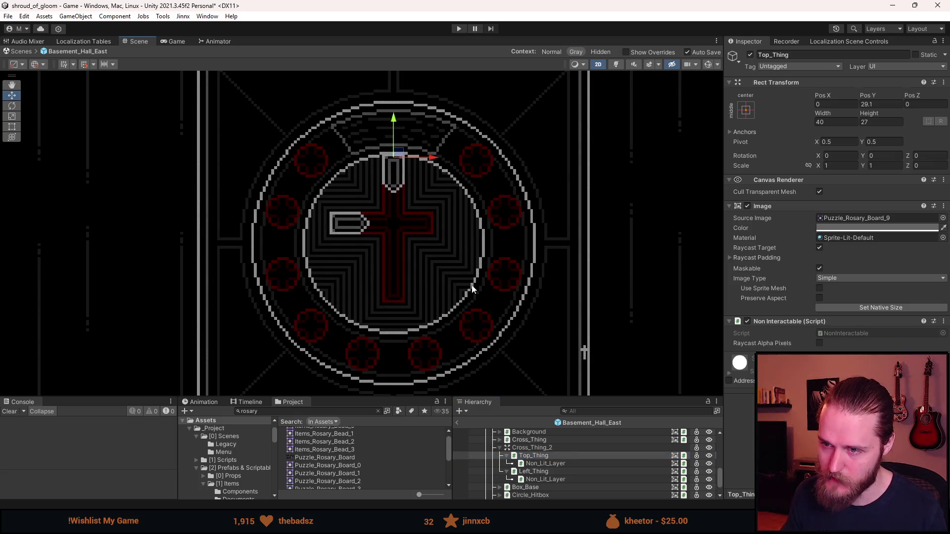
key("ctrl+z")
key("ctrl+z")
key("ctrl+z")
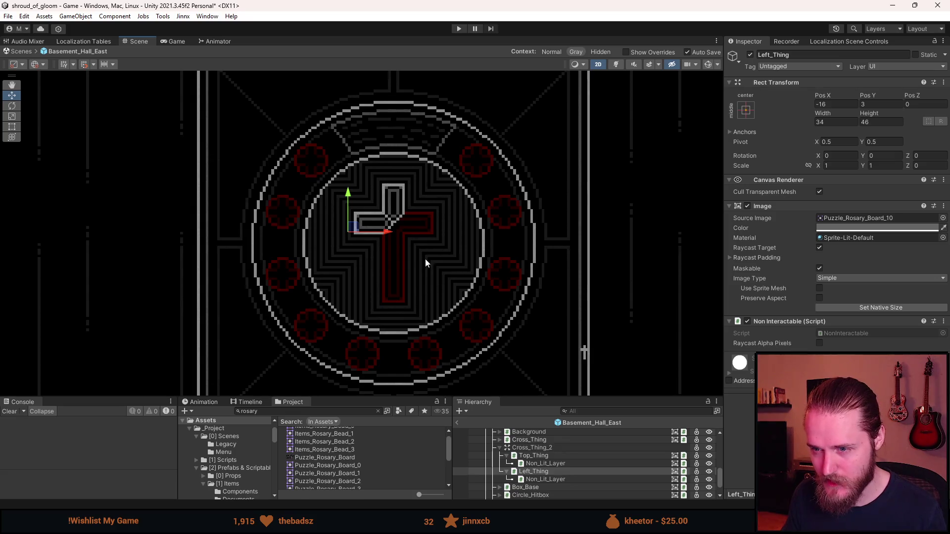
scroll(532, 465, "down", 3)
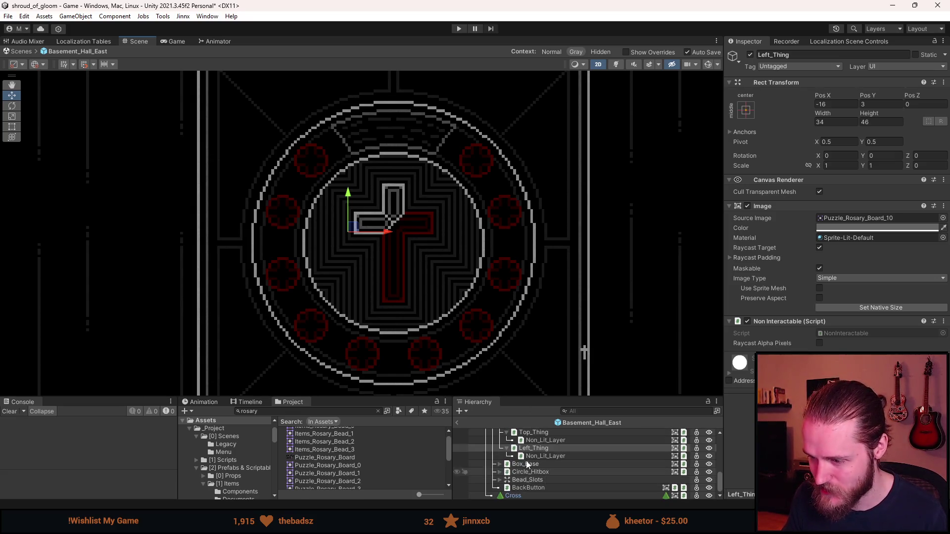
Step: Duplicate Left_Thing into a mirrored right arm (Scale X -1, Pos X 16) named Right_Thing
key("ctrl+d")
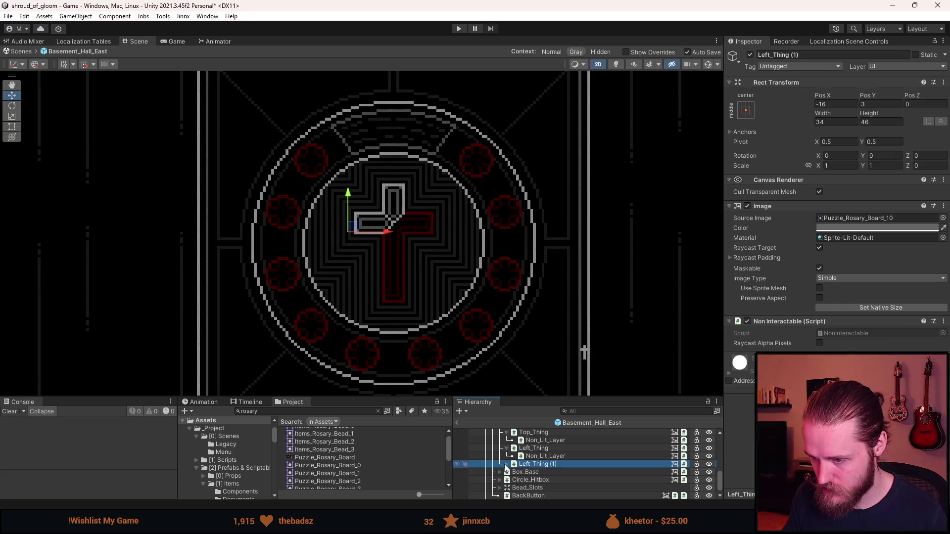
left_click(838, 164)
type("-1")
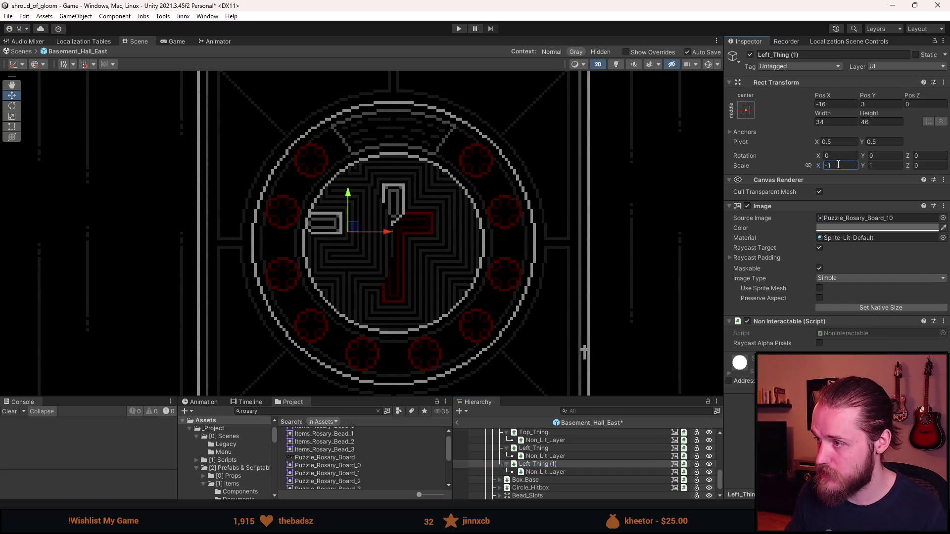
left_click(844, 105)
key("Delete")
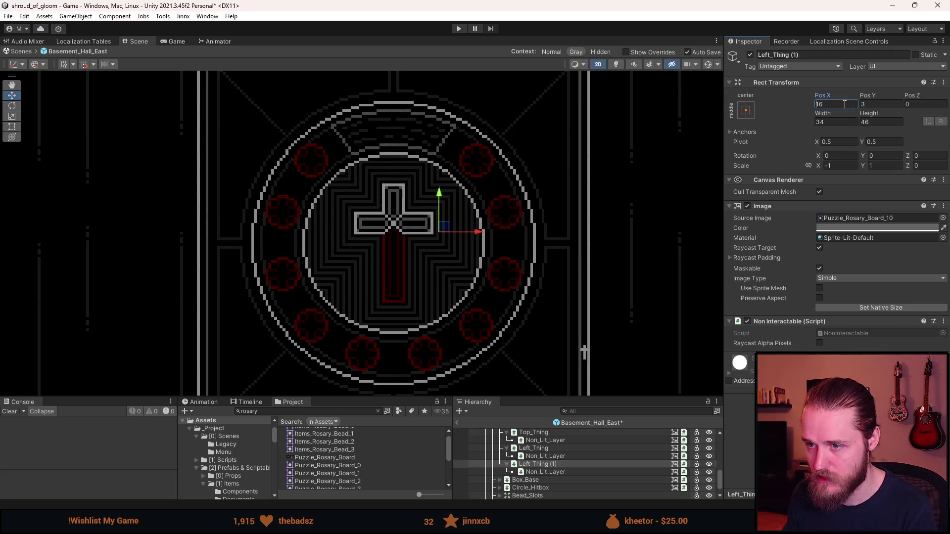
left_click(788, 54)
type("Right_Thing")
key("Return")
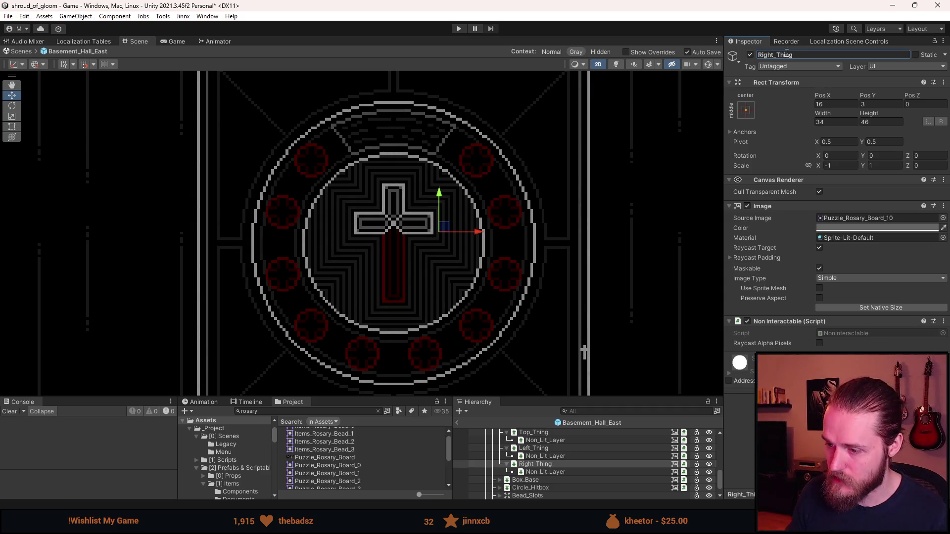
Step: Duplicate Right_Thing and give the copy Puzzle_Rosary_Board_8 at native 52x41
left_click(535, 464)
key("ctrl+d")
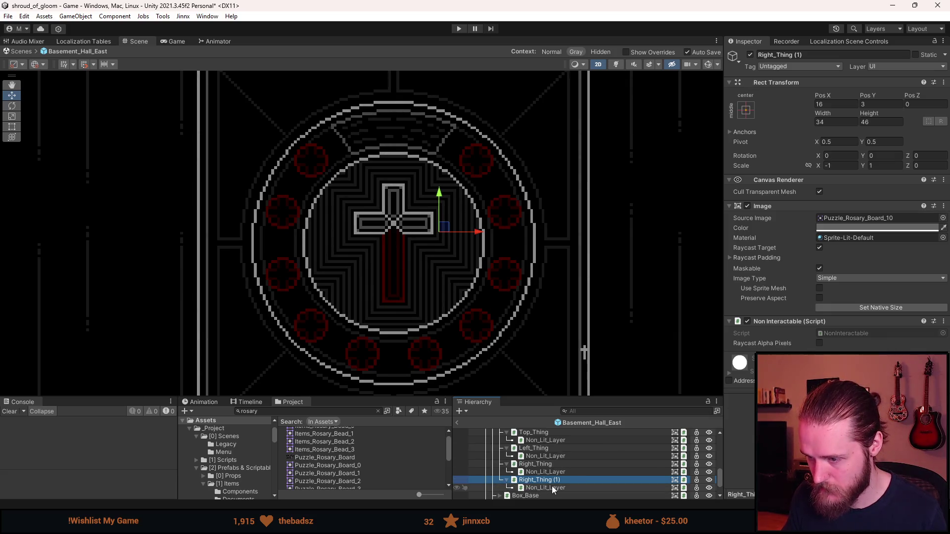
left_click(535, 464, "ctrl")
left_click(942, 218)
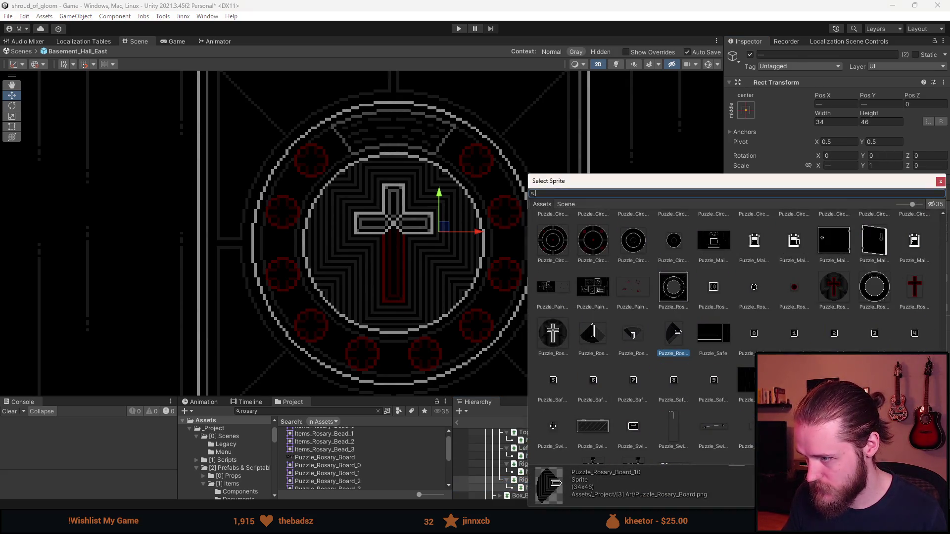
double_click(598, 339)
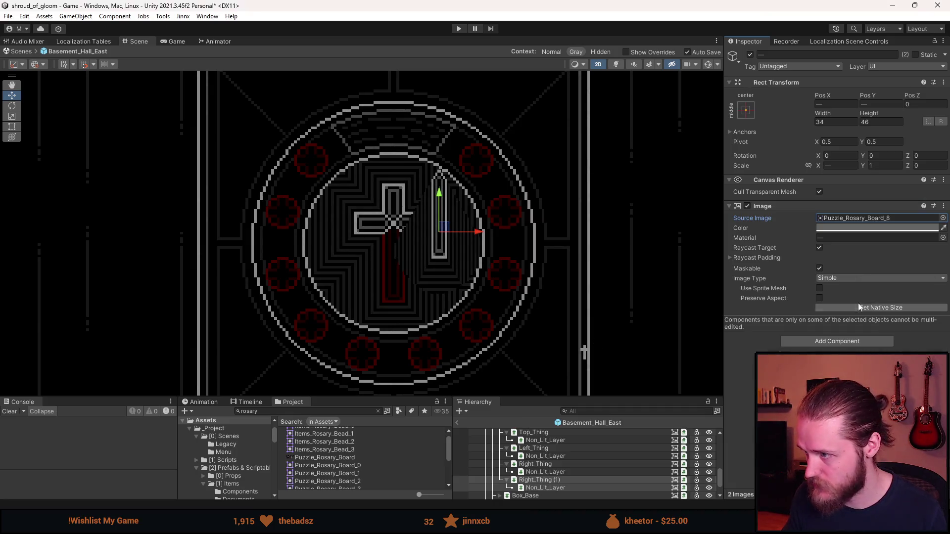
left_click(870, 309)
Step: Position Right_Thing (1) under the cross at Pos X 0, Pos Y -13.5
left_click(566, 480)
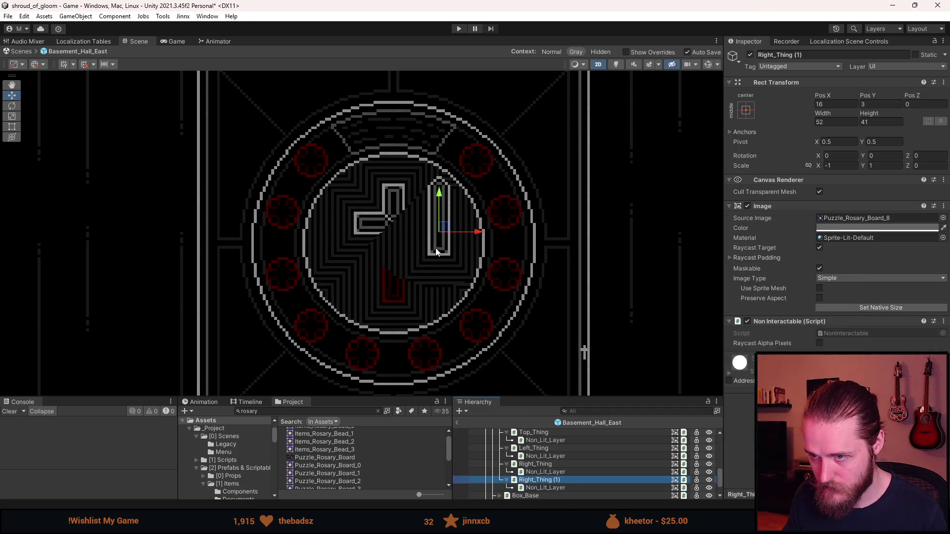
scroll(431, 244, "up", 3)
mouse_move(435, 227)
left_mouse_down()
mouse_move(401, 311)
mouse_move(386, 280)
left_mouse_up()
scroll(388, 296, "up", 2)
left_click(831, 103)
type("0")
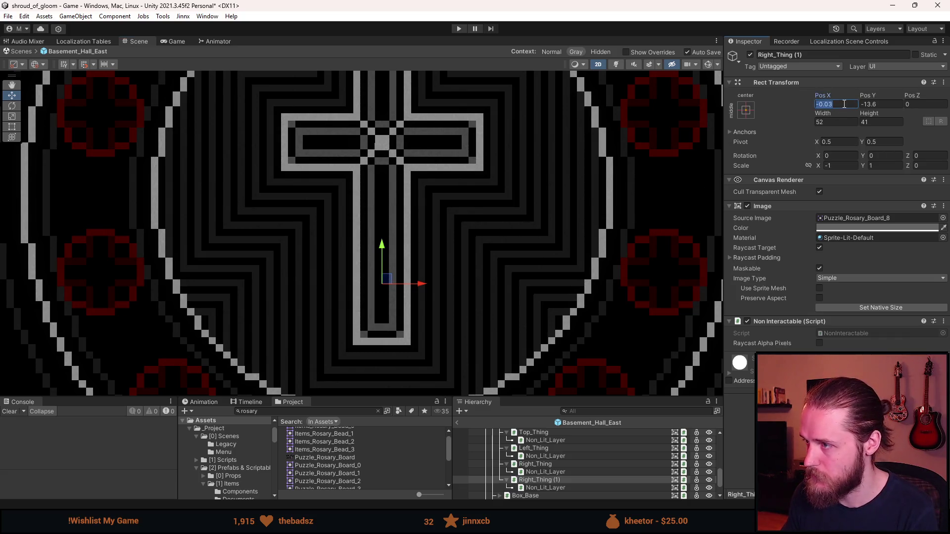
left_click(874, 105)
scroll(465, 284, "down", 8)
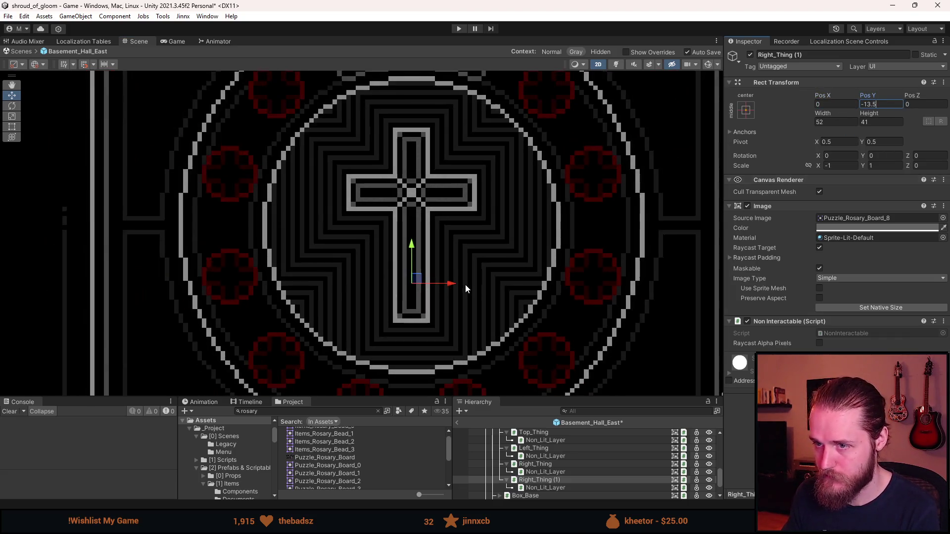
scroll(569, 460, "up", 3)
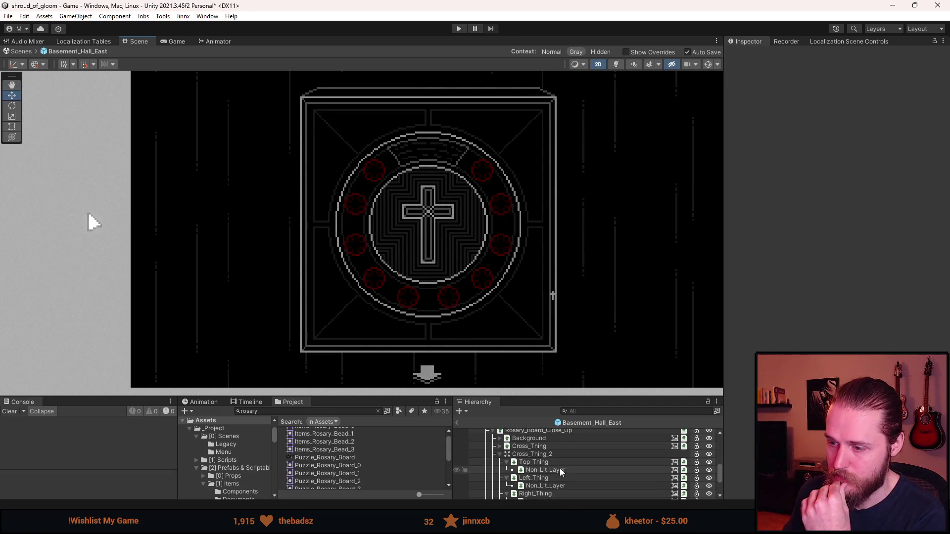
Step: Toggle Cross_Thing_2 off and on to compare it with the old cross, enlarging the lists
left_click(532, 454)
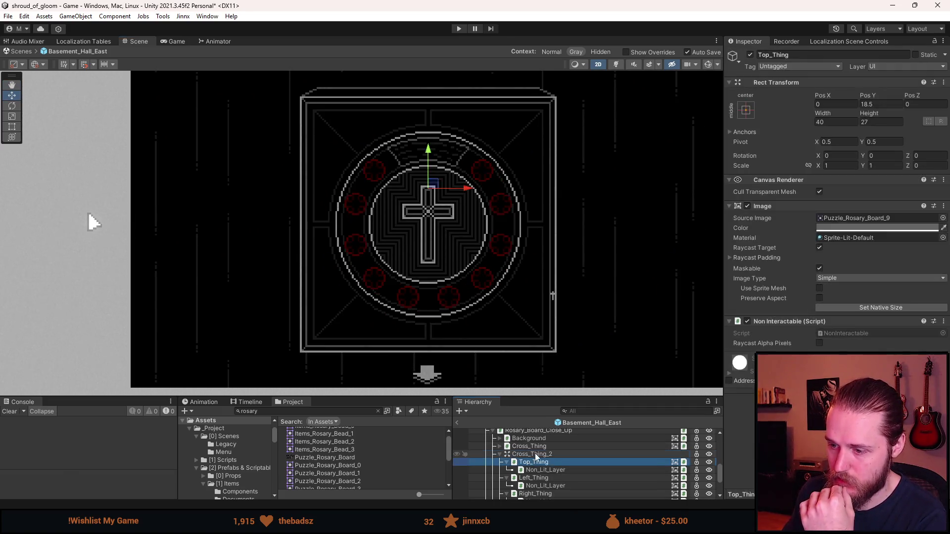
left_click(751, 55)
left_click(751, 56)
left_click(751, 55)
left_click(750, 56)
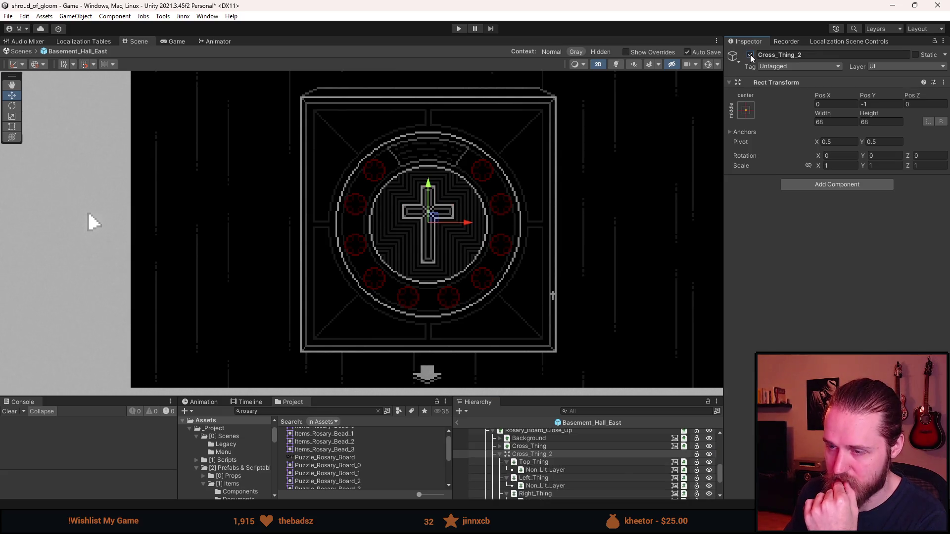
left_click_drag(576, 394, 572, 317)
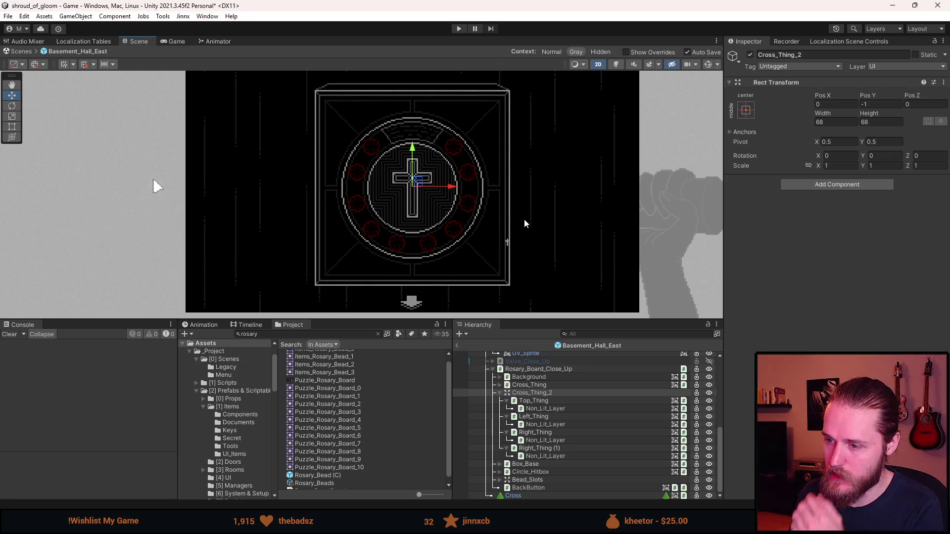
Step: Collapse Cross_Thing_2 and bring up RosaryBoardPuzzle.cs in Visual Studio
left_click(500, 393)
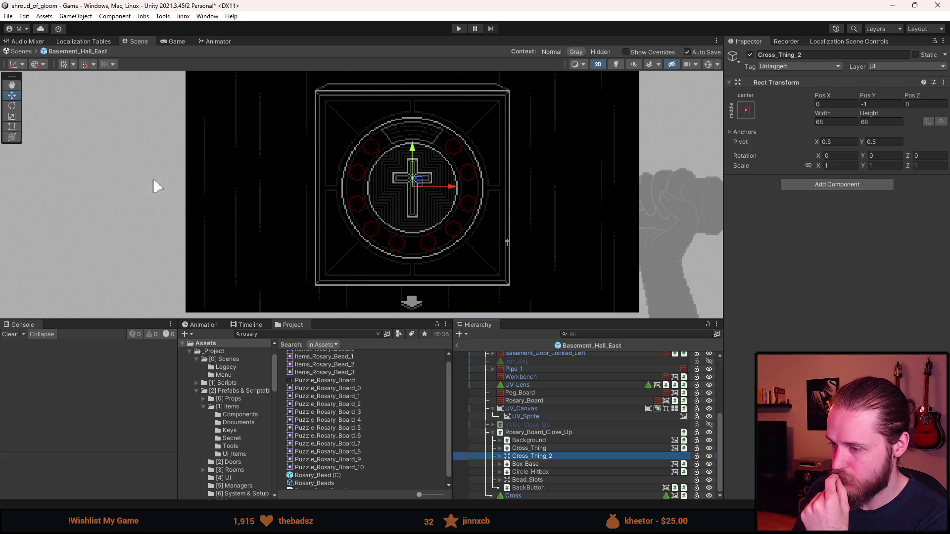
key("alt+Tab")
scroll(395, 273, "up", 12)
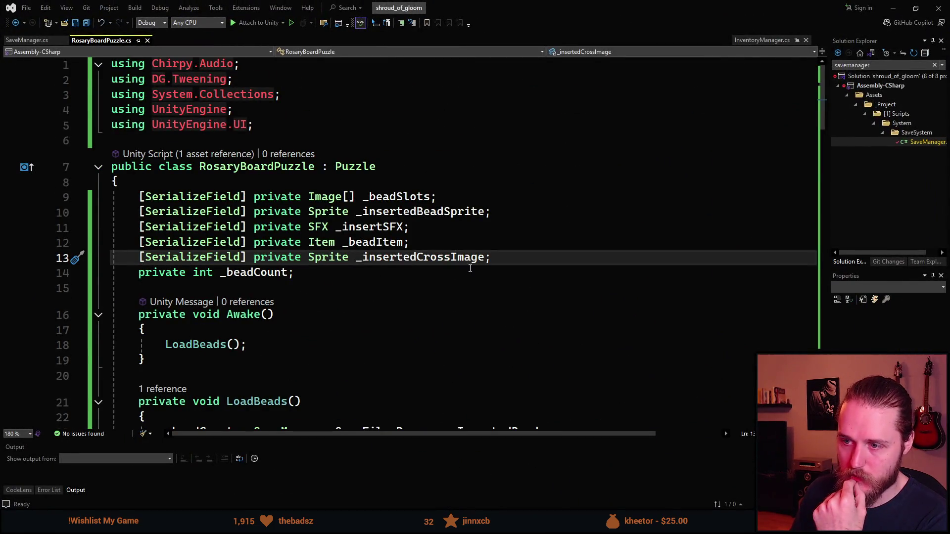
Step: Replace the _insertedCrossImage field with GameObject fields _defaultCross and _crossParent, and save
left_click(516, 258)
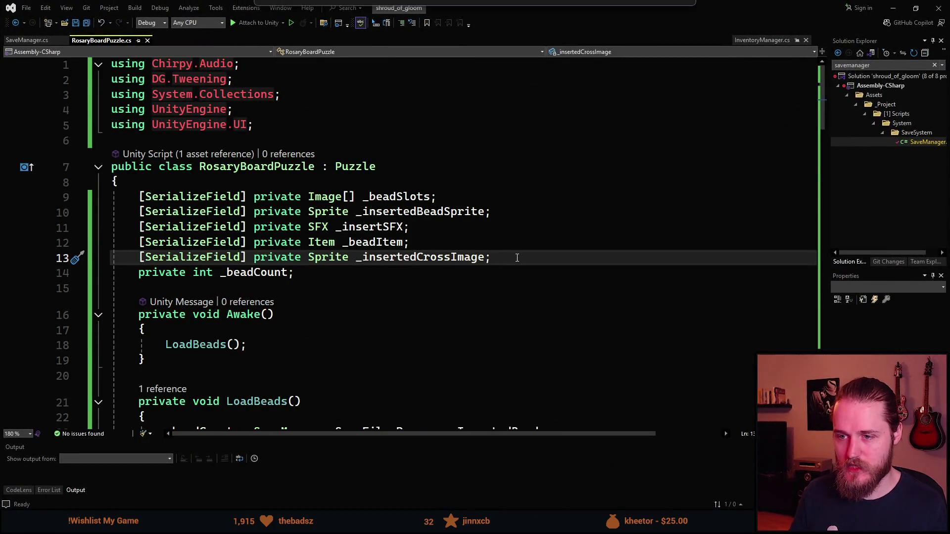
key("ctrl+BackSpace")
key("ctrl+BackSpace")
key("ctrl+BackSpace")
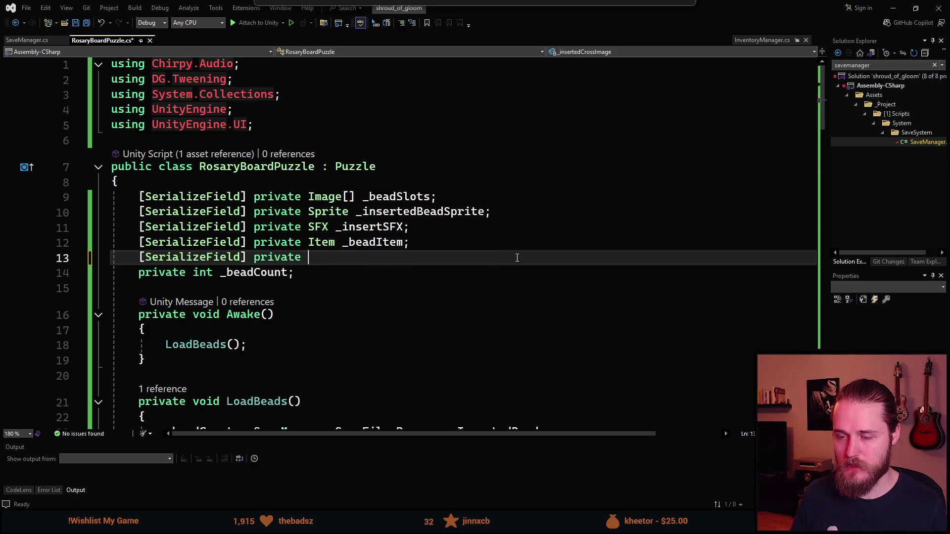
type("GameObject ")
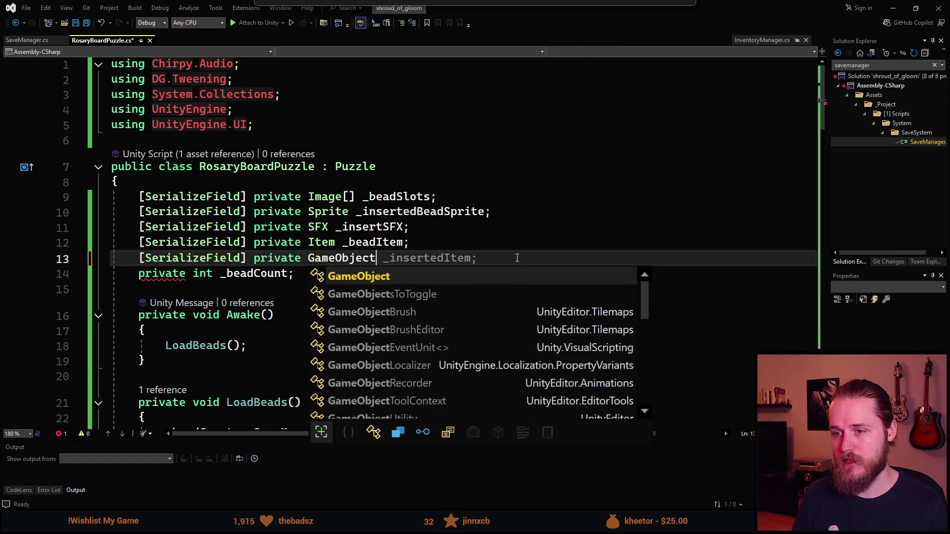
type("_")
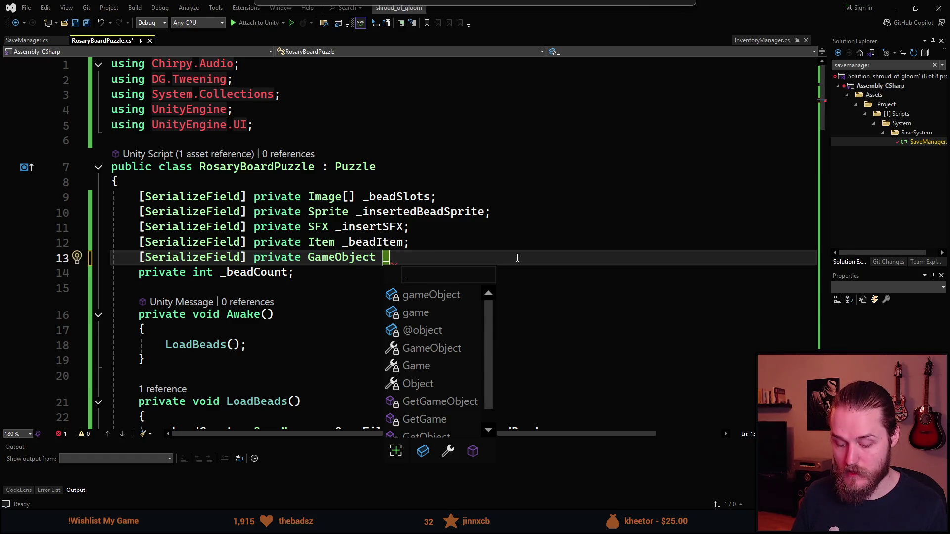
type("defaultCros")
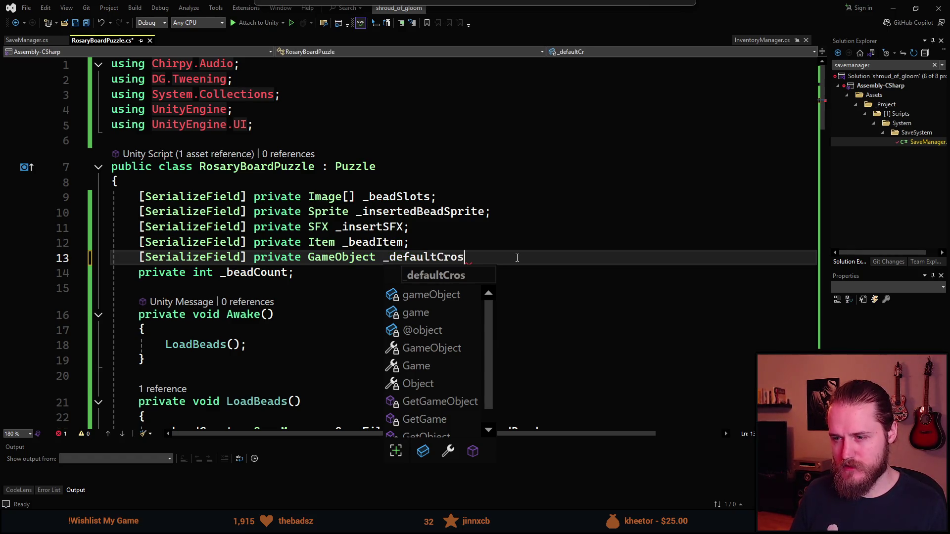
type("s;")
key("ctrl+d")
key("Left")
key("ctrl+shift+Left")
type("_inse")
key("BackSpace")
key("BackSpace")
key("BackSpace")
type("_crossParent")
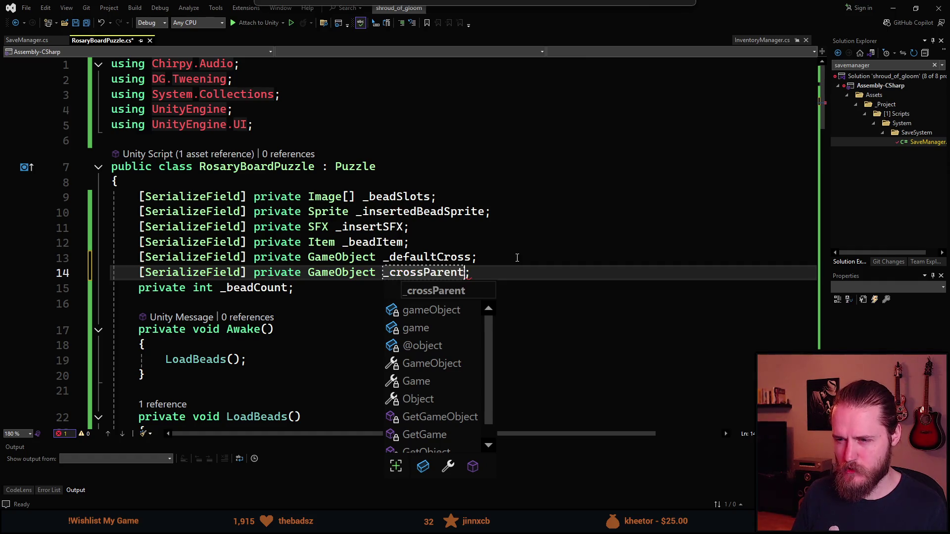
key("Escape")
key("ctrl+s")
Step: Add serialized Transform fields _topPart and _leftPart using the sfp snippet
key("End")
key("Return")
type("sfp")
key("Tab")
type("Transfo")
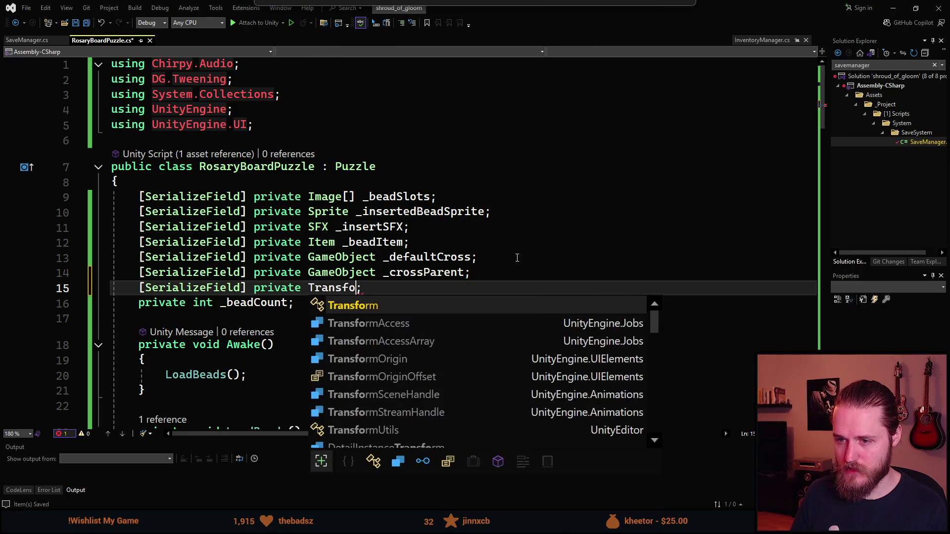
type(" _")
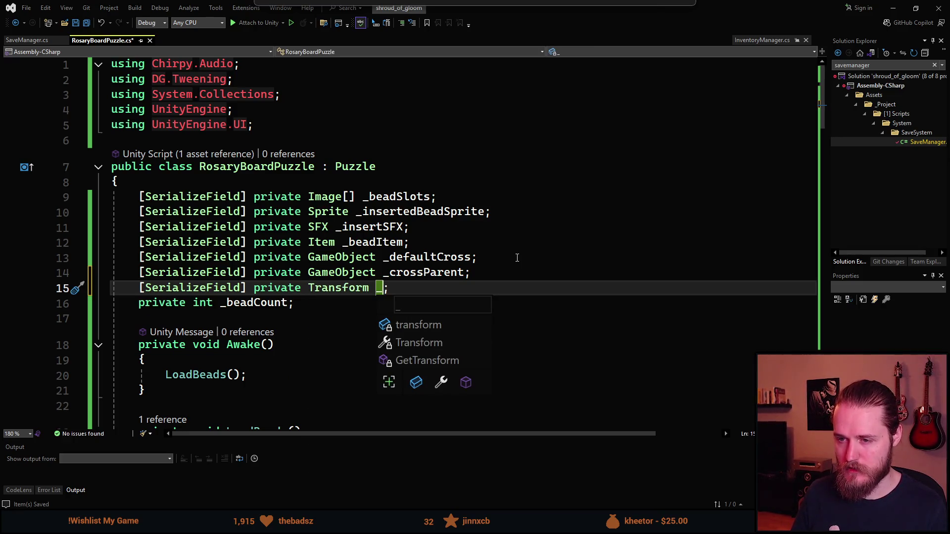
type("topCross")
key("BackSpace")
key("BackSpace")
key("BackSpace")
type("Part")
key("ctrl+d")
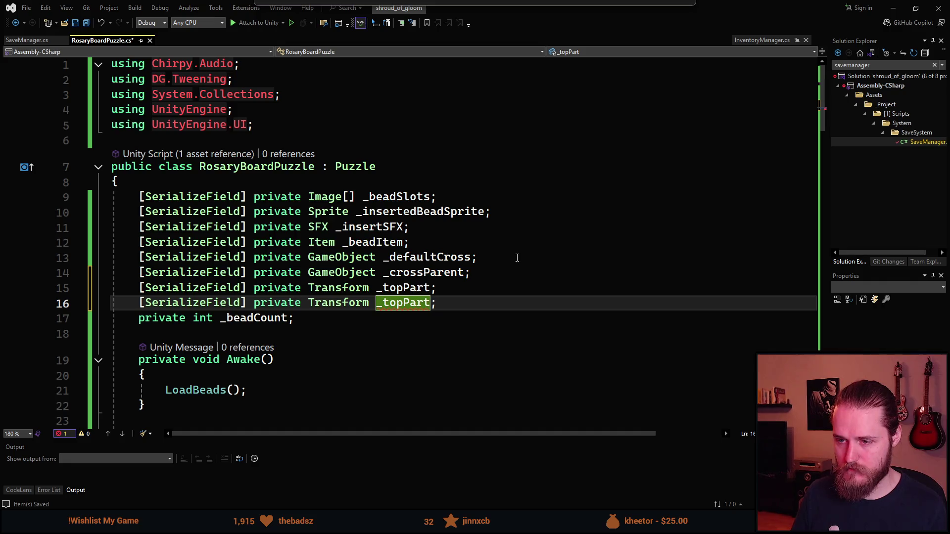
key("BackSpace")
type("_left")
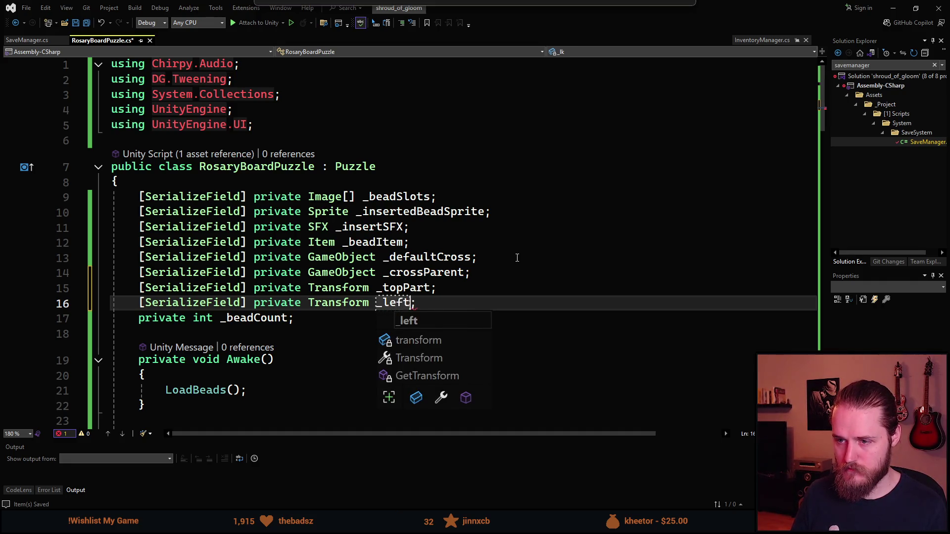
type("Part")
key("Escape")
Step: Add serialized Transform fields _rightPart and _bottomPart by duplicating the _leftPart line
key("ctrl+d")
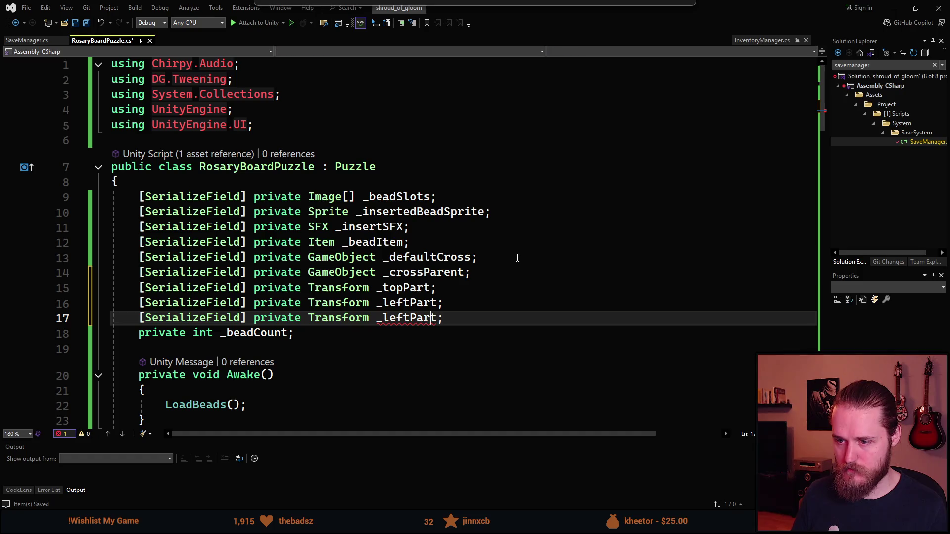
key("ctrl+shift+Left")
key("BackSpace")
type("Ri")
key("BackSpace")
key("BackSpace")
type("right")
key("ctrl+d")
key("ctrl+Left")
key("ctrl+shift+Left")
key("BackSpace")
type("bottom")
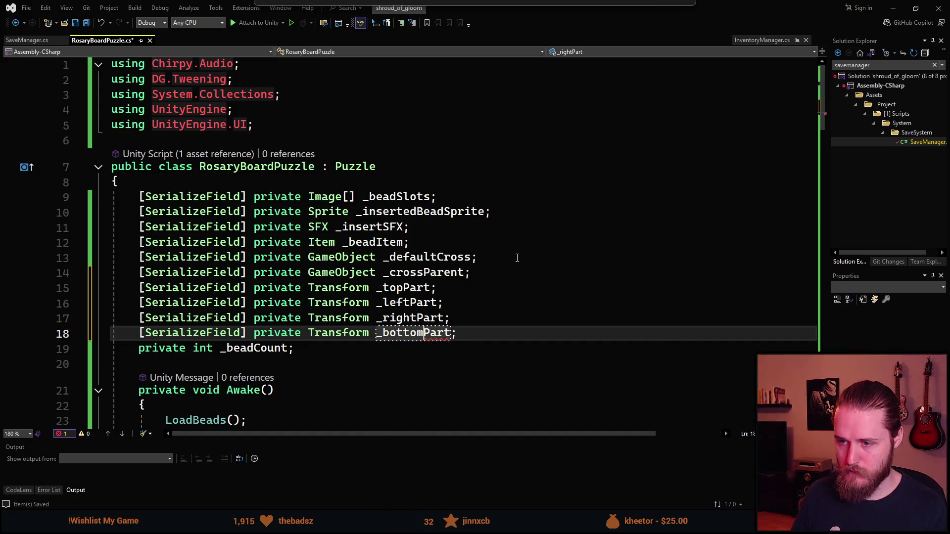
scroll(391, 290, "down", 2)
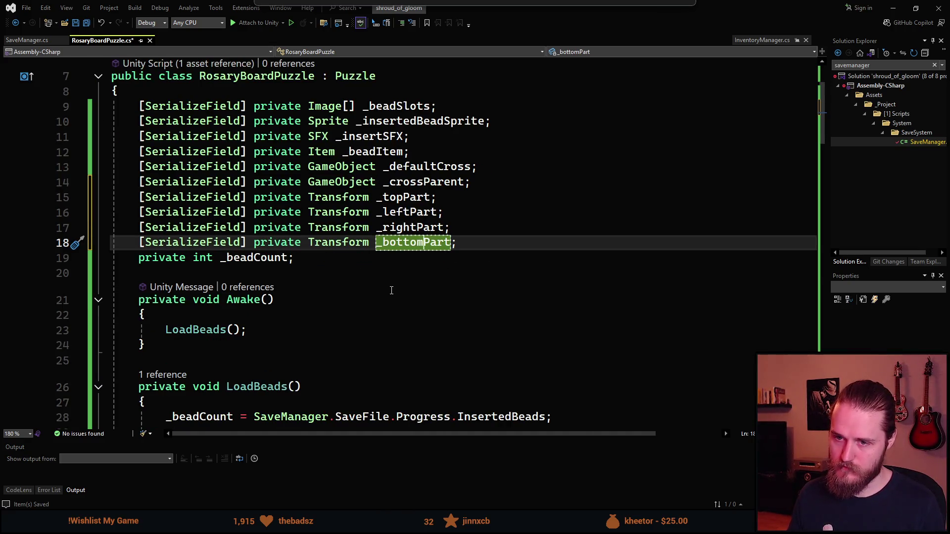
Step: Make InsertCross call _crossParent.SetActive(true)
key("ctrl+s")
scroll(378, 261, "down", 1)
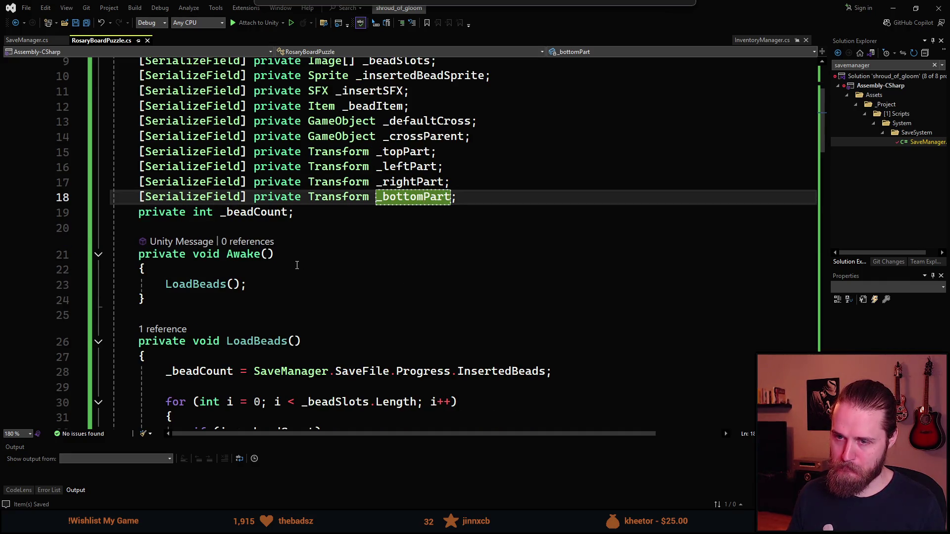
scroll(297, 265, "down", 11)
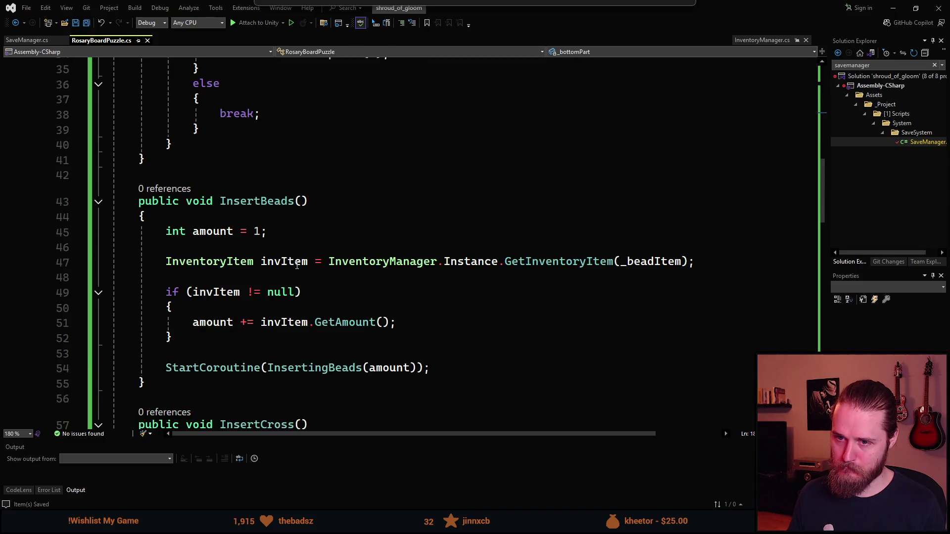
scroll(296, 265, "down", 2)
left_click(198, 274)
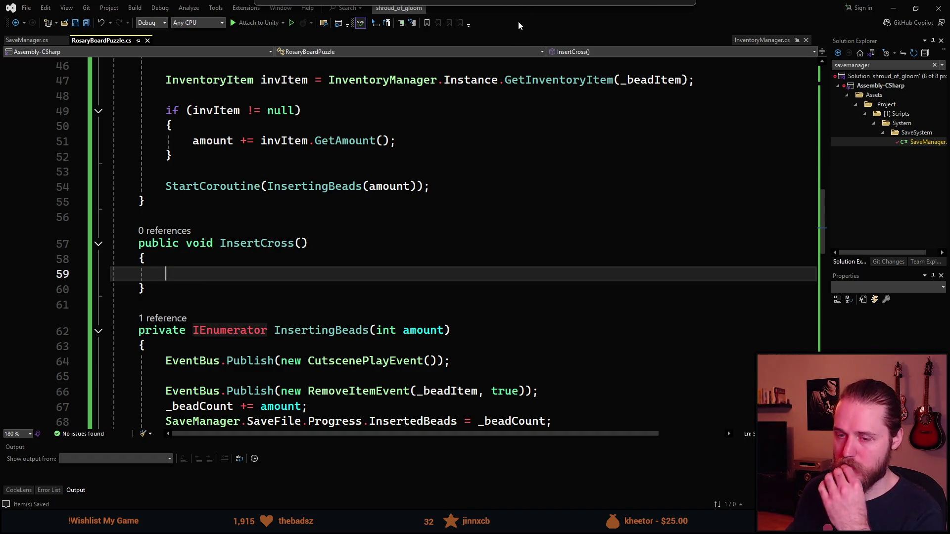
type("_")
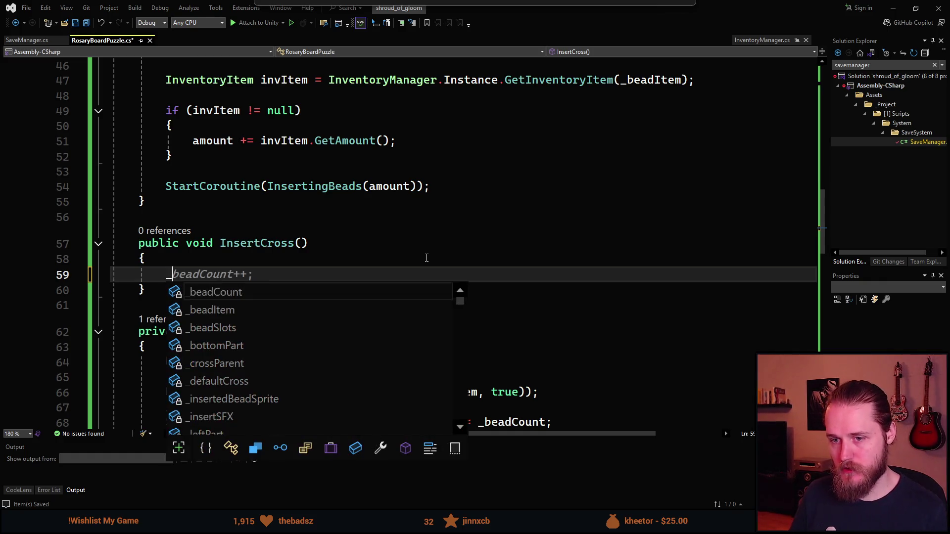
type("c")
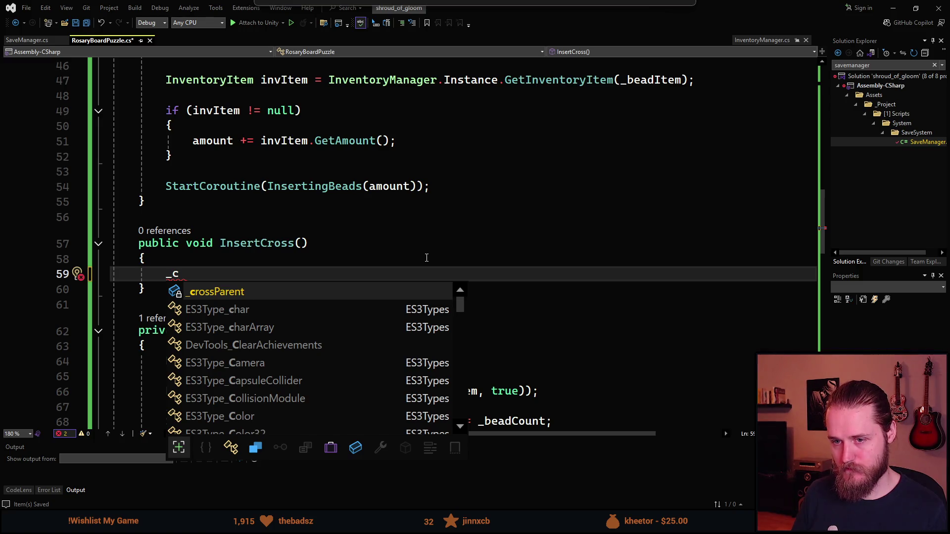
key("Tab")
type(".SetA")
key("Tab")
key("Left")
key("Left")
key("ctrl+BackSpace")
type("true")
Step: Add _defaultCross.SetActive(false) below it and save the script
key("End")
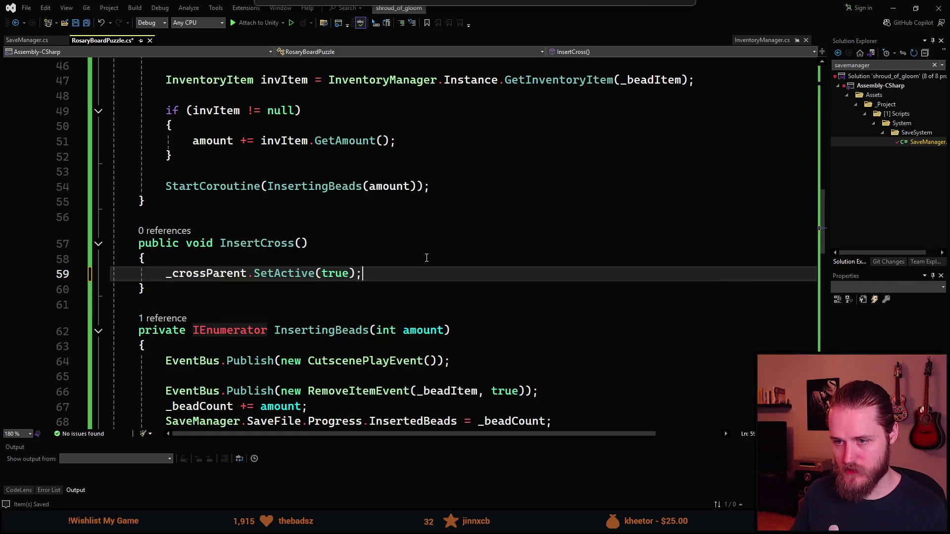
key("Return")
type("_defaultCross")
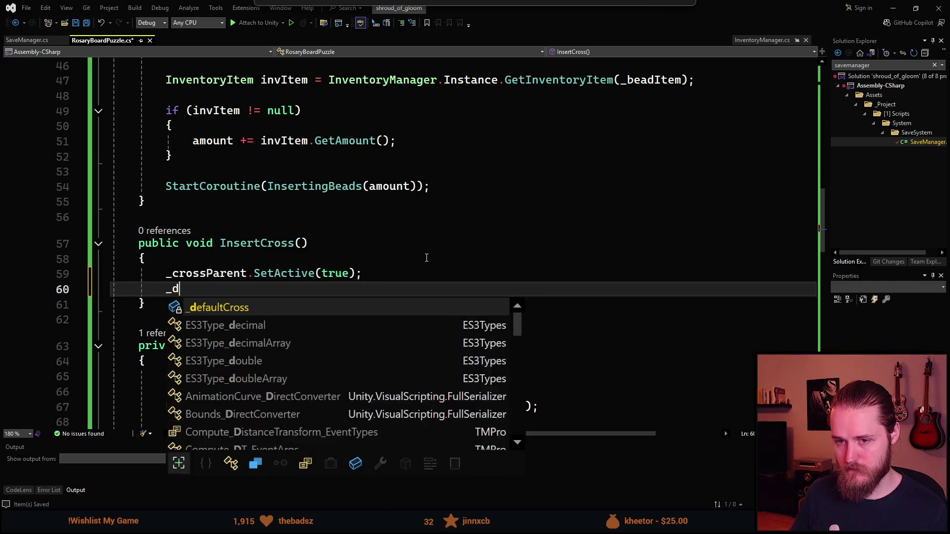
key("Tab")
key("Left")
key("Left")
key("ctrl+BackSpace")
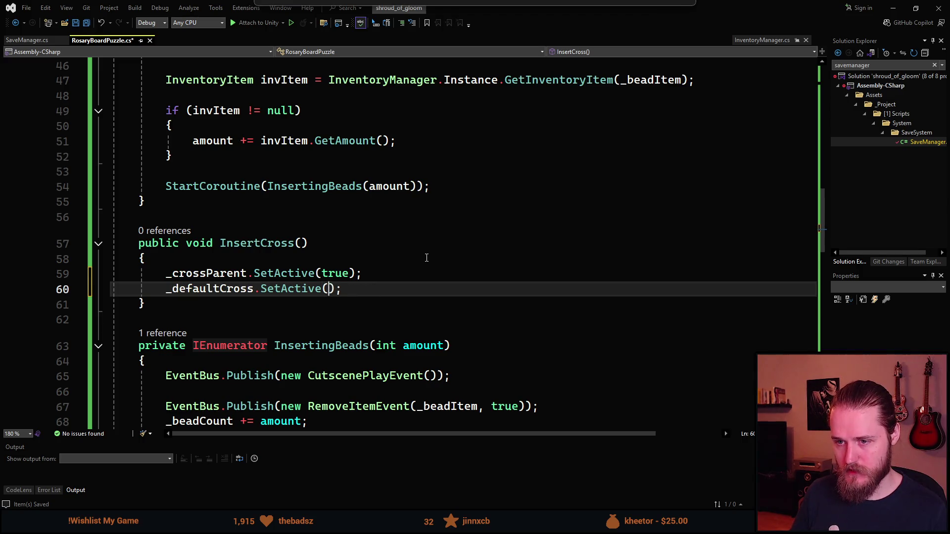
type("false")
key("ctrl+s")
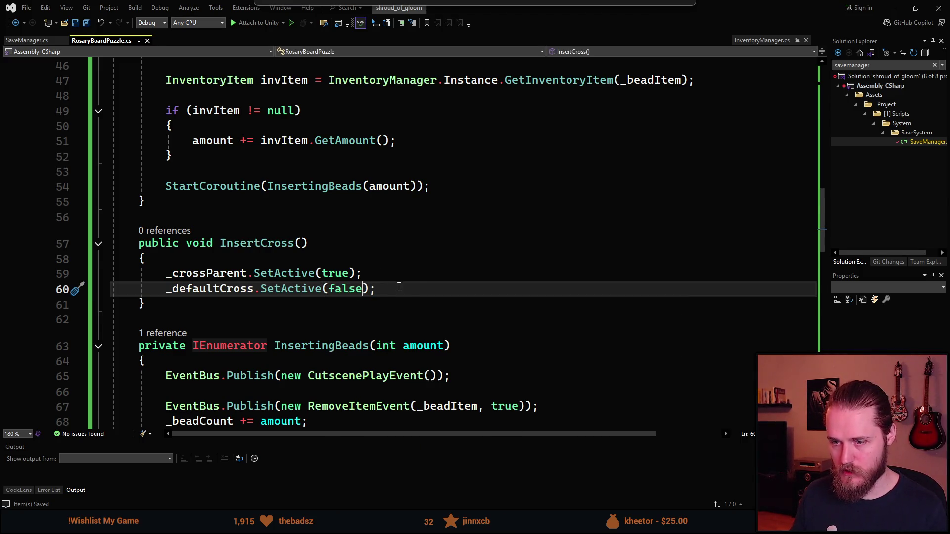
Step: Copy the _insertSFX AudioPlayer.Play line into InsertCross, playing at Vector3.zero
scroll(399, 286, "down", 7)
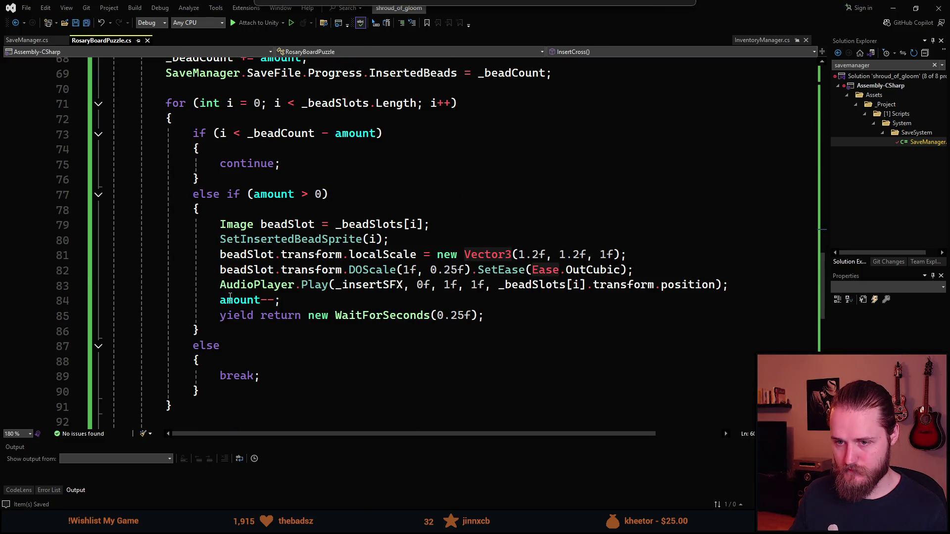
left_click(229, 286)
scroll(296, 233, "up", 5)
left_click(387, 193)
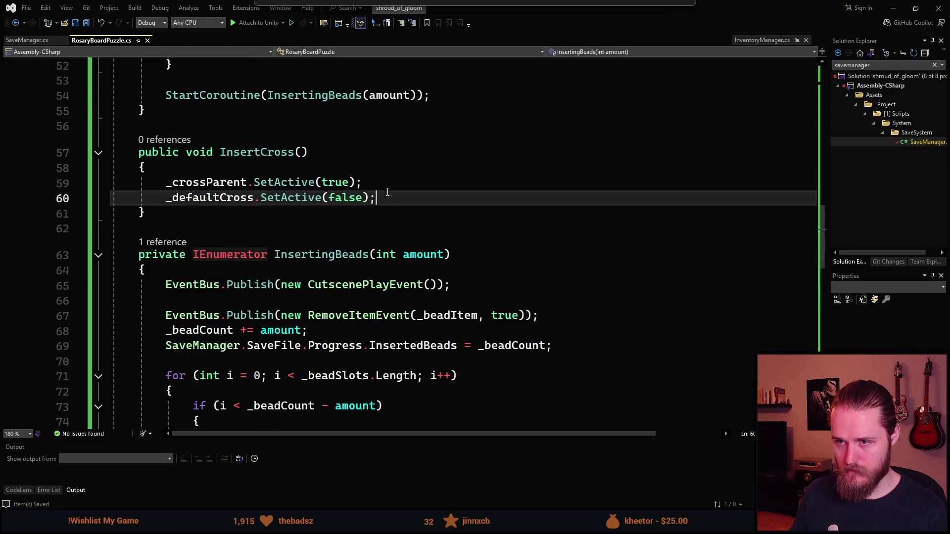
key("Return")
type("AudioPlayer.Play(_insertSFX, 0f, 1f, 1f, _beadSlots[i].transform.position);")
key("BackSpace")
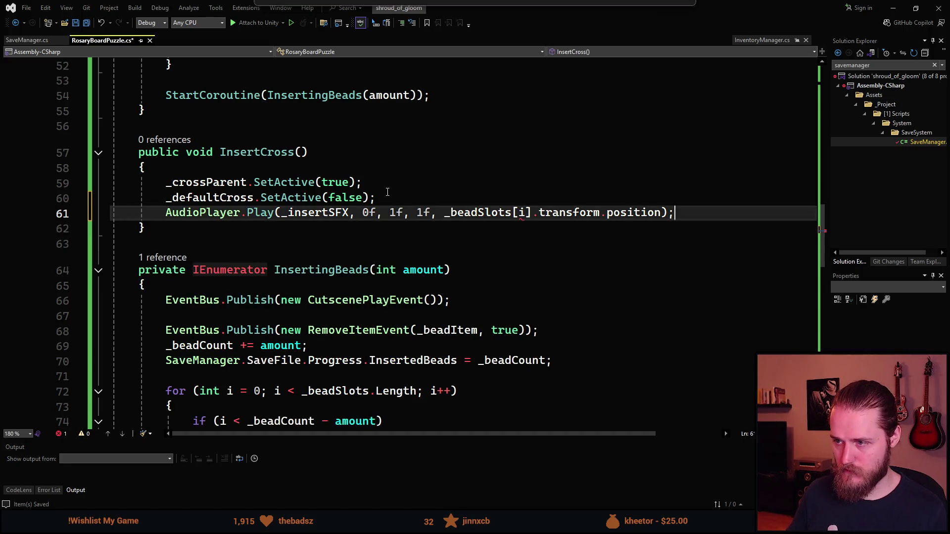
key("ctrl+BackSpace")
key("Delete")
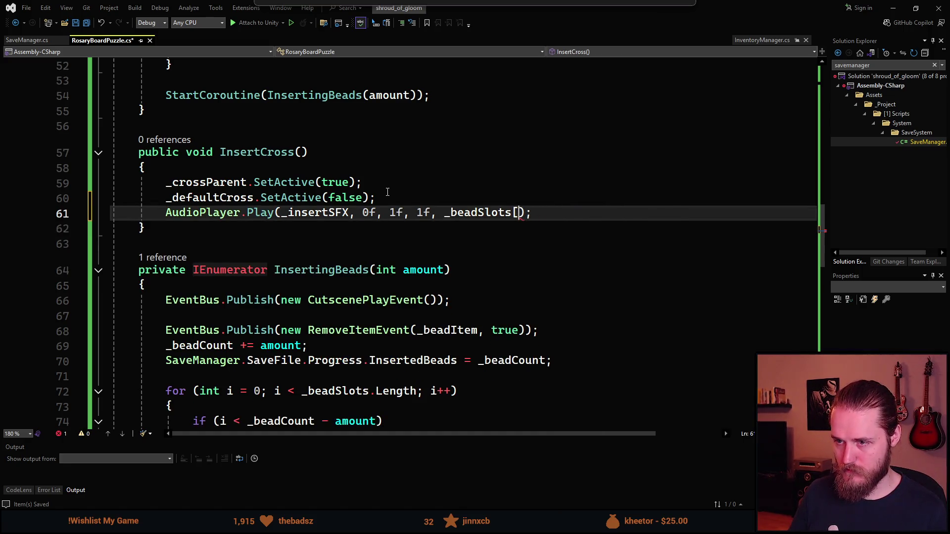
key("ctrl+space")
type("ve")
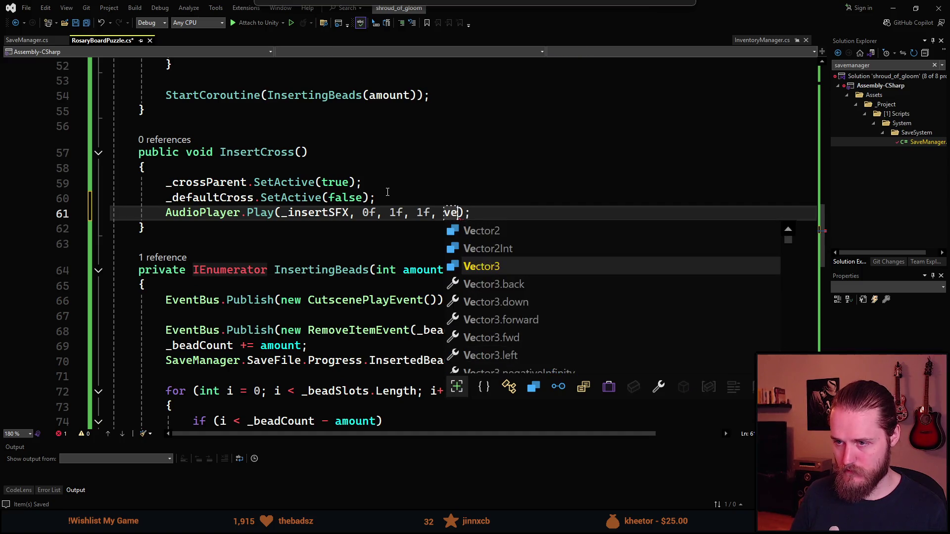
key("Tab")
type(".")
key("Tab")
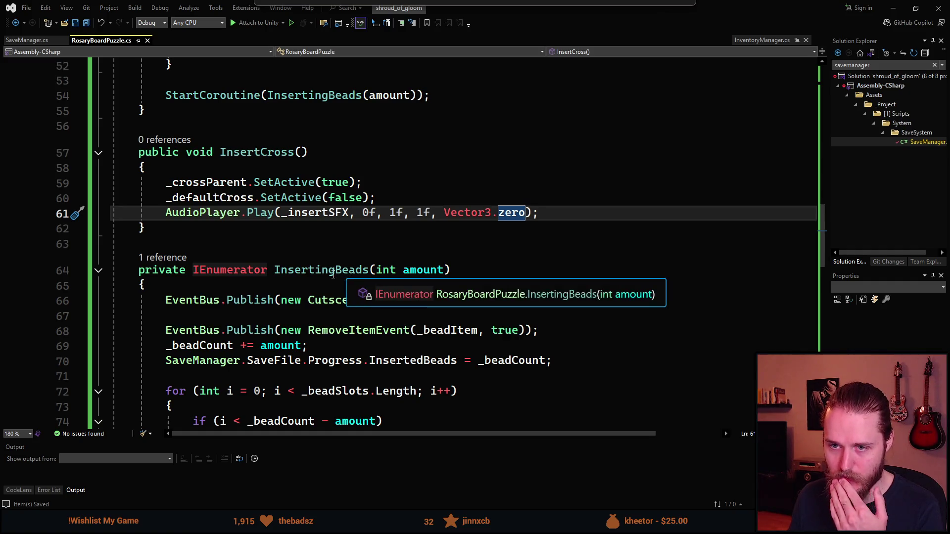
Step: Move the _crossParent.SetActive line below the _defaultCross line
scroll(319, 316, "up", 3)
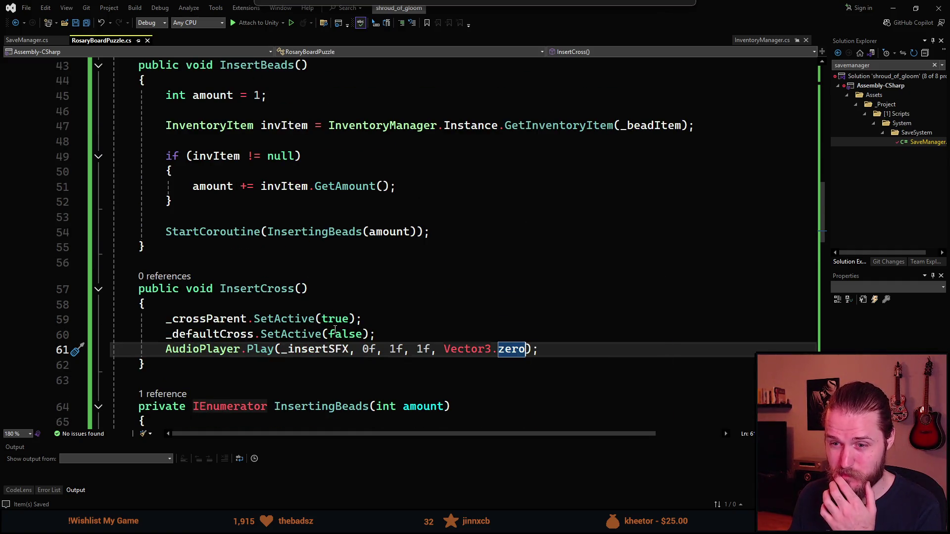
scroll(334, 330, "down", 2)
scroll(296, 297, "down", 1)
left_click(211, 196)
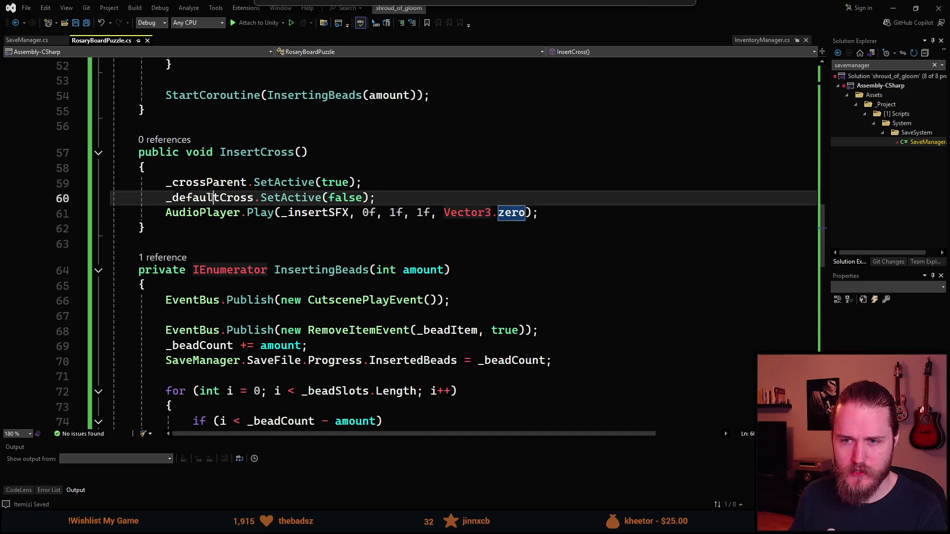
scroll(305, 230, "up", 1)
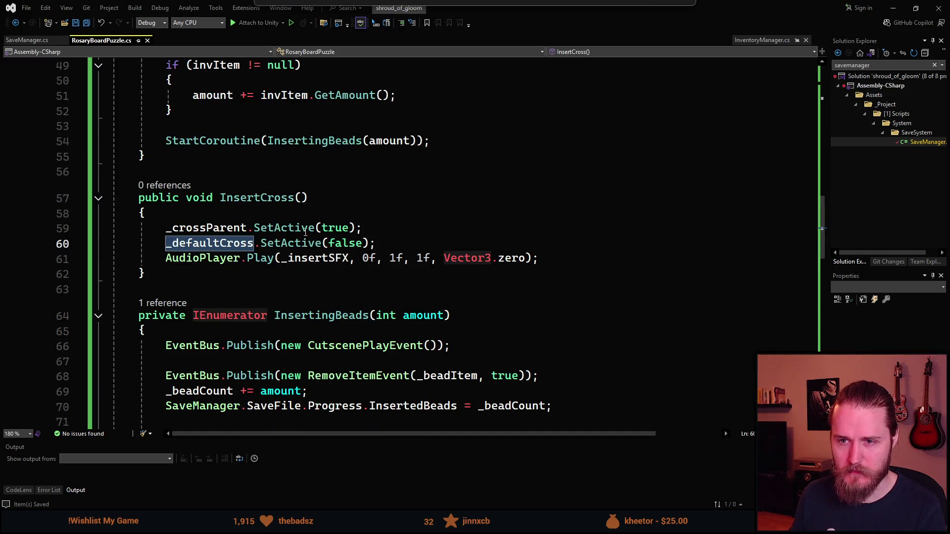
left_click(397, 242)
scroll(411, 249, "down", 4)
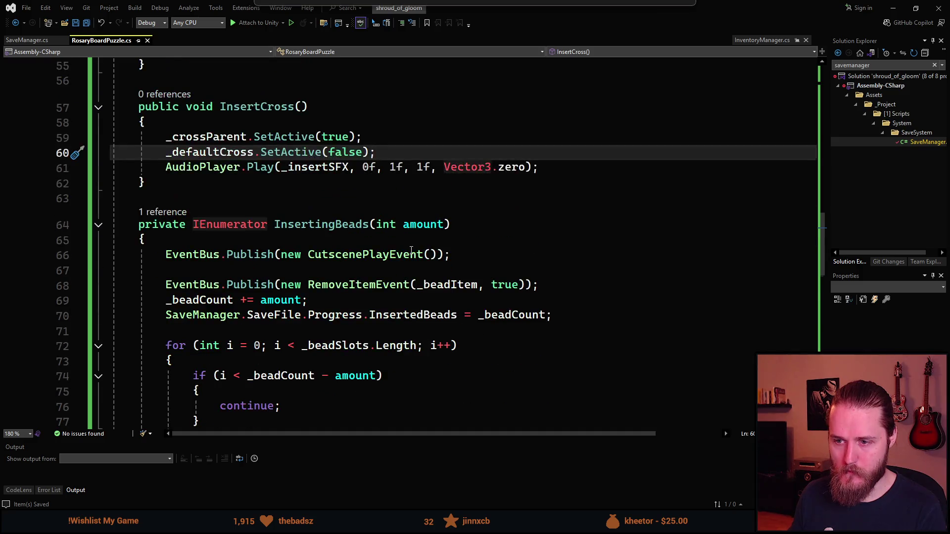
scroll(411, 249, "up", 3)
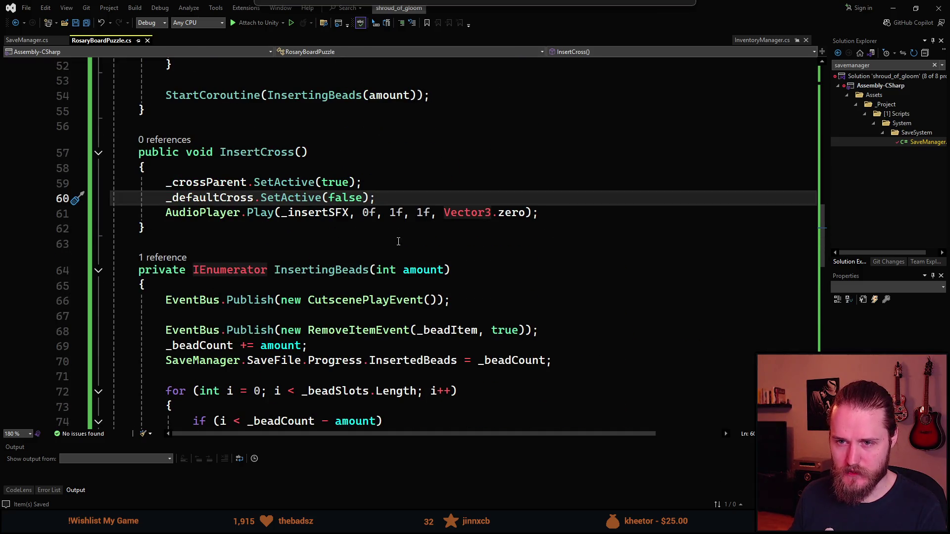
left_click(374, 184)
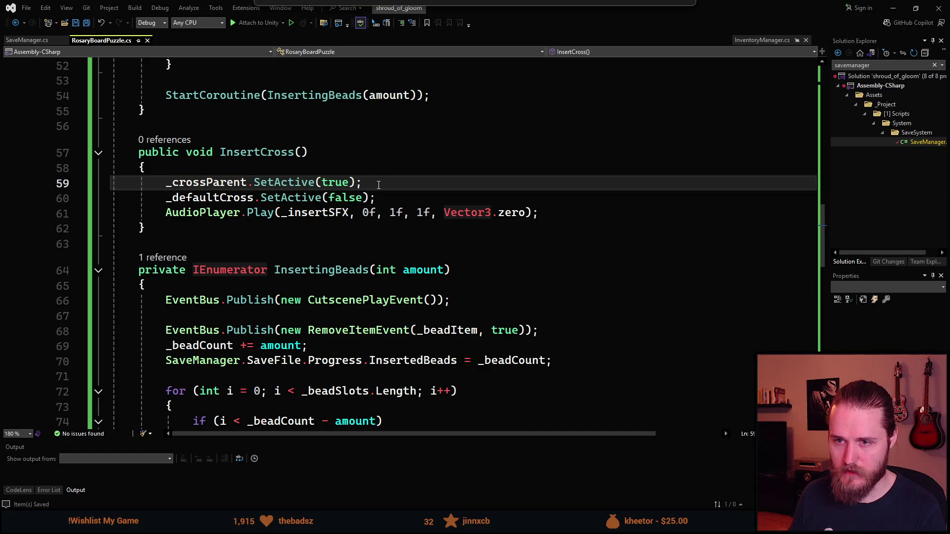
key("alt+Down")
Step: Set _crossParent.transform.localScale to a new 1.2 scale in InsertCross
key("Return")
type("_c")
key("Tab")
type(".tr")
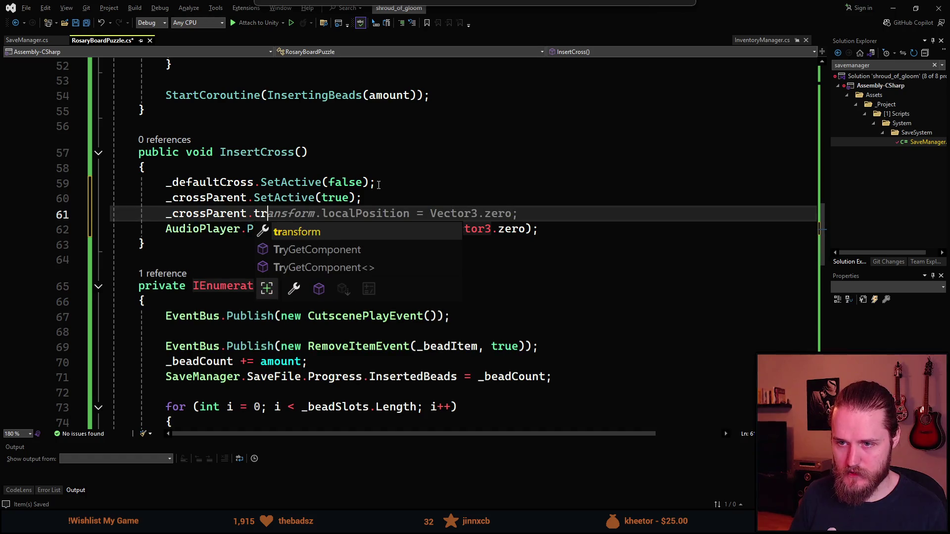
key("Tab")
type(".")
type("localS")
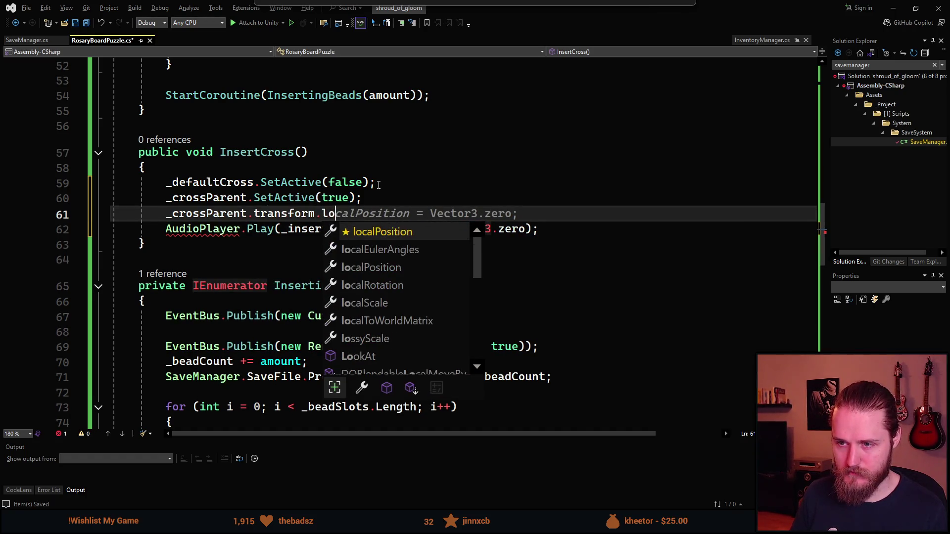
key("Tab")
key("Tab")
key("Left")
type("new ")
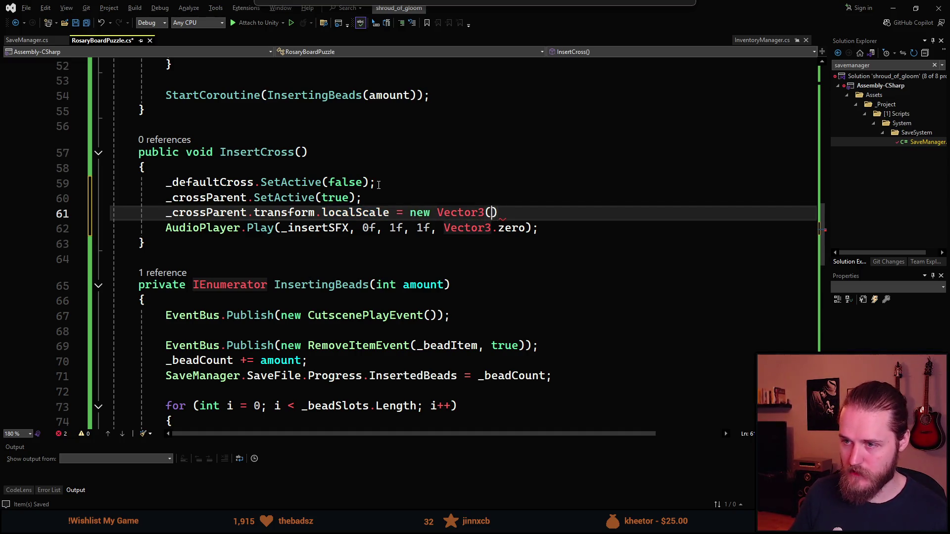
type(" 12")
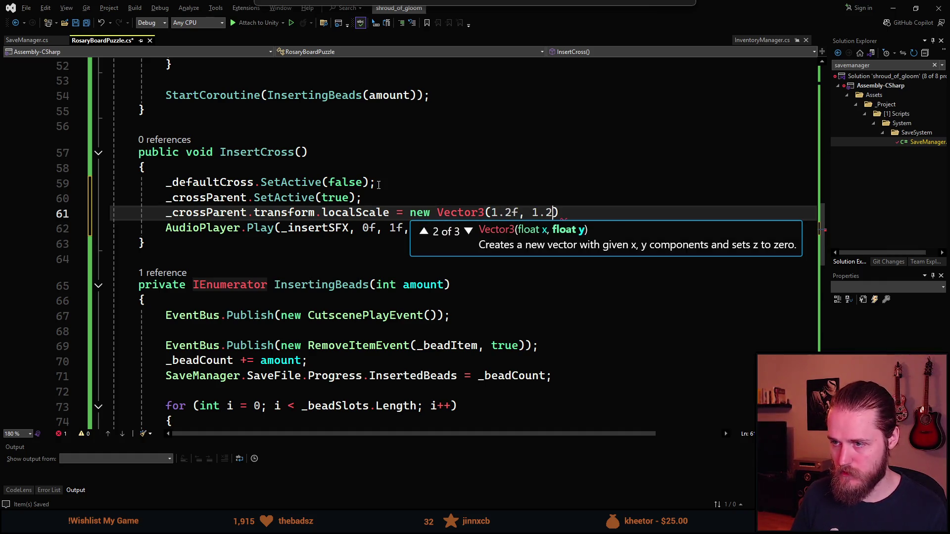
type("f, 1f)")
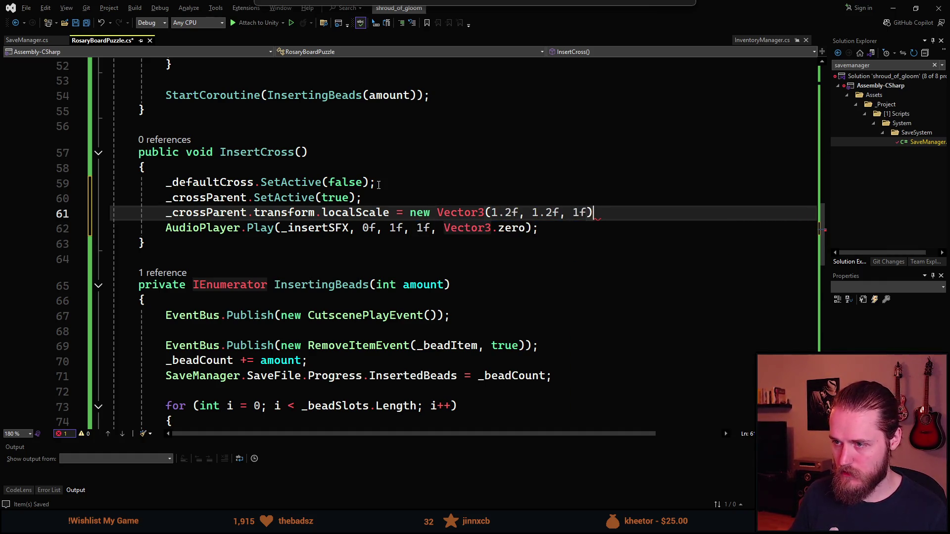
Step: Add _crossParent.transform.DOScale(1f, 0.25f).SetEase(Ease.OutCubic) and save the script
key("Return")
type("_crossParent")
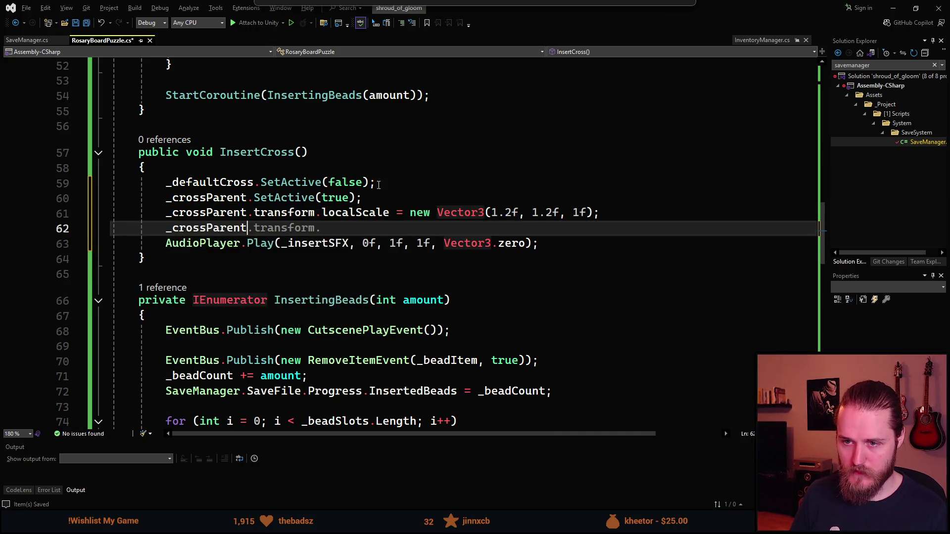
type(".transform.DOScale(")
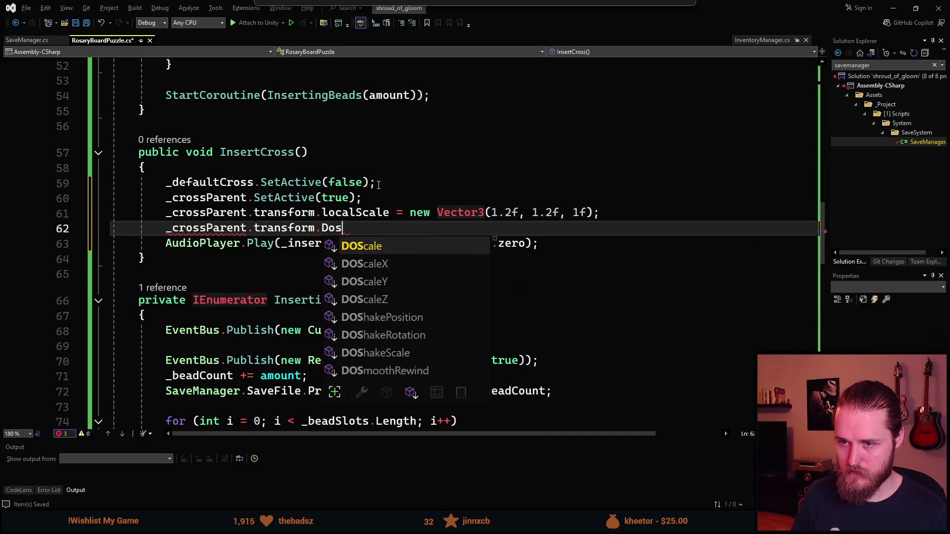
type("1f")
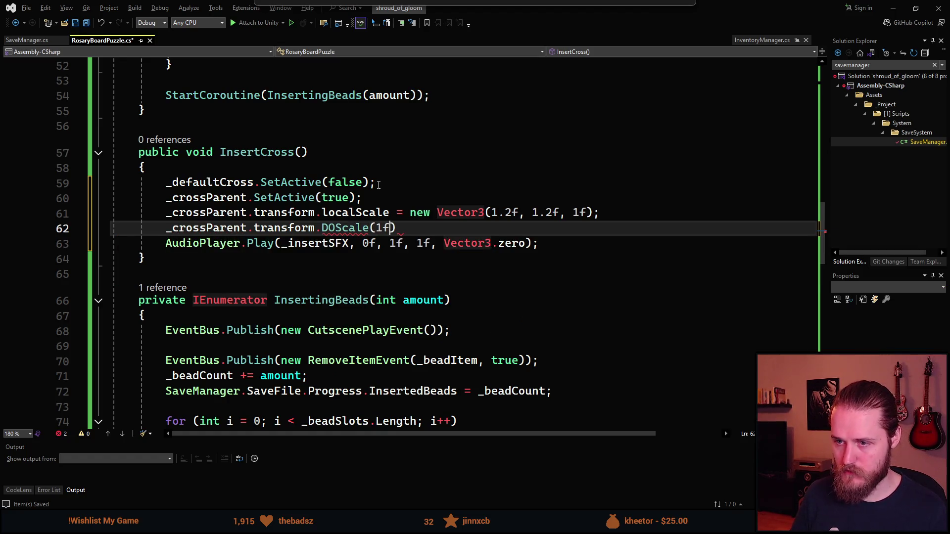
type(", 0.25f)")
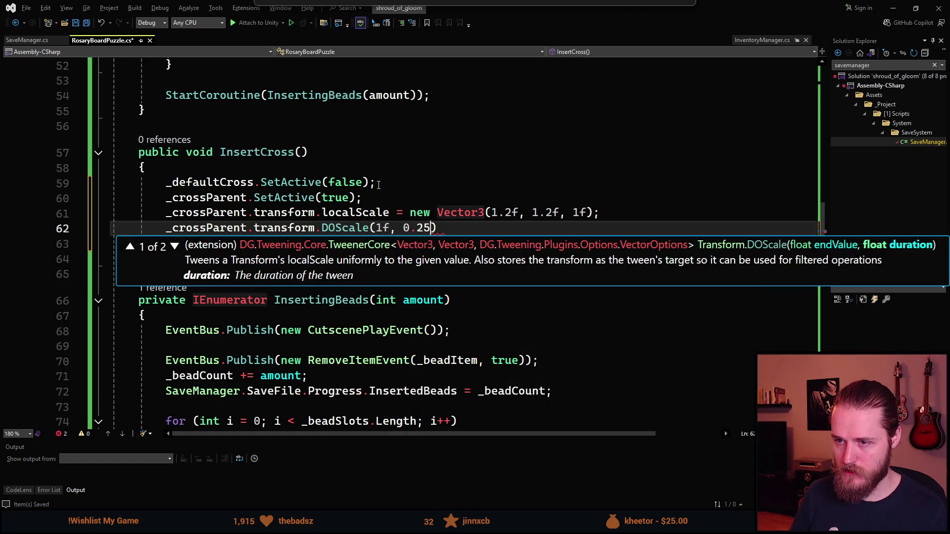
type(";")
scroll(378, 185, "down", 5)
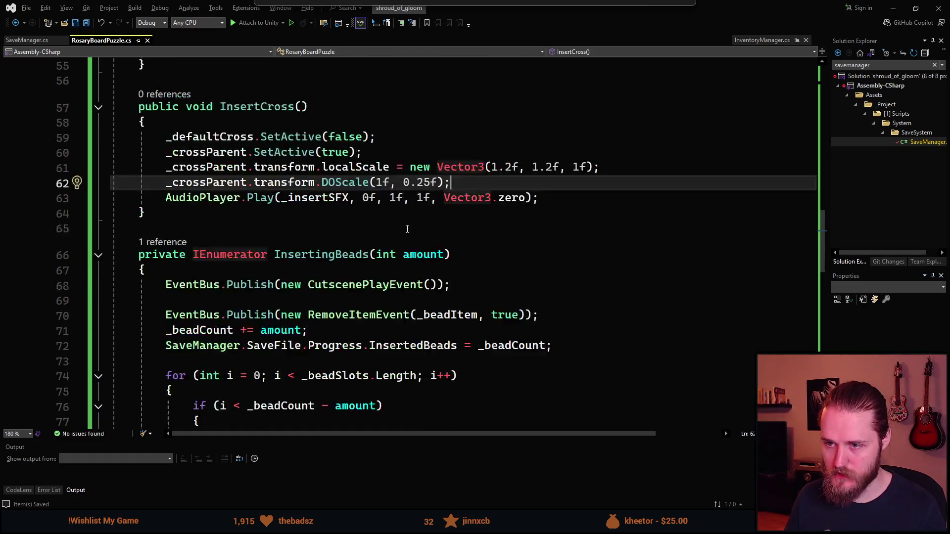
scroll(410, 233, "up", 4)
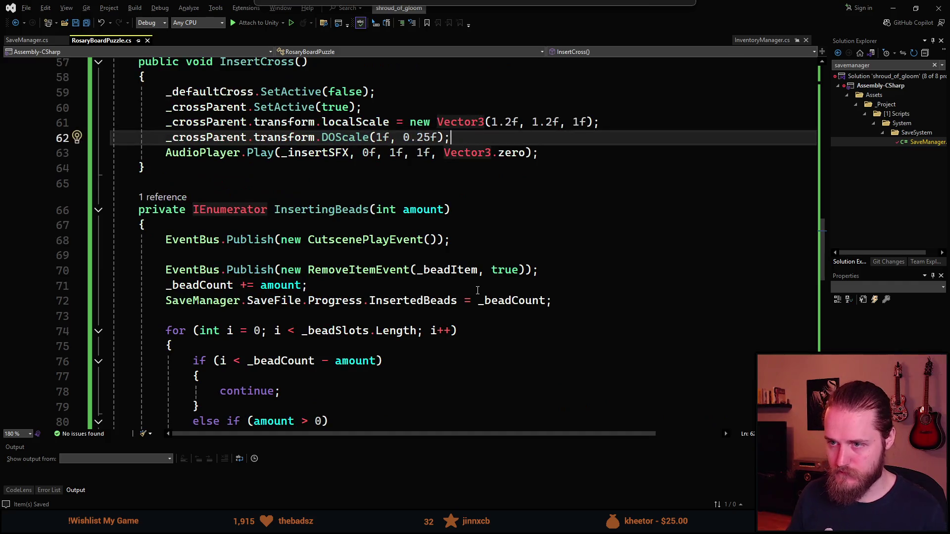
type(".SetEa")
key("Tab")
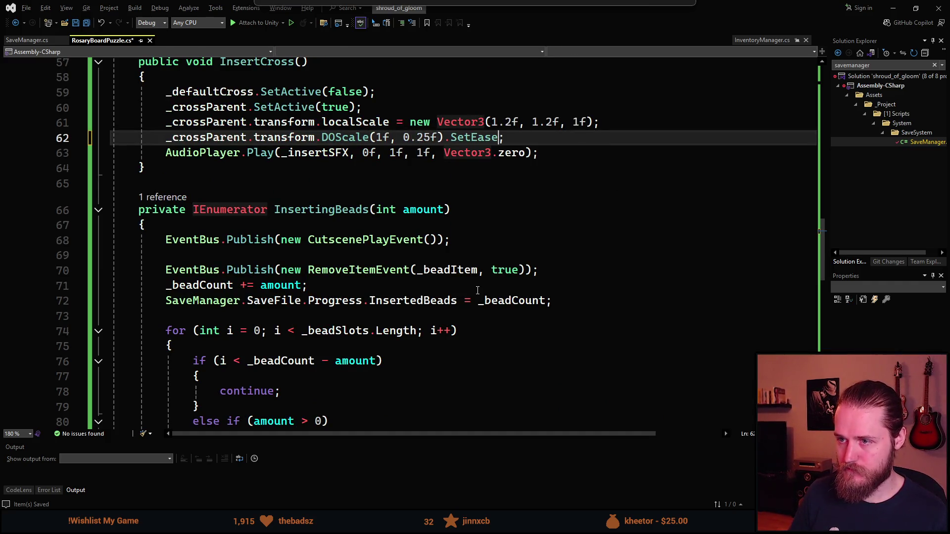
type("(Out")
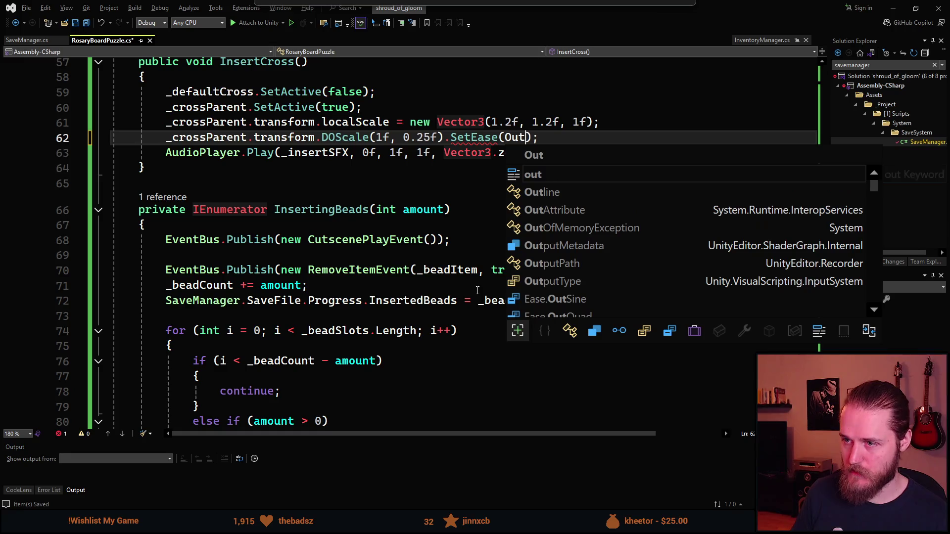
key("BackSpace")
key("BackSpace")
key("BackSpace")
type("Ease.O")
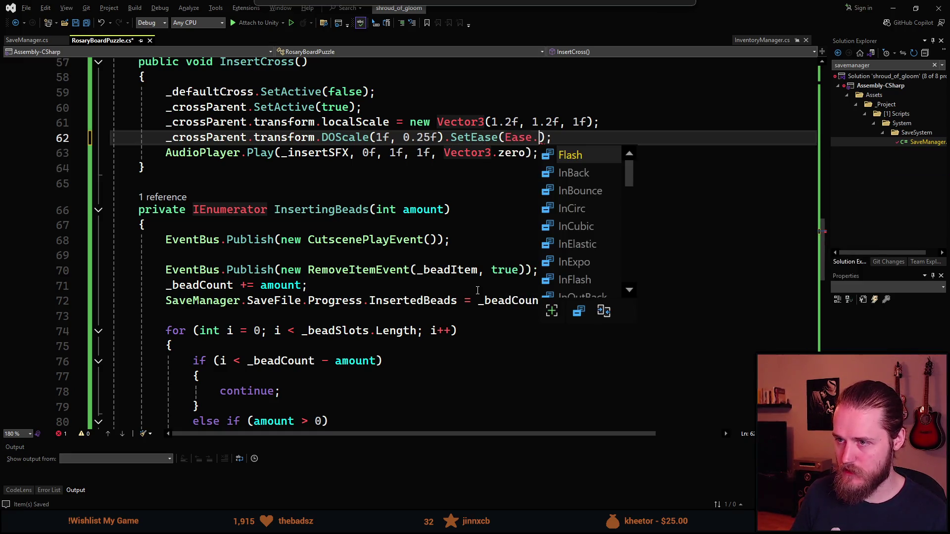
type("utC")
key("Down")
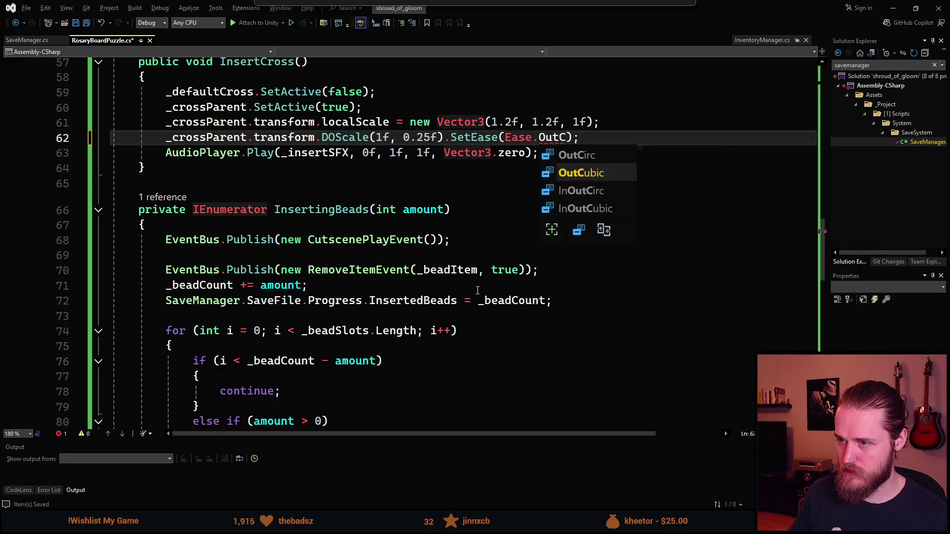
key("Tab")
key("ctrl+s")
key("alt+Tab")
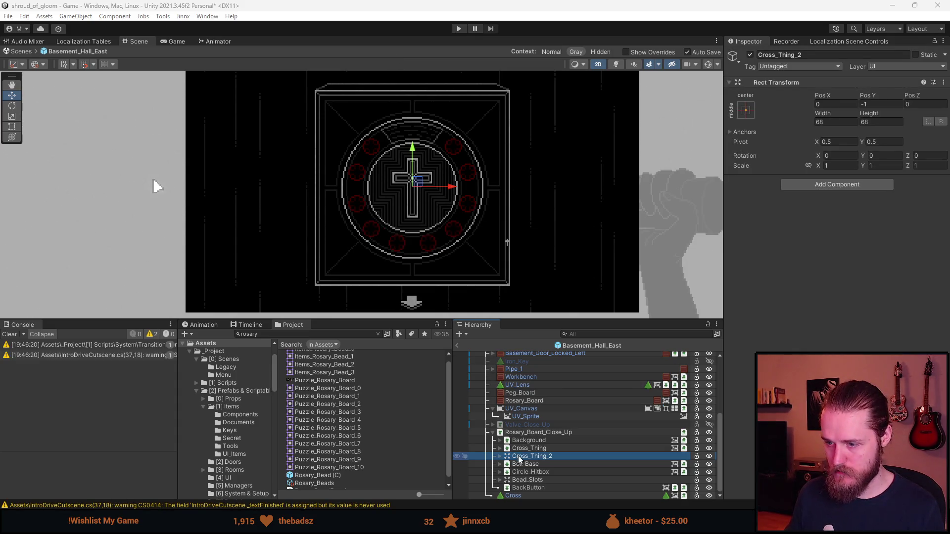
Step: Leave prefab mode and expand Cross_Thing_2 to check its four pieces
left_click(456, 345)
scroll(526, 428, "down", 5)
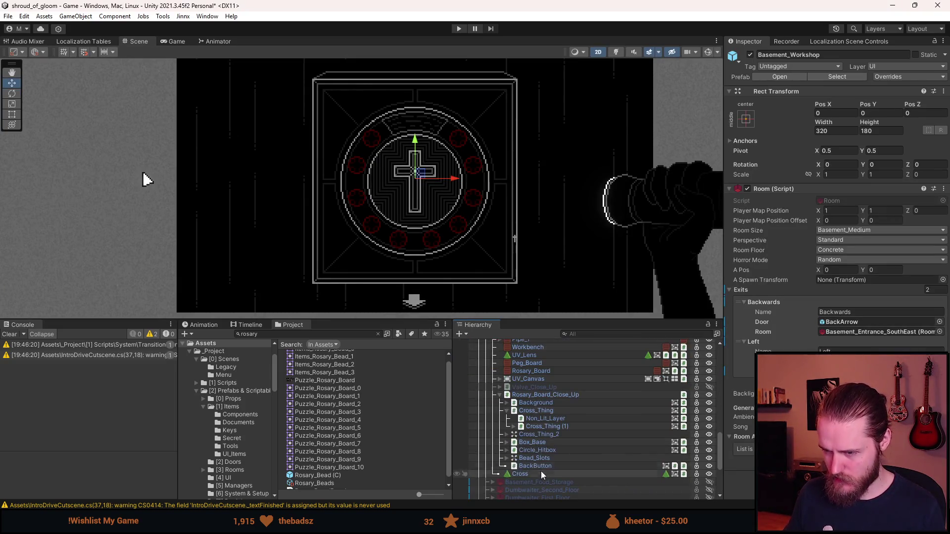
left_click(541, 411)
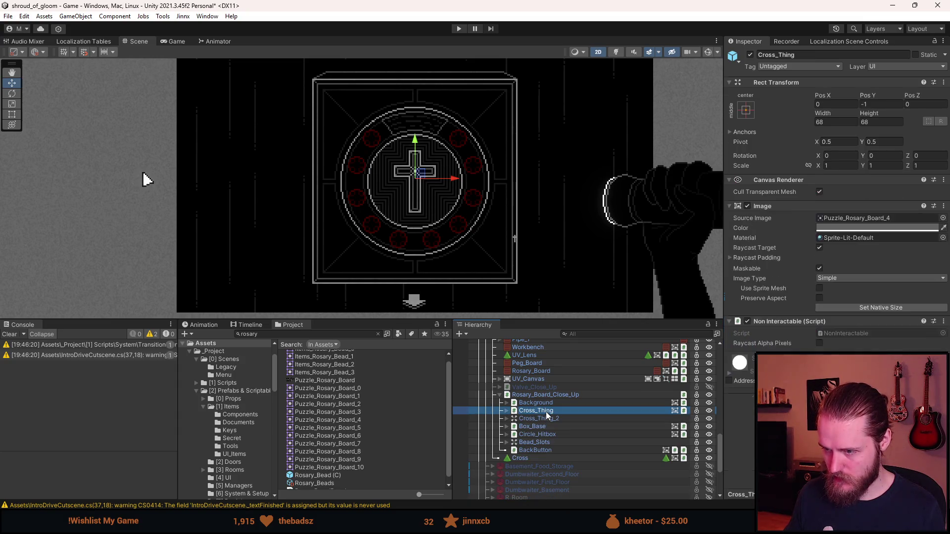
left_click(543, 420)
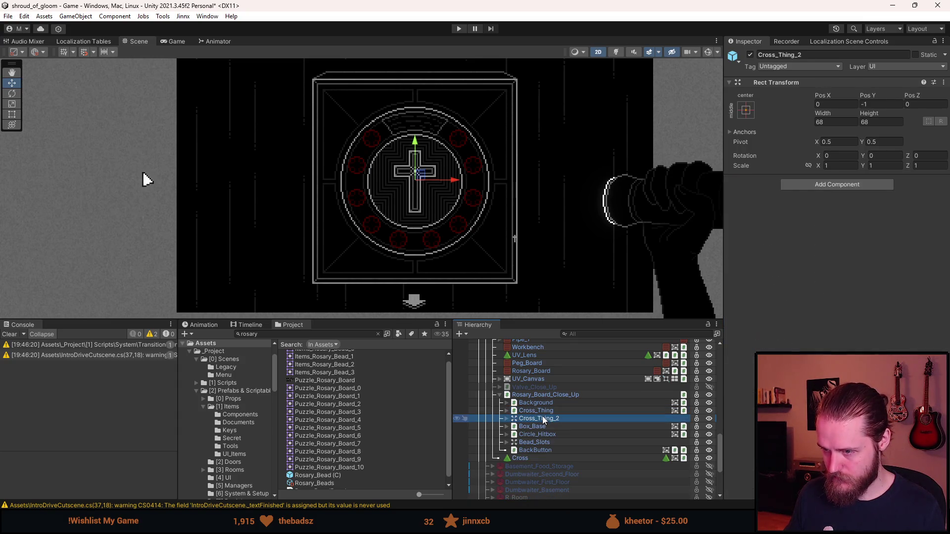
left_click(507, 419)
key("Down")
key("Down")
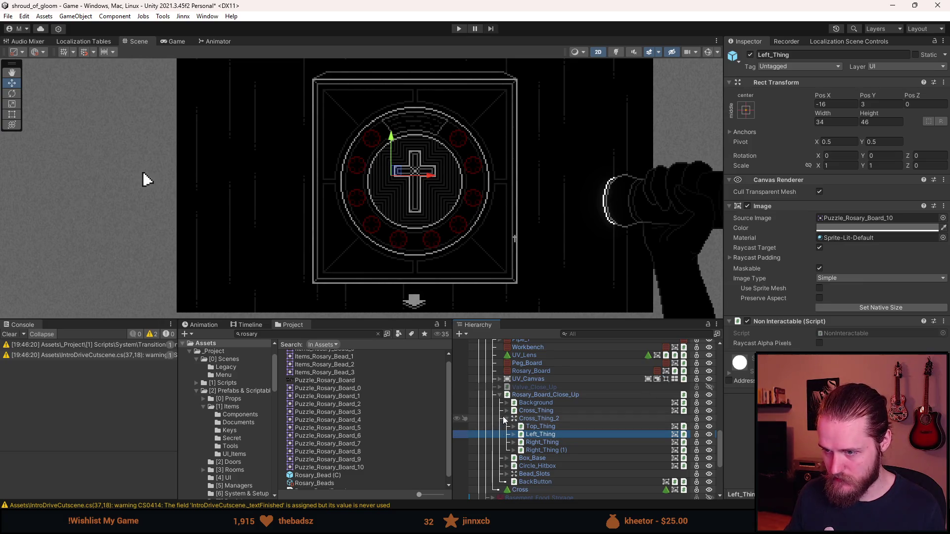
left_click(506, 419)
Step: Deactivate Cross_Thing_2 and the Rosary_Board_Close_Up object
left_click(512, 419)
left_click(506, 418)
left_click(507, 419)
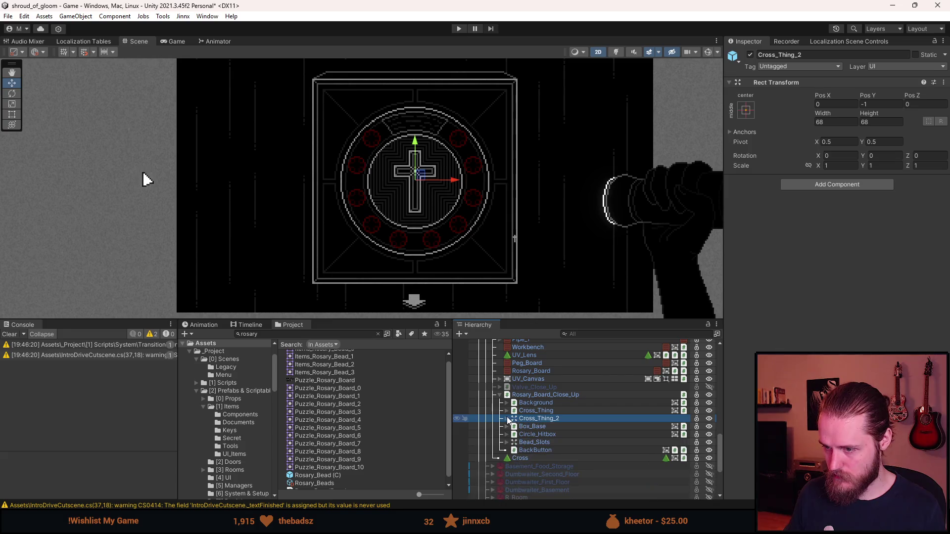
left_click(750, 55)
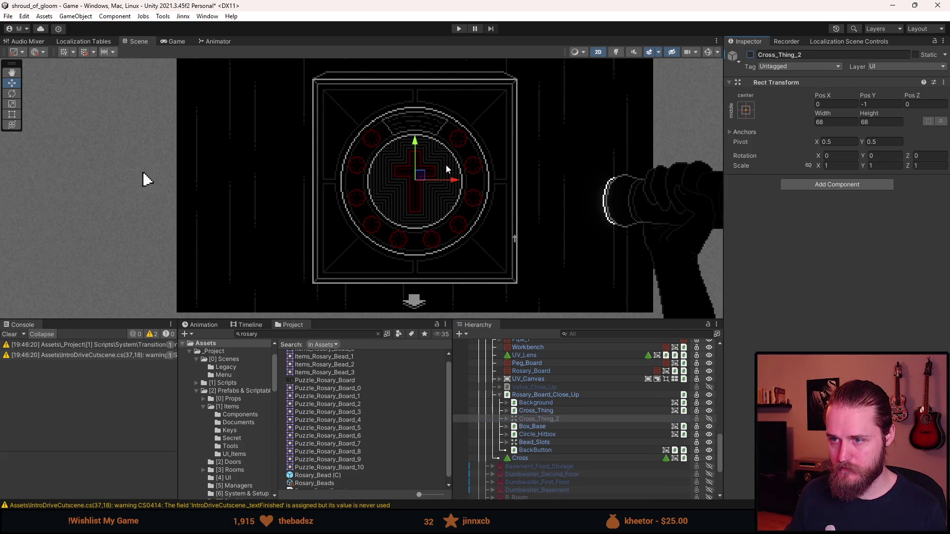
key("shift+a")
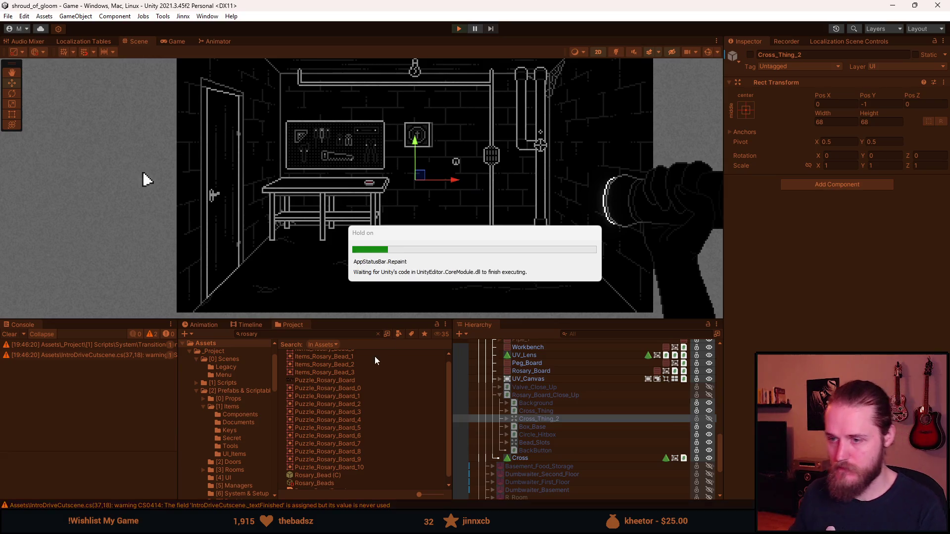
Step: Pick up the cross, insert it into the rosary board, read the _defaultCross error, and stop playing
left_click_drag(384, 322, 387, 451)
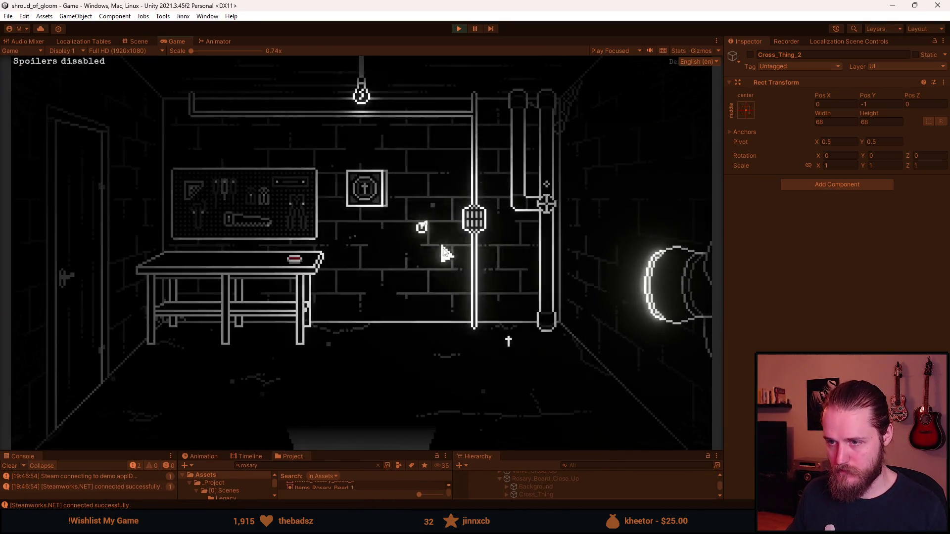
left_click(512, 351)
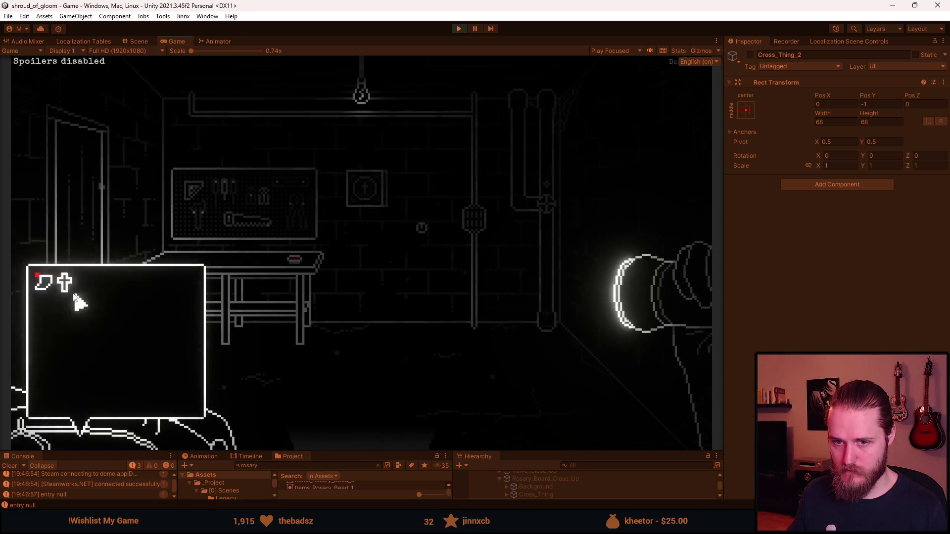
left_click(356, 198)
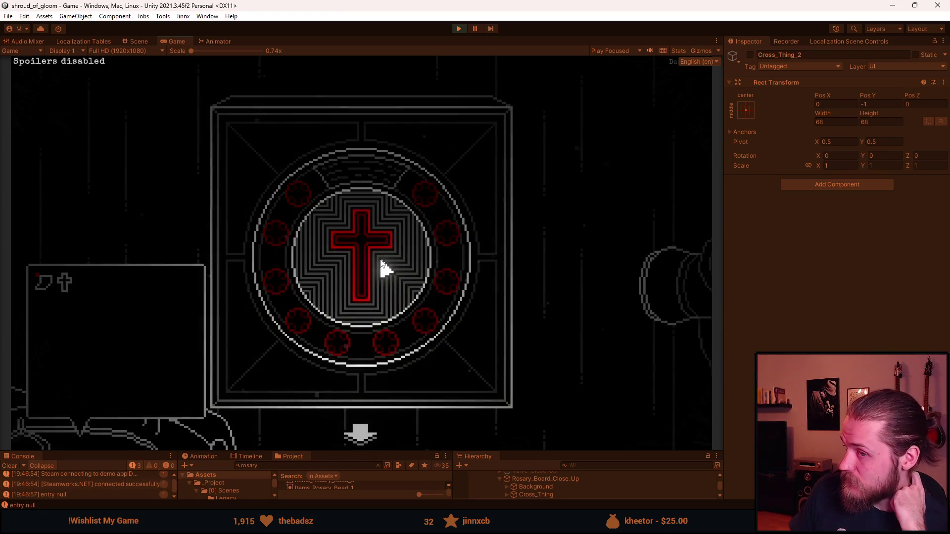
left_click(67, 284)
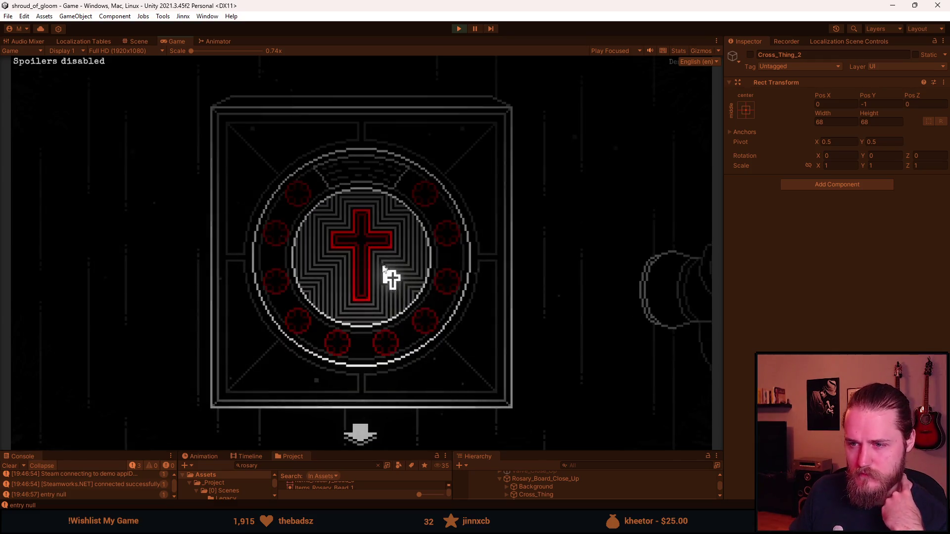
left_click(383, 269)
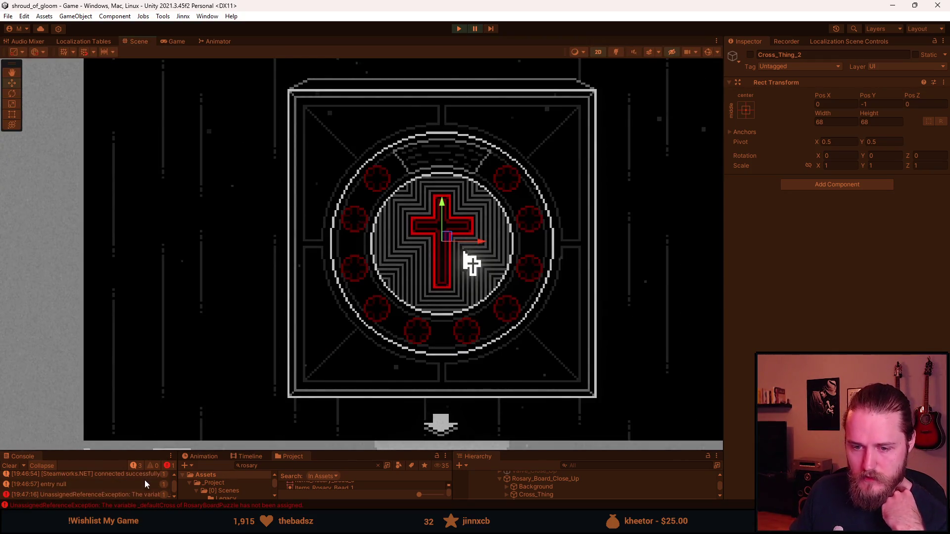
left_click_drag(125, 452, 145, 303)
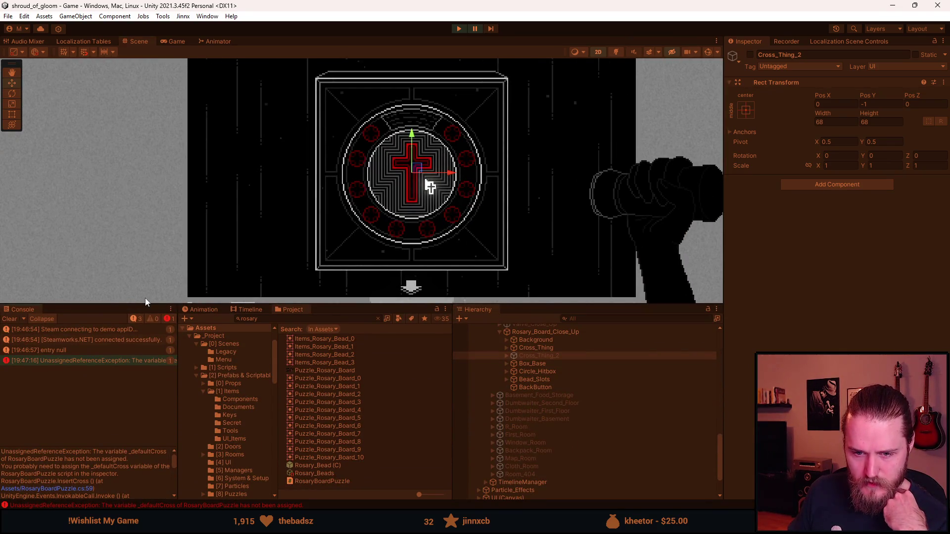
left_click(460, 30)
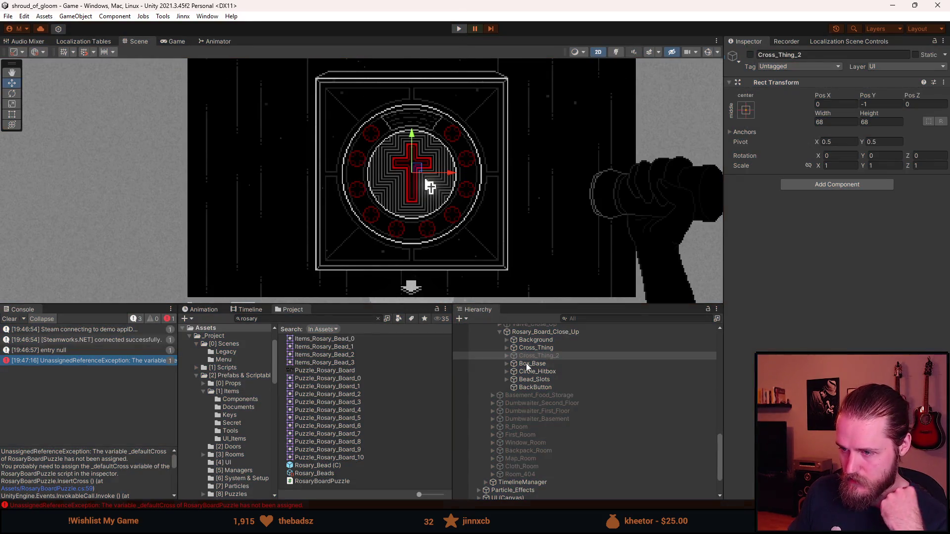
Step: On Rosary_Board_Close_Up, assign Cross_Thing as Default Cross and Cross_Thing_2 as Cross Parent
left_click(540, 378)
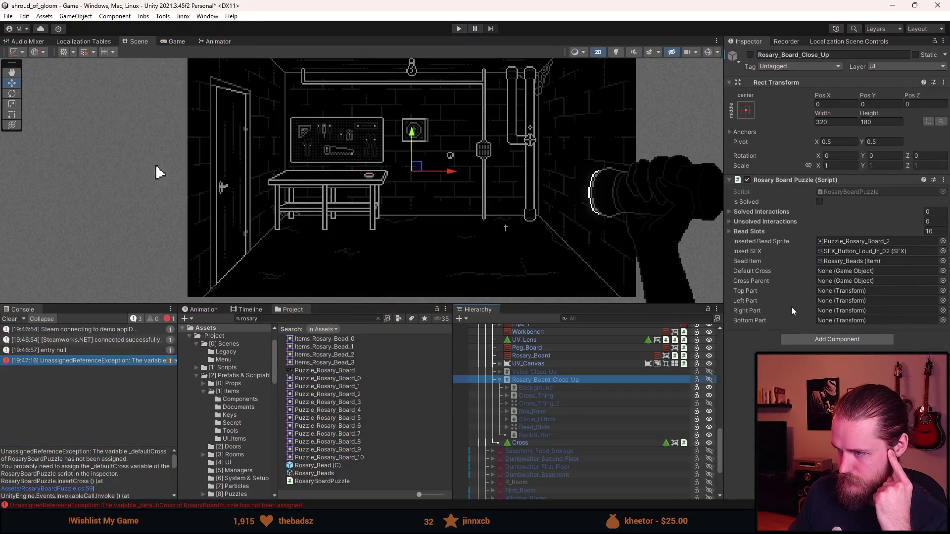
left_click(854, 241)
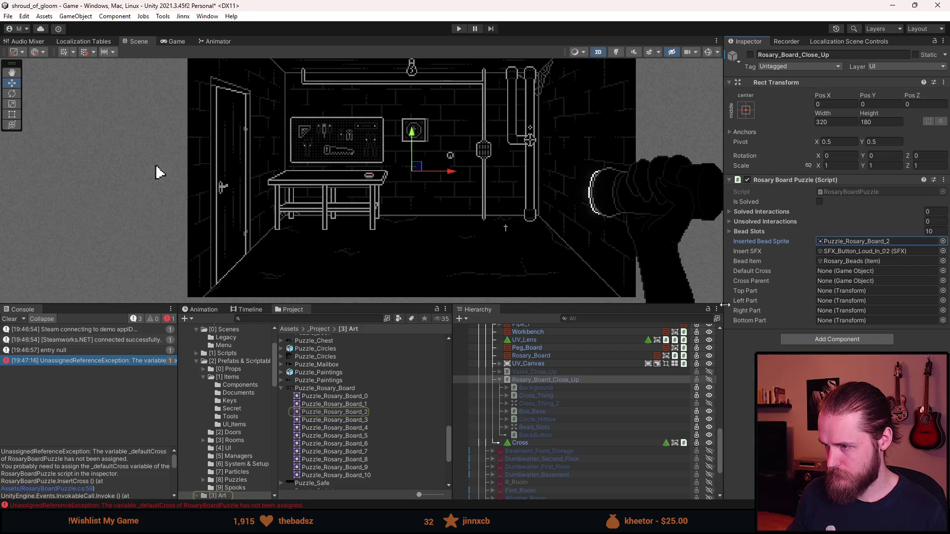
left_click_drag(550, 398, 850, 272)
mouse_move(550, 402)
left_mouse_down()
mouse_move(781, 318)
mouse_move(851, 281)
left_mouse_up()
Step: Assign Top_Thing, Left_Thing, Right_Thing and Bottom_Thing to the Top, Left, Right and Bottom Part fields
left_click(505, 403)
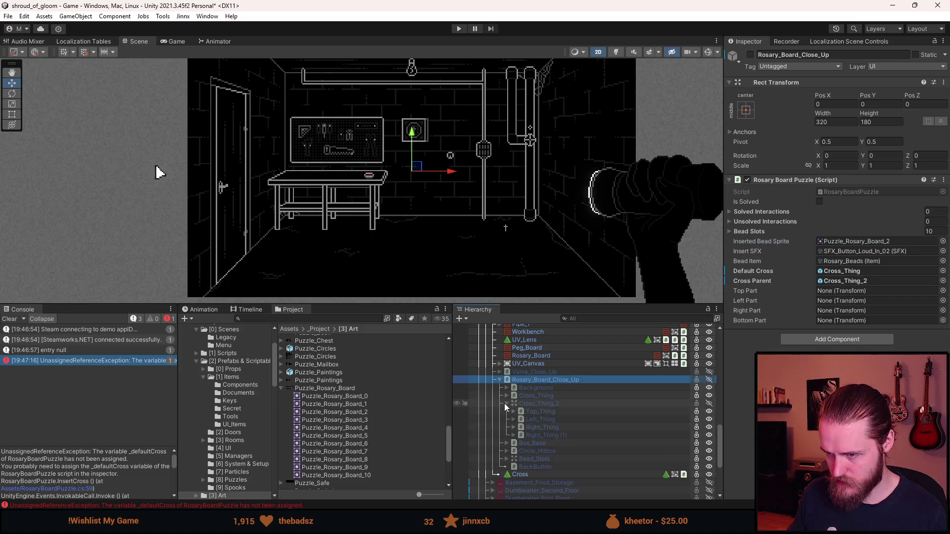
mouse_move(547, 411)
left_mouse_down()
mouse_move(851, 316)
mouse_move(850, 291)
left_mouse_up()
left_click_drag(564, 422, 851, 301)
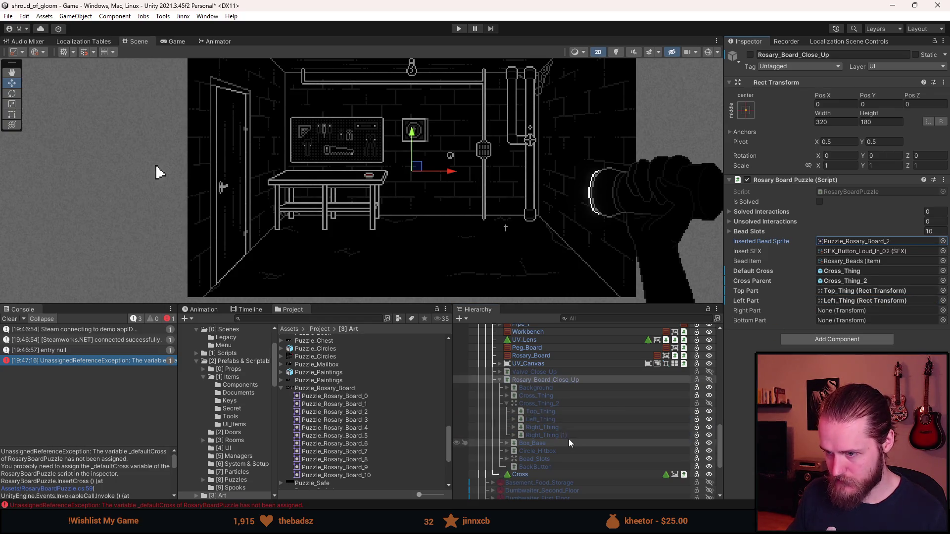
left_click_drag(567, 424, 844, 311)
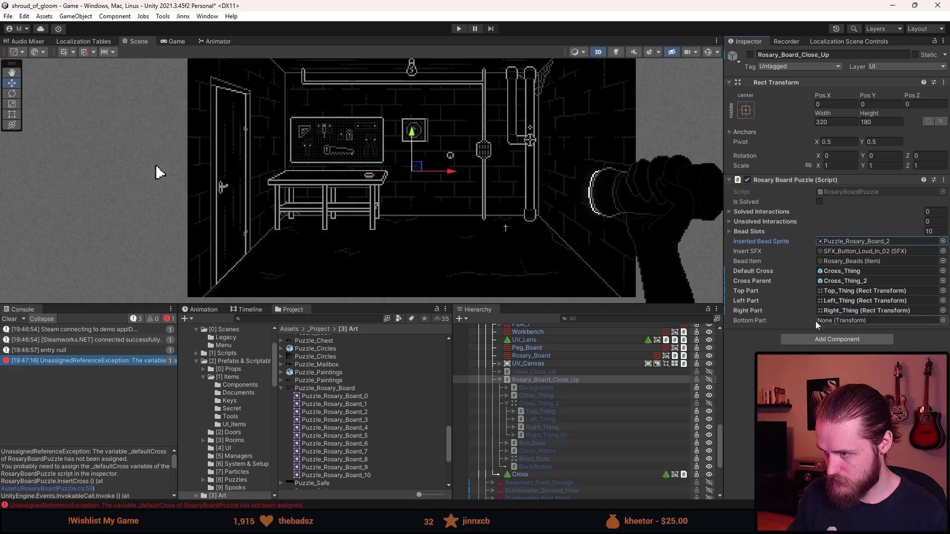
left_click(564, 436)
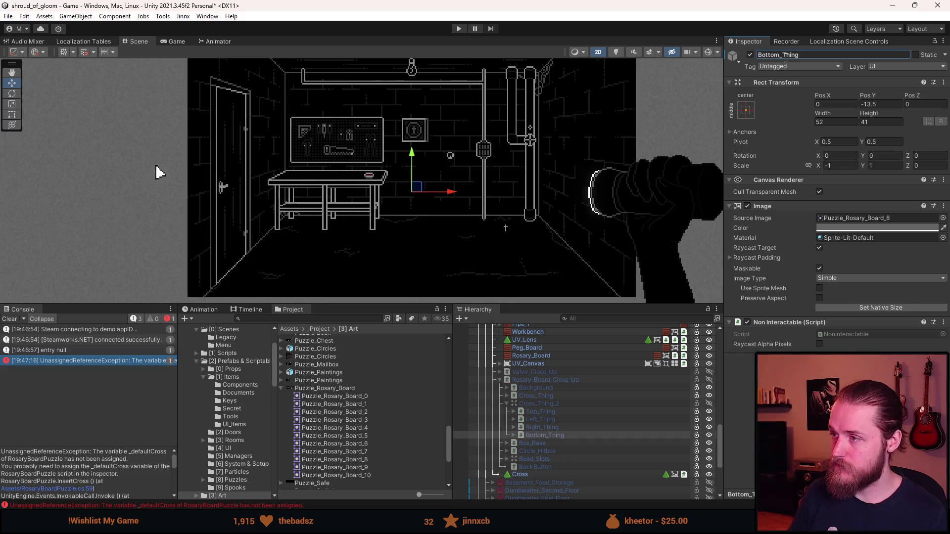
left_click(559, 380)
left_click_drag(559, 436, 858, 321)
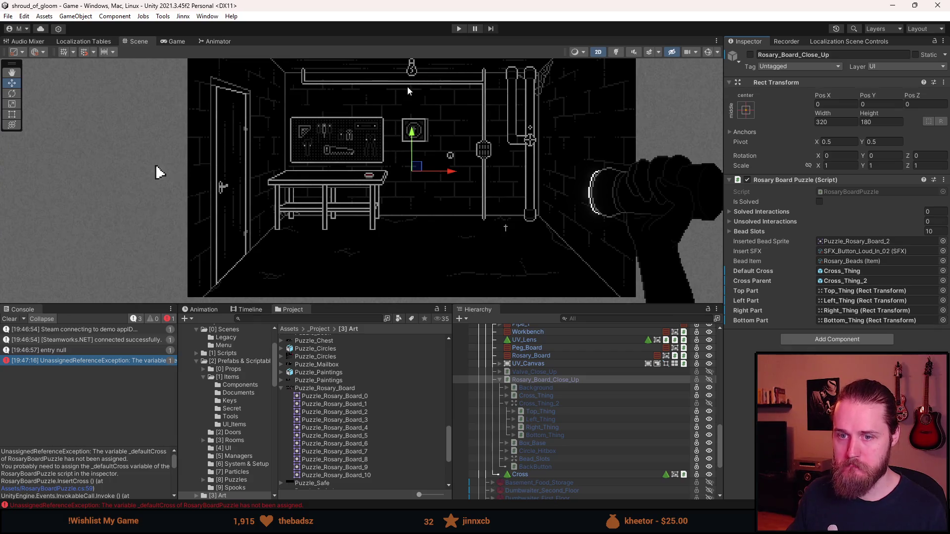
left_click(464, 28)
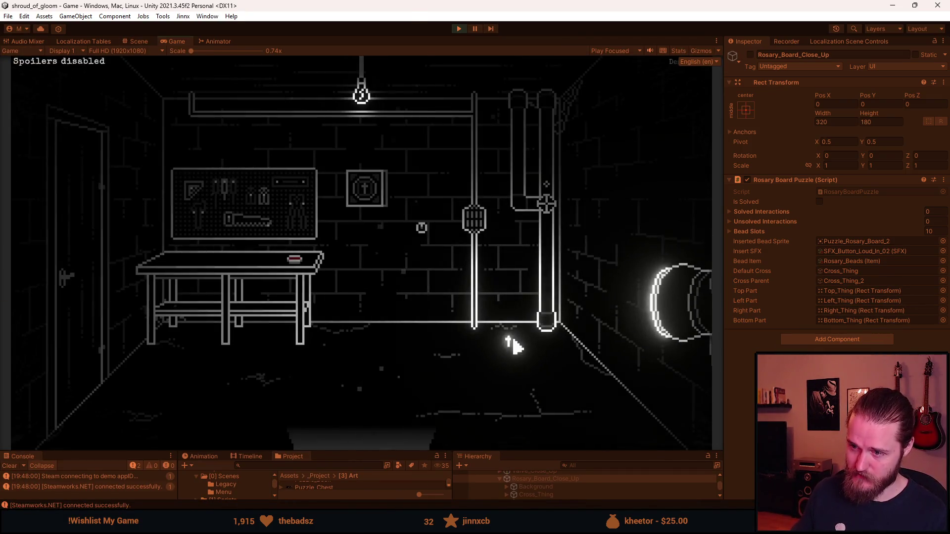
Step: Insert the cross, collect all beads via the F1 dev tools, slot them in, pause, and stop playing
left_click(370, 196)
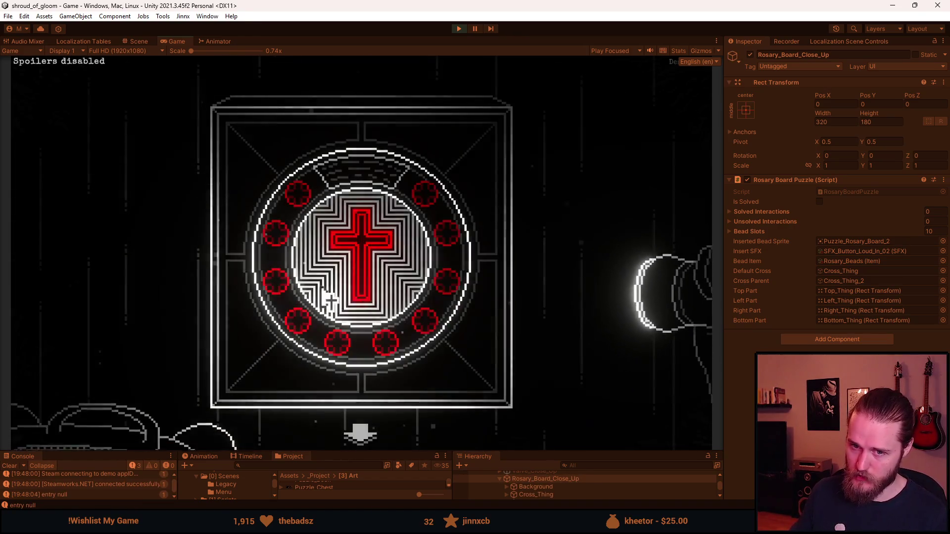
left_click(350, 276)
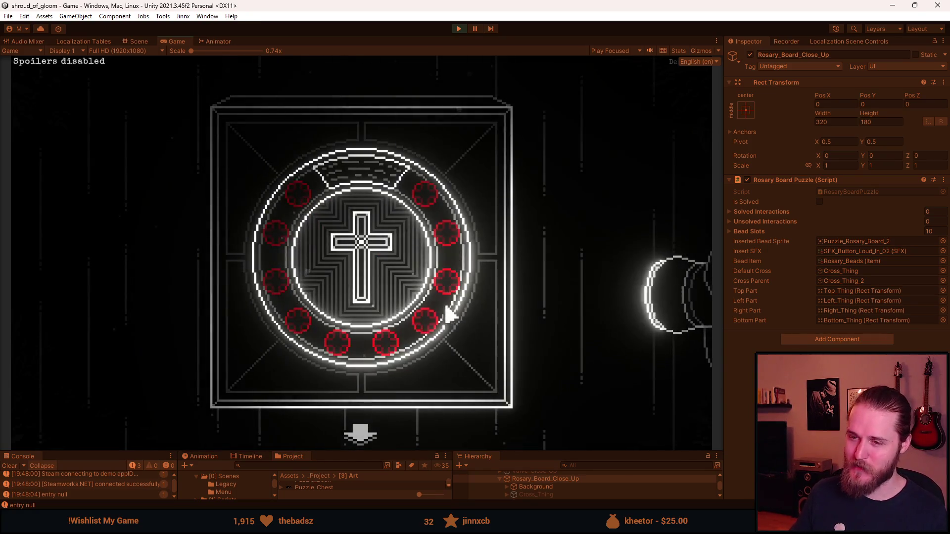
key("F1")
left_click(515, 236)
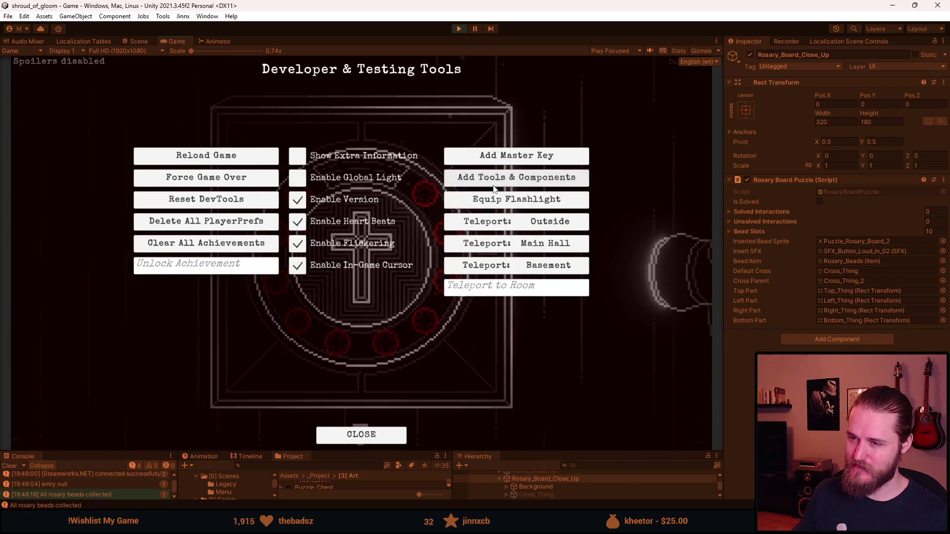
left_click(65, 346)
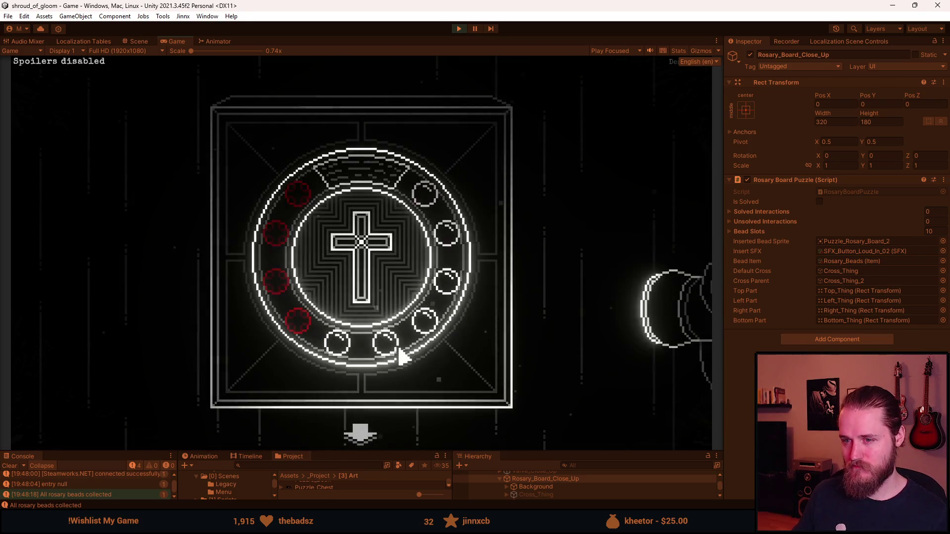
key("Escape")
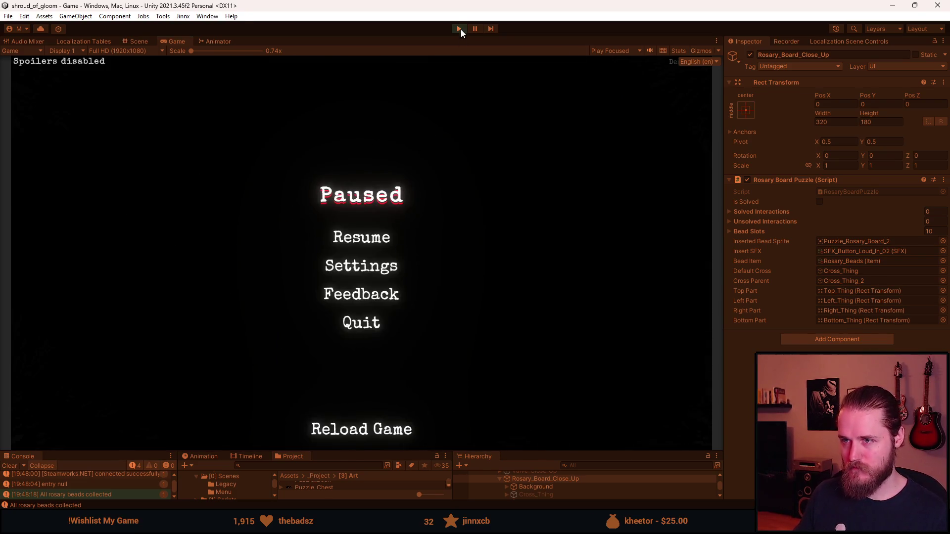
left_click(459, 29)
Step: Comment out lines 61–62 of InsertCross: the _crossParent 1.2 localScale and its DOScale tween
key("alt+Tab")
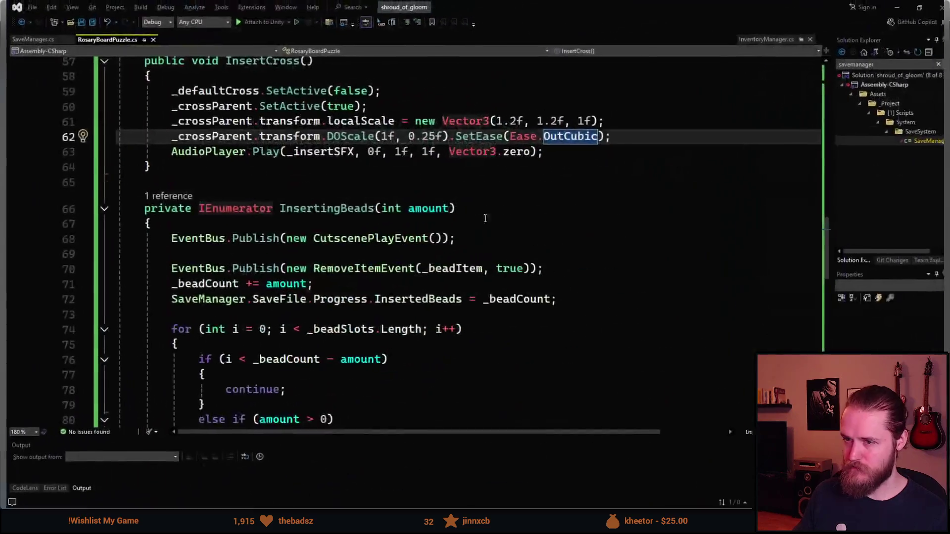
scroll(334, 227, "up", 1)
left_click(169, 177)
type("//")
left_click(168, 169)
type("//")
scroll(303, 271, "up", 1)
scroll(179, 258, "down", 1)
scroll(190, 291, "up", 1)
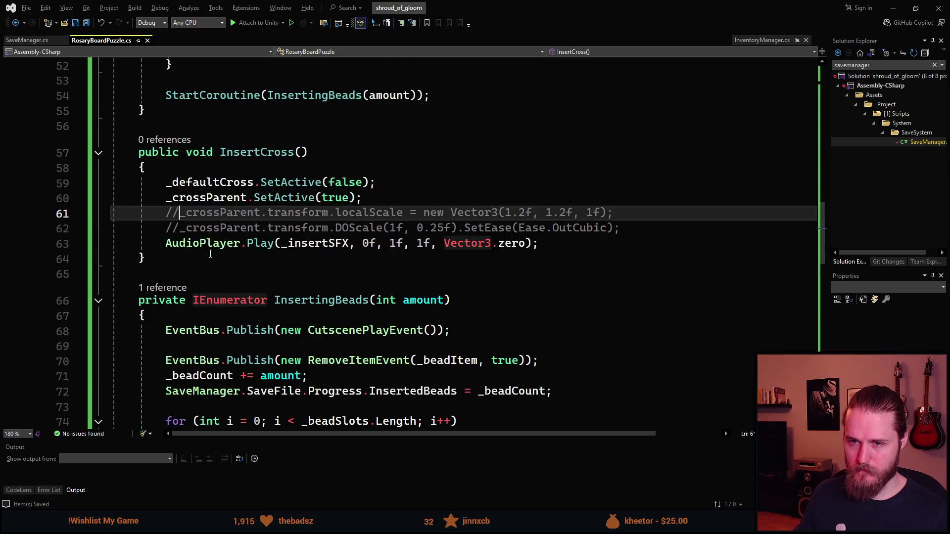
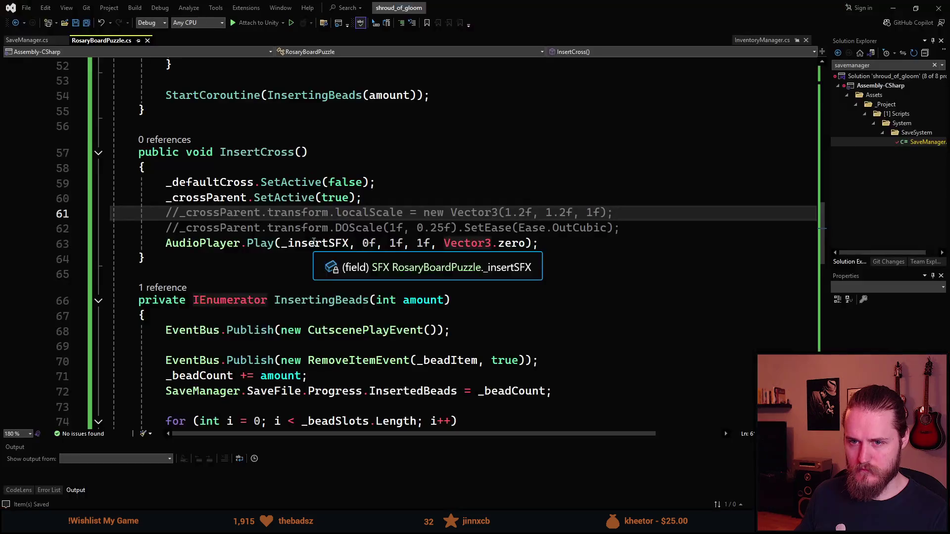
Step: Declare 'private bool _isCrossInserted' below _beadCount and save the script
scroll(285, 225, "up", 1)
left_click(243, 216)
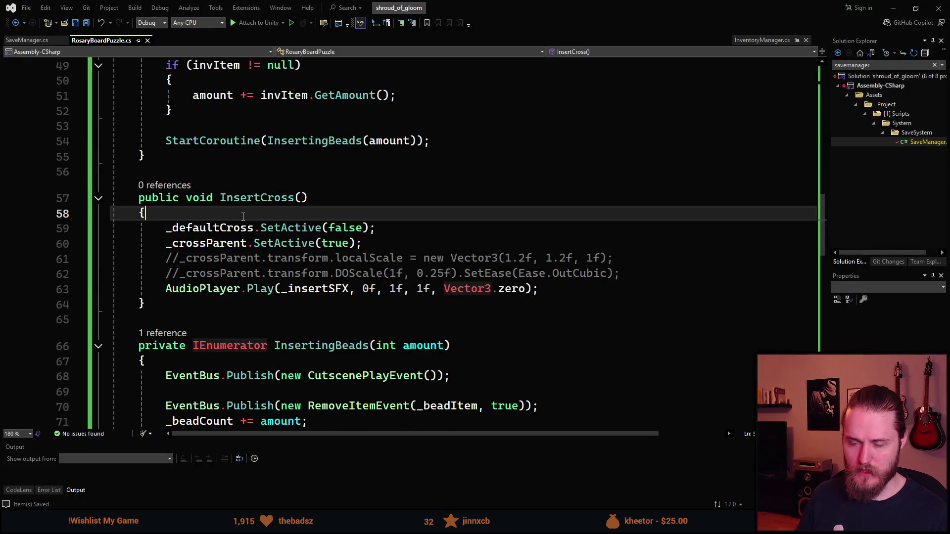
key("Return")
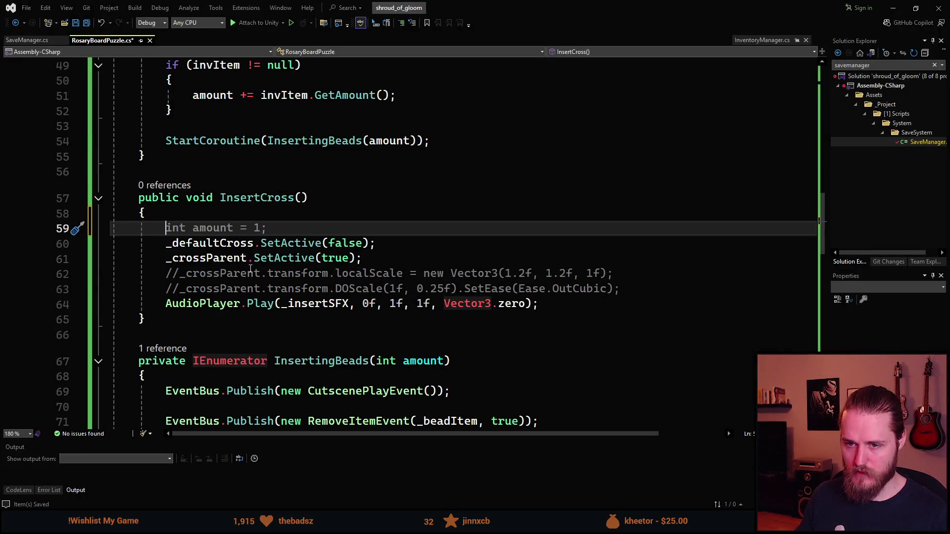
scroll(250, 267, "down", 3)
scroll(250, 272, "up", 1)
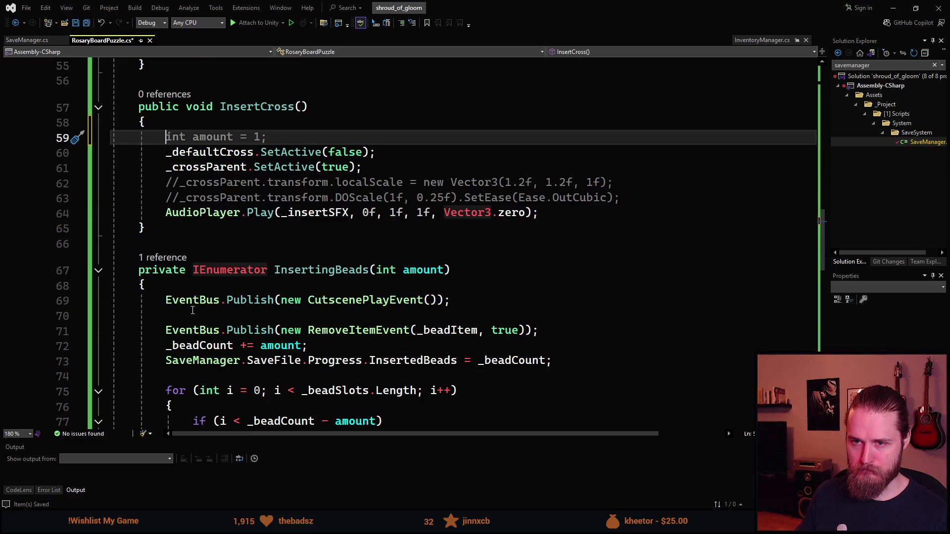
scroll(192, 310, "up", 7)
scroll(220, 356, "up", 11)
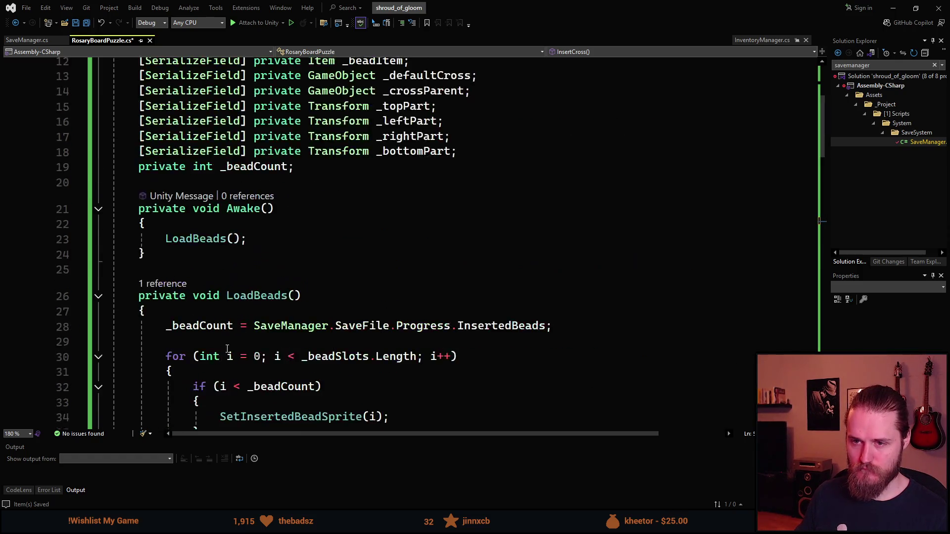
left_click(312, 347)
key("Return")
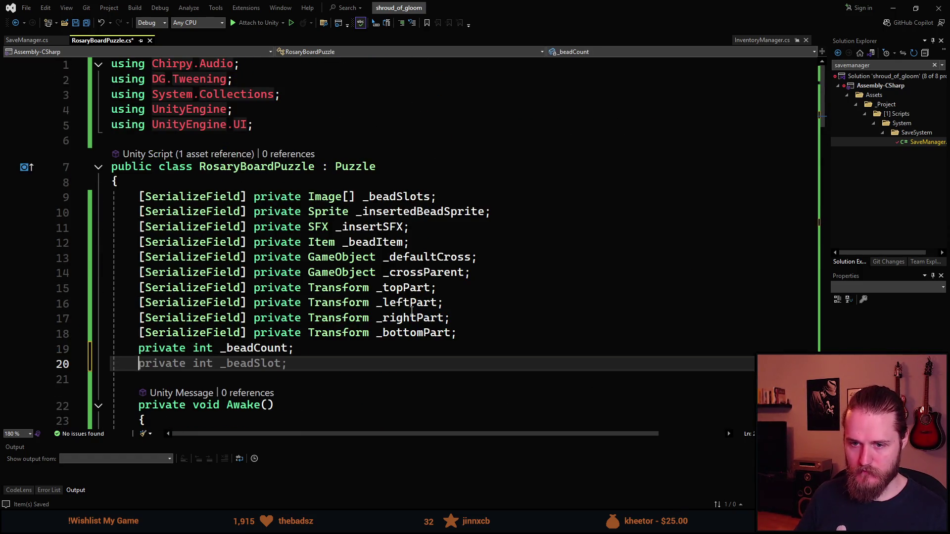
type("private bool ")
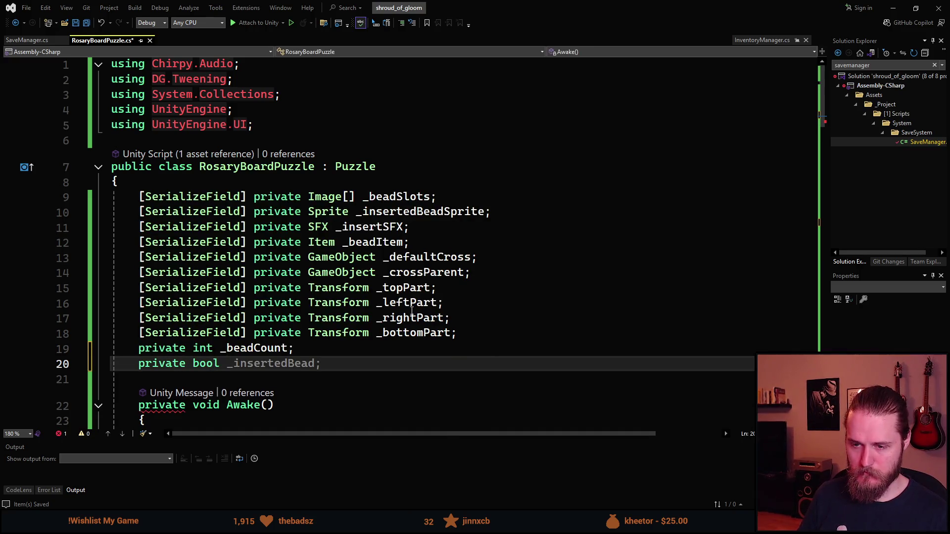
type("_isCr")
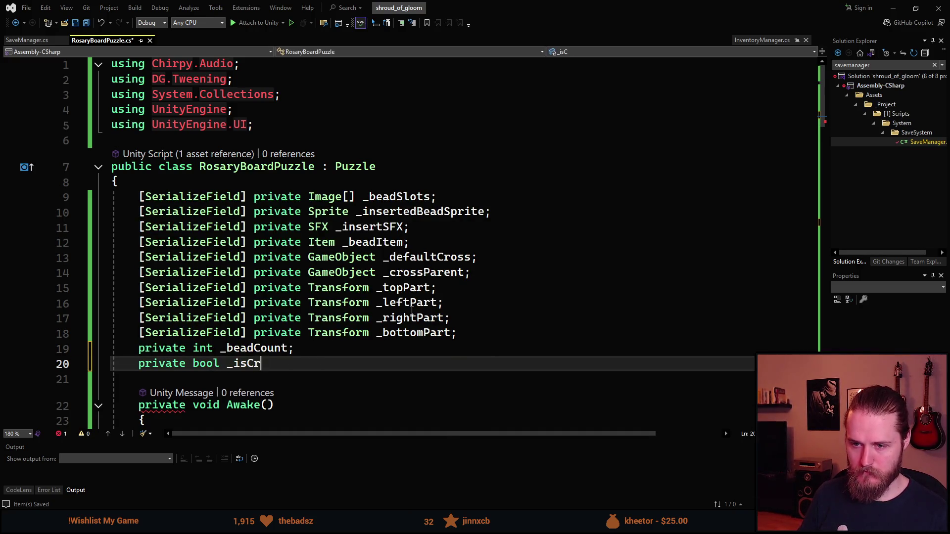
type("ossInserted;")
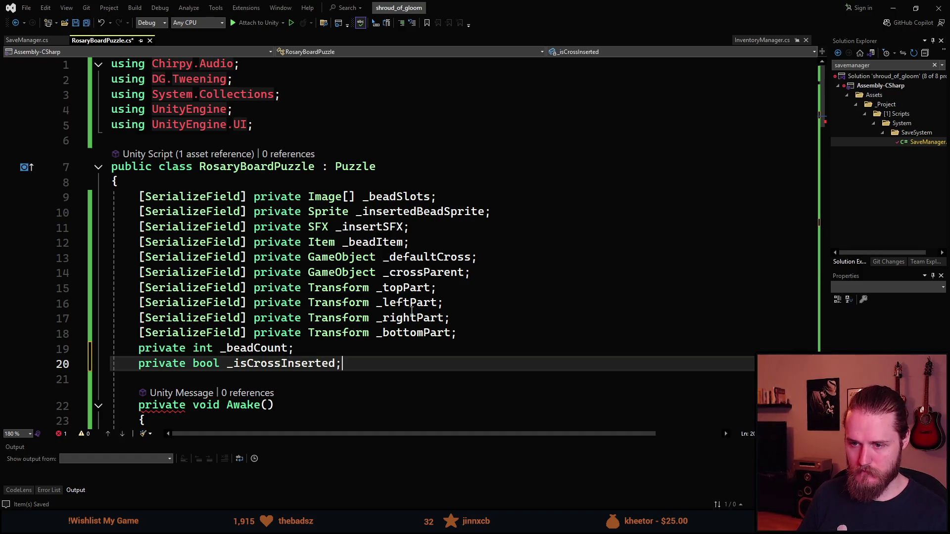
key("ctrl+s")
Step: Add '_isCrossInserted = true;' at the top of InsertCross() and save
scroll(390, 310, "down", 16)
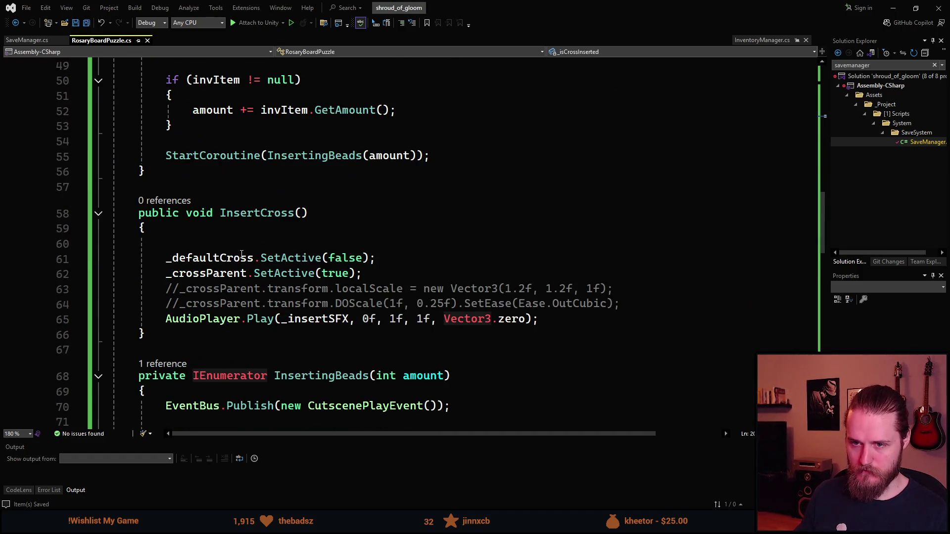
left_click(238, 249)
type("_is")
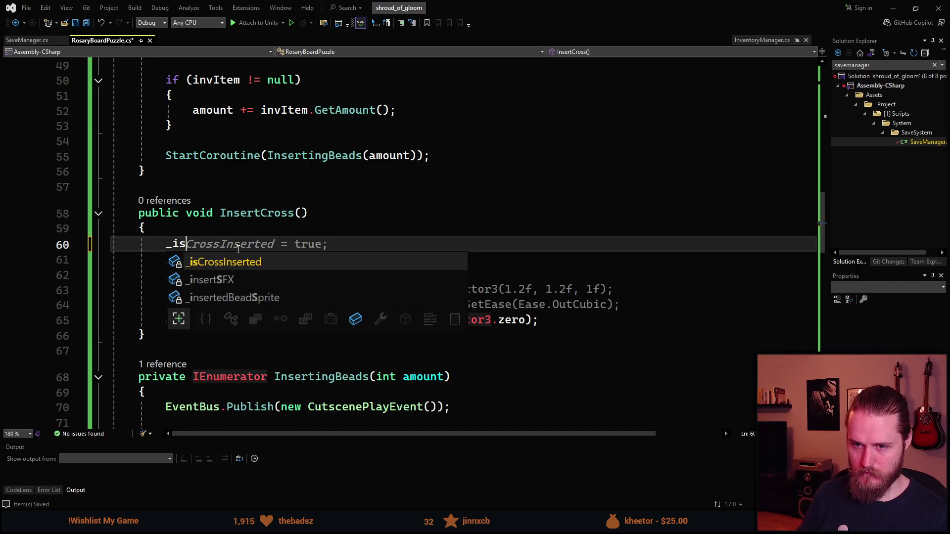
key("Tab")
key("Tab")
key("ctrl+s")
scroll(238, 252, "down", 13)
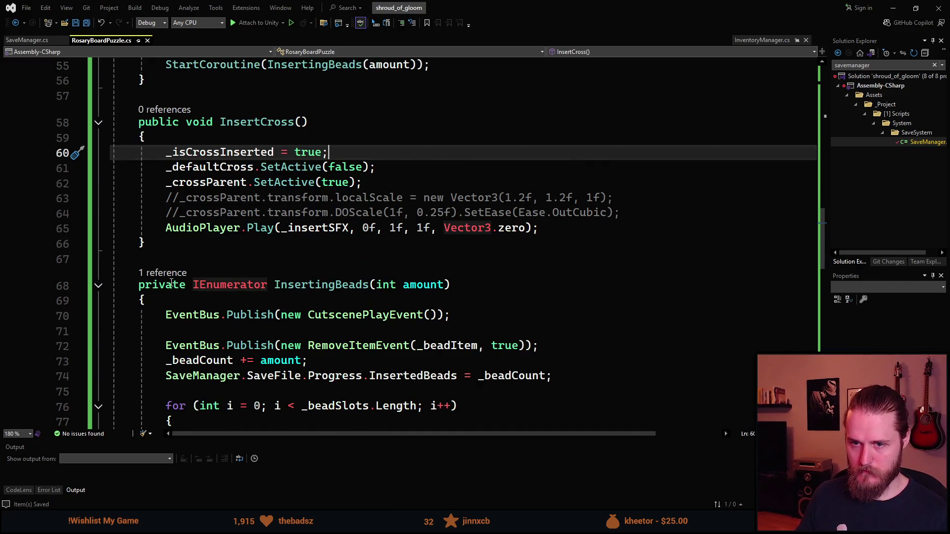
Step: Draft a new method below SetInsertedBeadSprite, first named bool IsPuzzleCompleted()
left_click(172, 345)
key("Return")
key("Return")
type("private bool ")
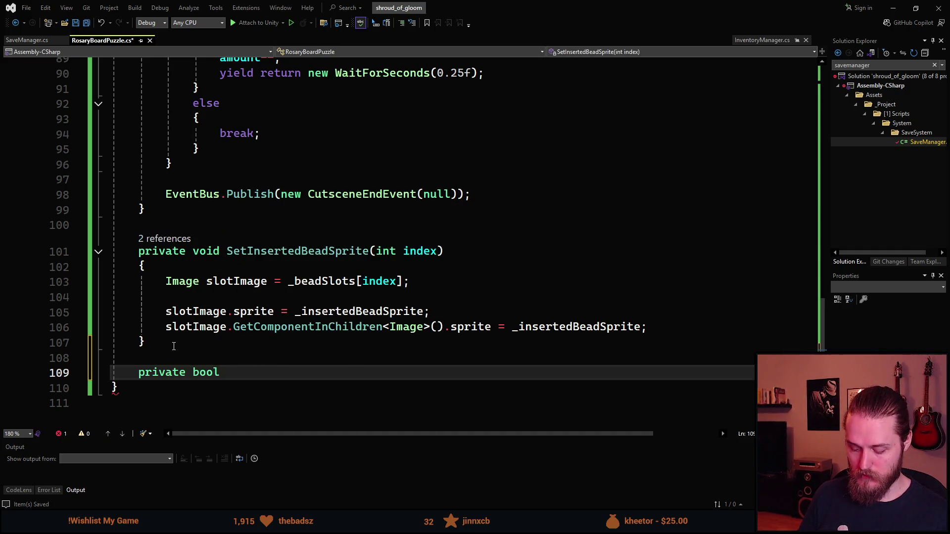
type("IsP")
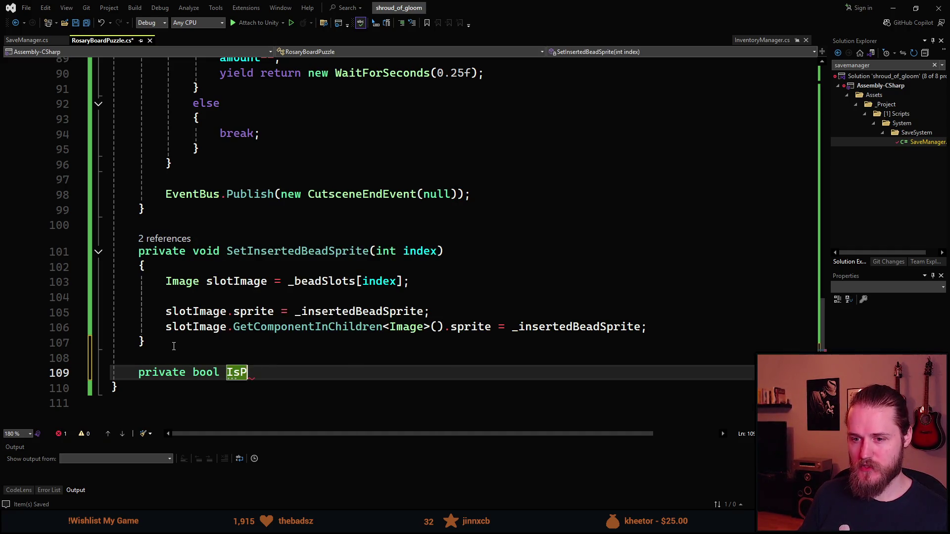
type("uzzleFinished")
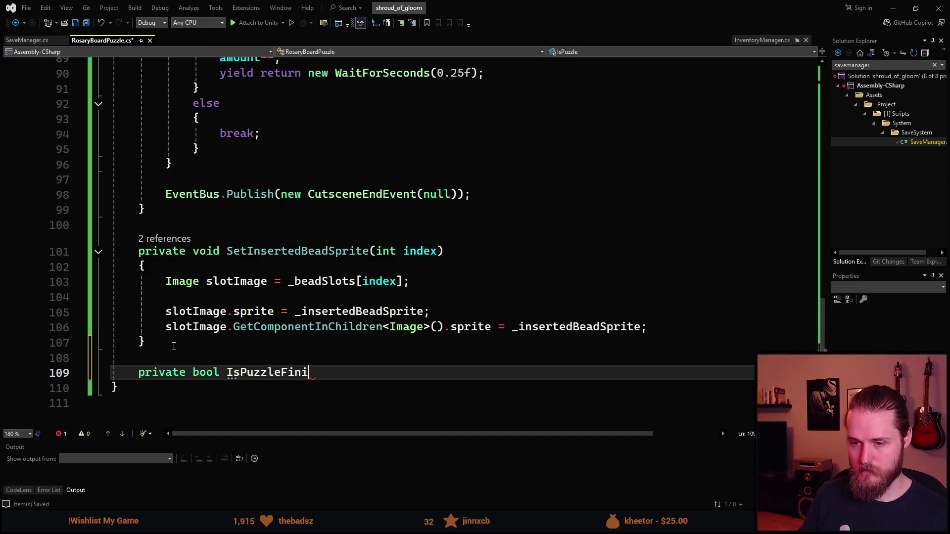
key("BackSpace")
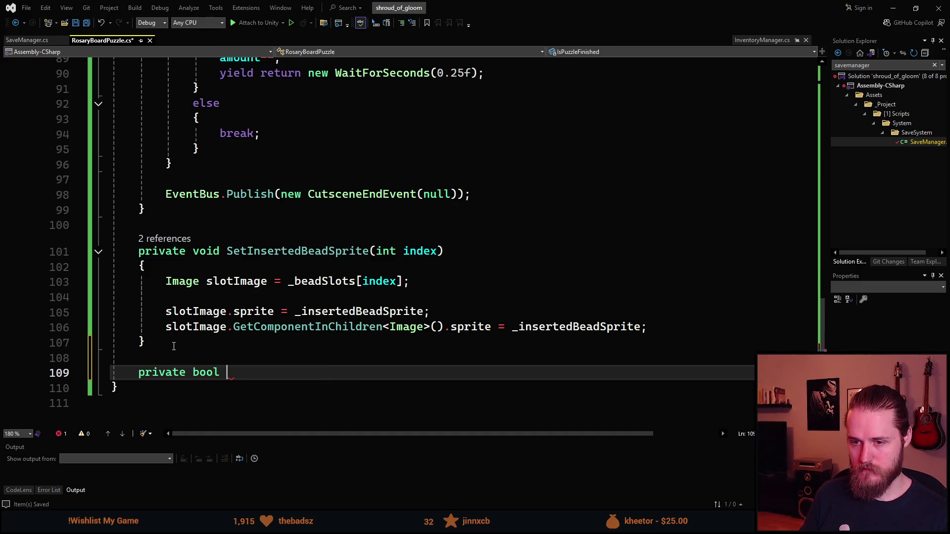
type("IsPuzzleCom")
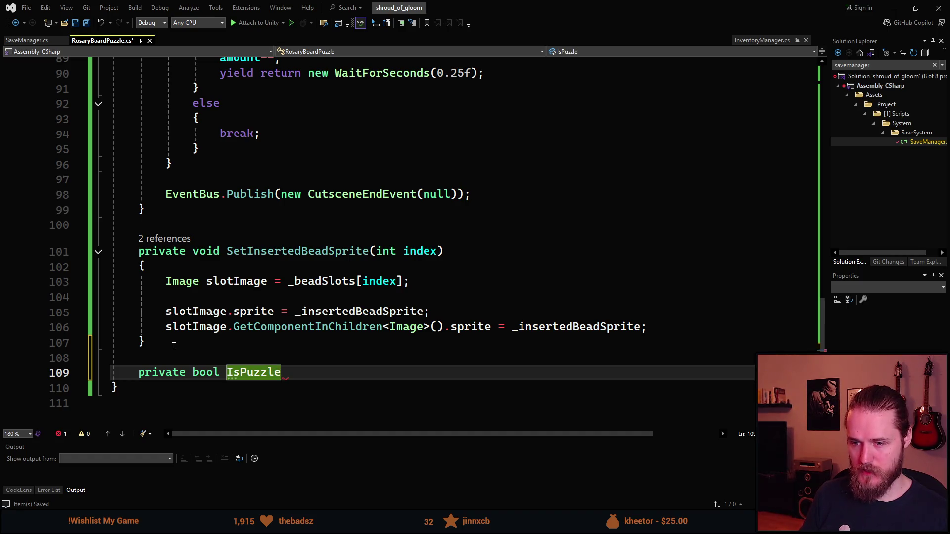
type("pleted()")
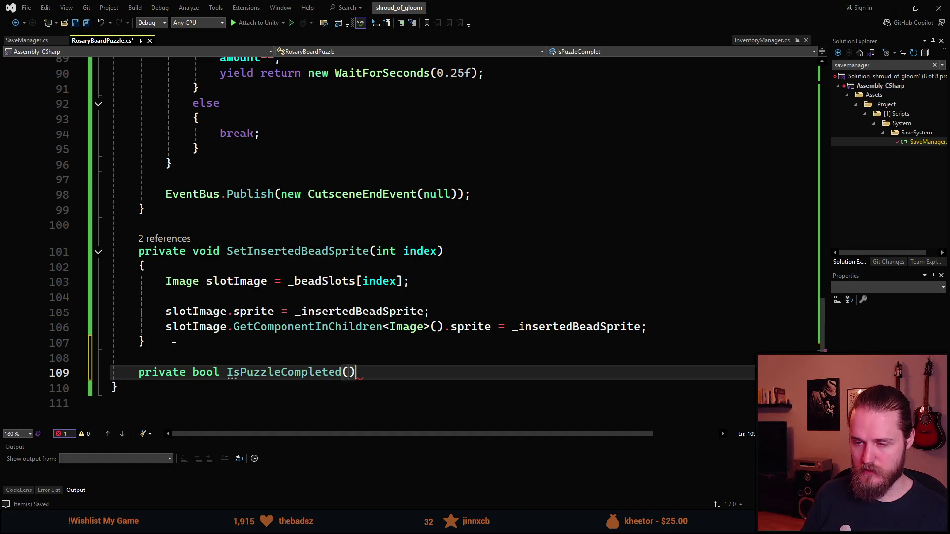
key("Return")
type("{")
key("Return")
scroll(178, 341, "down", 2)
type("return")
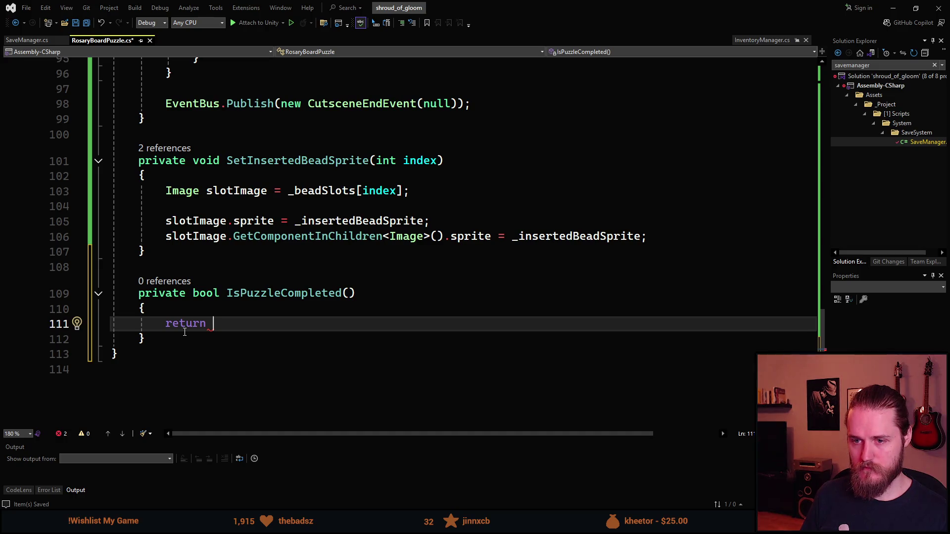
Step: Change the draft to void CheckIfPuzzleIsComplete() and clear its unfinished body lines
double_click(205, 293)
type("void")
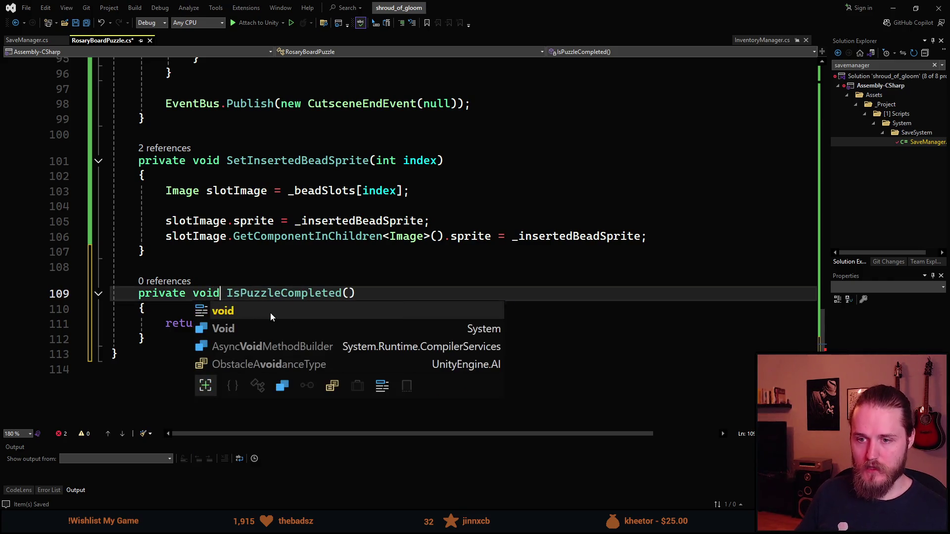
key("Tab")
key("ctrl+shift+Right")
key("BackSpace")
type("CheckIfPuzzle")
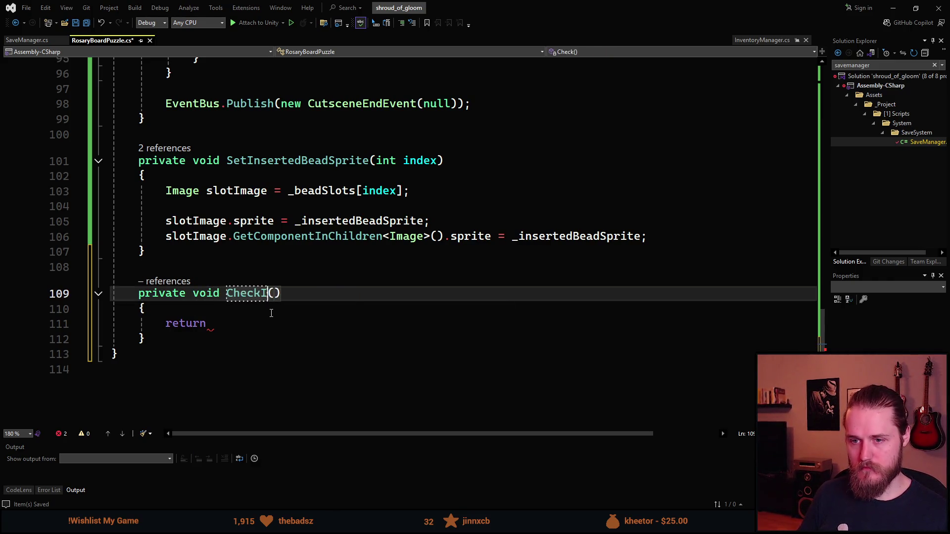
type("IsComplete")
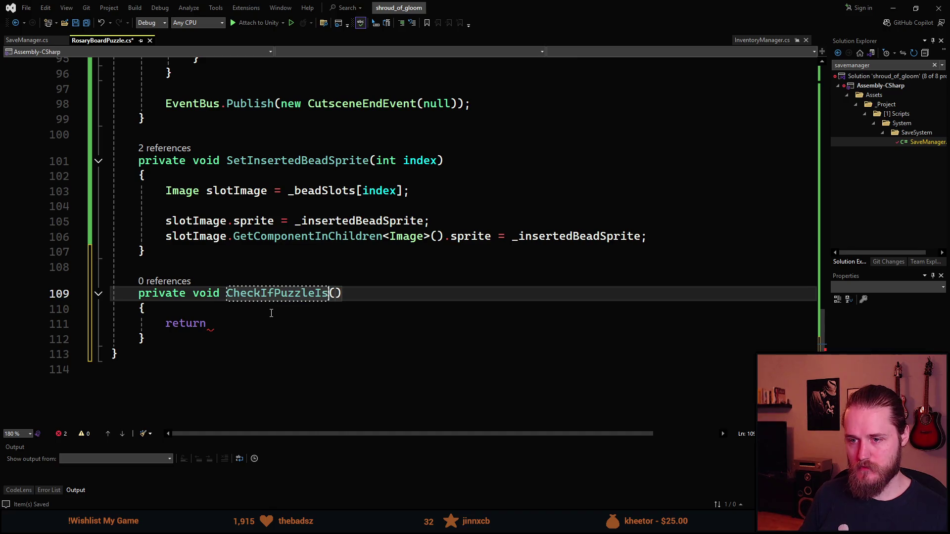
key("Down")
key("Down")
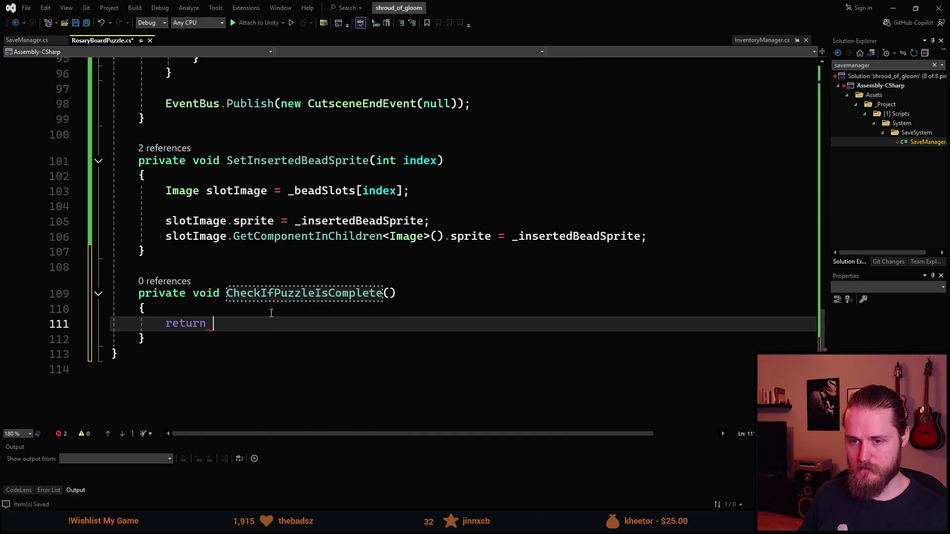
key("ctrl+BackSpace")
type("bo")
key("Tab")
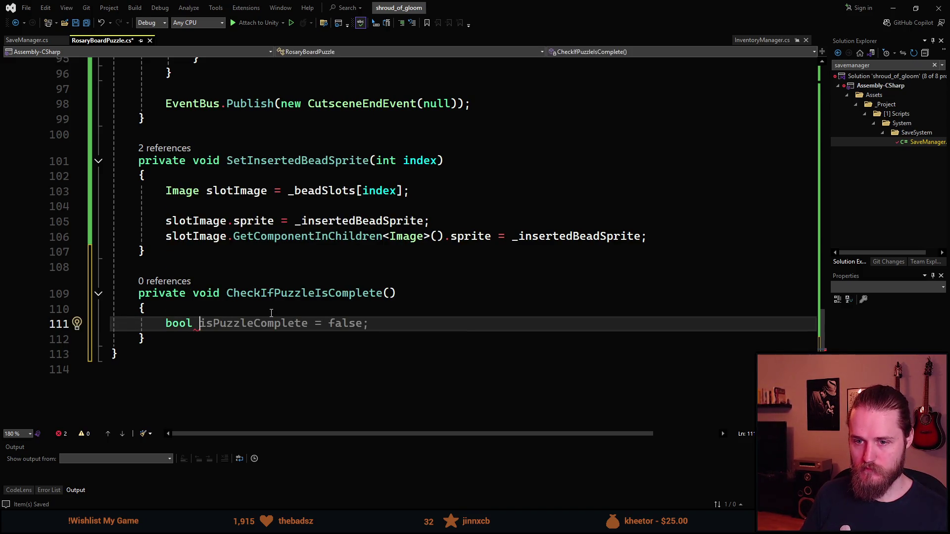
key("ctrl+BackSpace")
Step: Add an empty if (_beadCount == 10 && _isCrossInserted) block inside the method
type("if (")
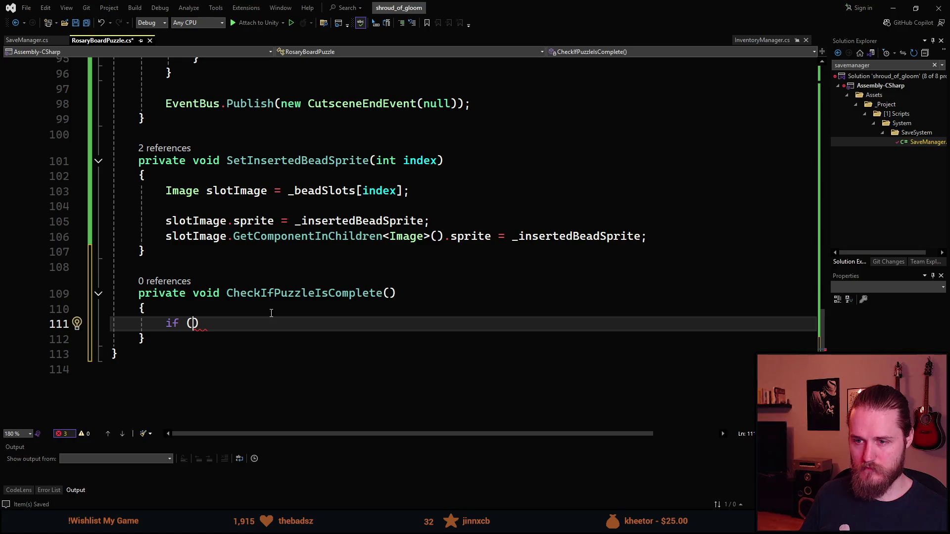
type("_bead")
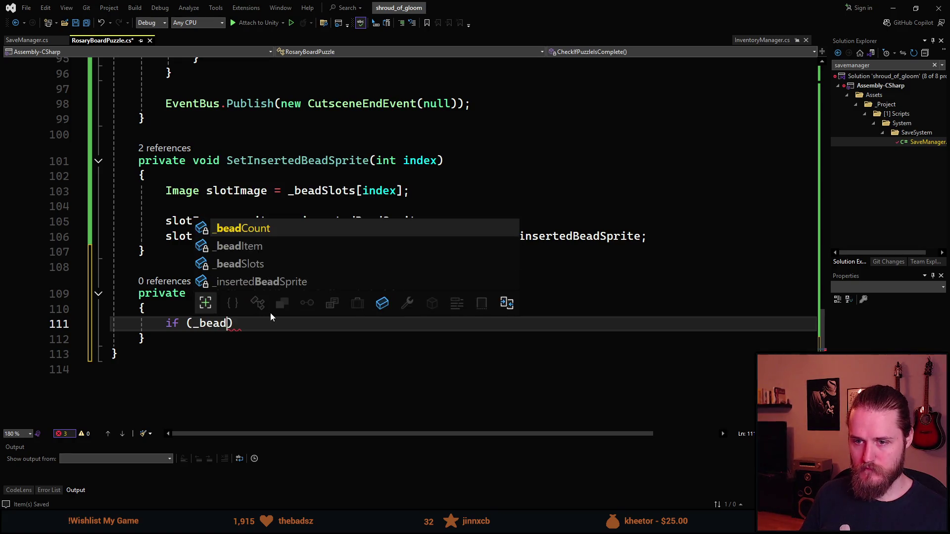
key("Tab")
type("== 10 ")
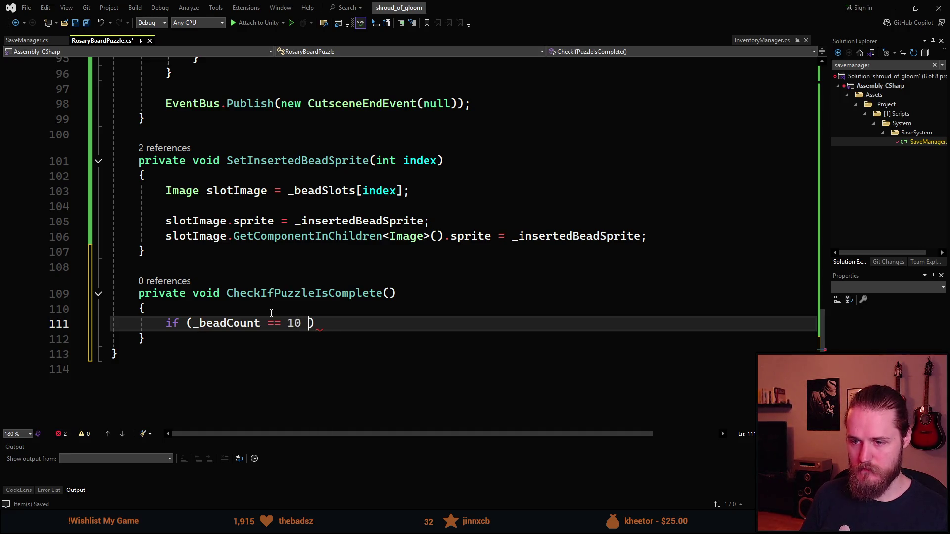
type("&& _")
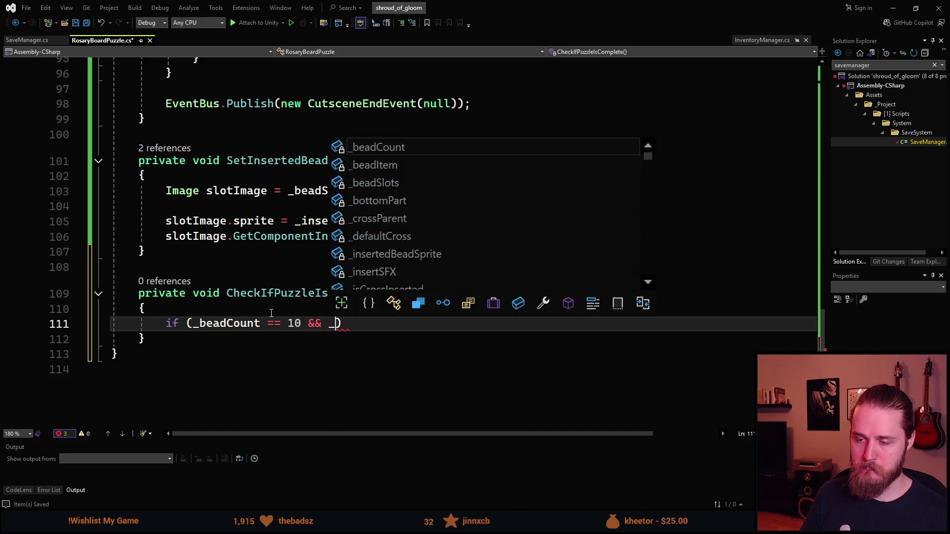
type("isCrossInserted")
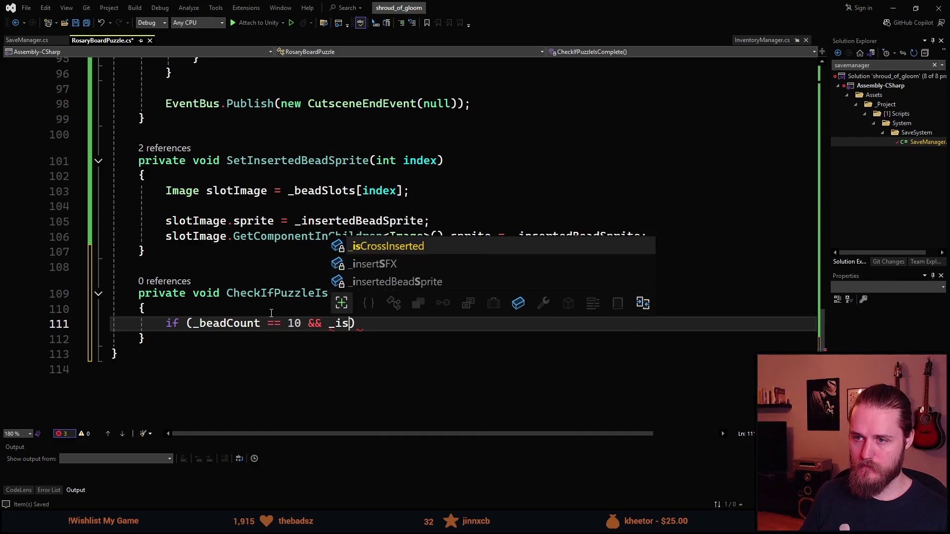
key("Tab")
key("End")
key("Return")
type("{")
key("Return")
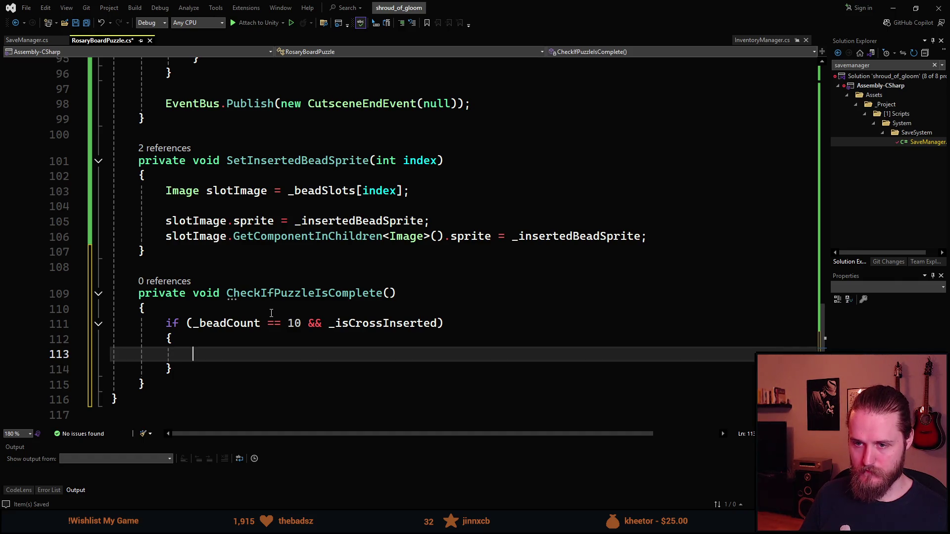
scroll(271, 313, "up", 5)
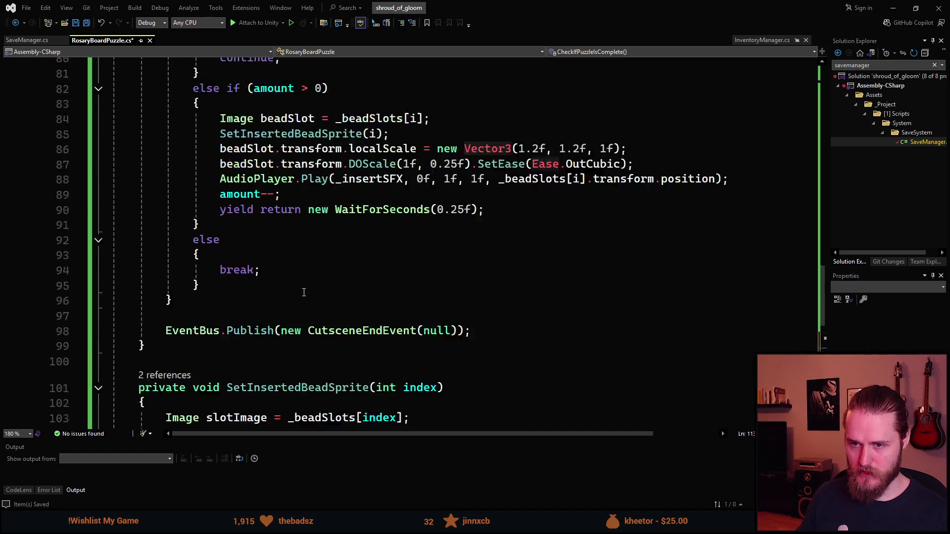
Step: Start a completion check after the bead loop and trial a return replacement, then undo it
scroll(302, 300, "up", 5)
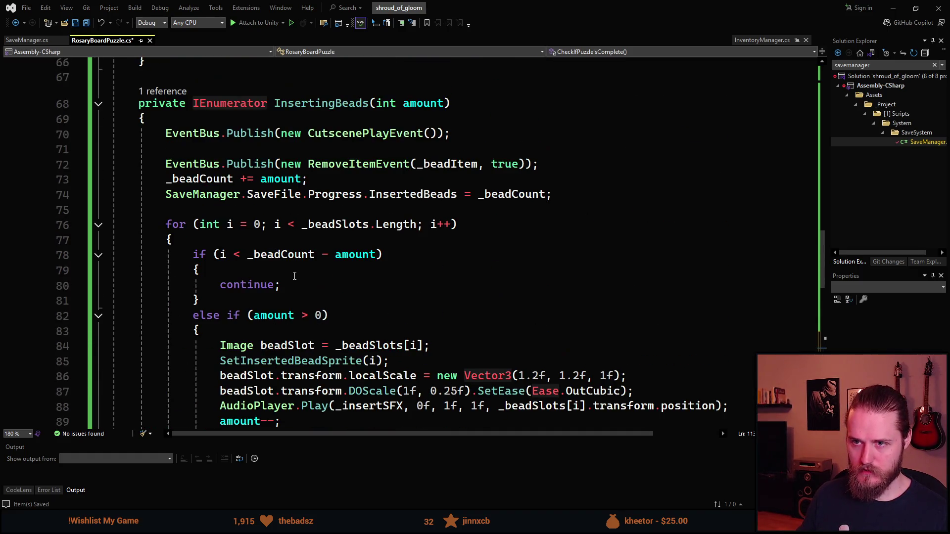
scroll(294, 276, "down", 6)
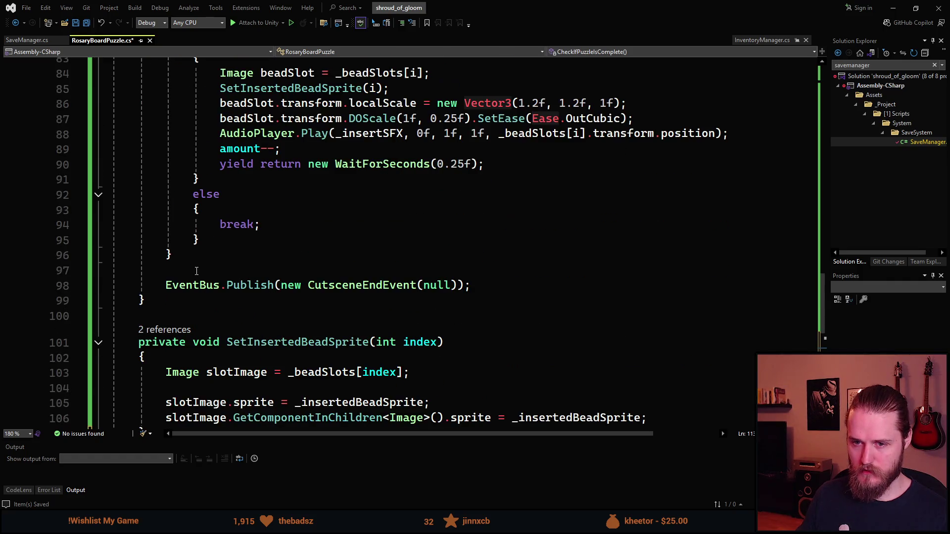
left_click(196, 271)
key("Return")
type("if (")
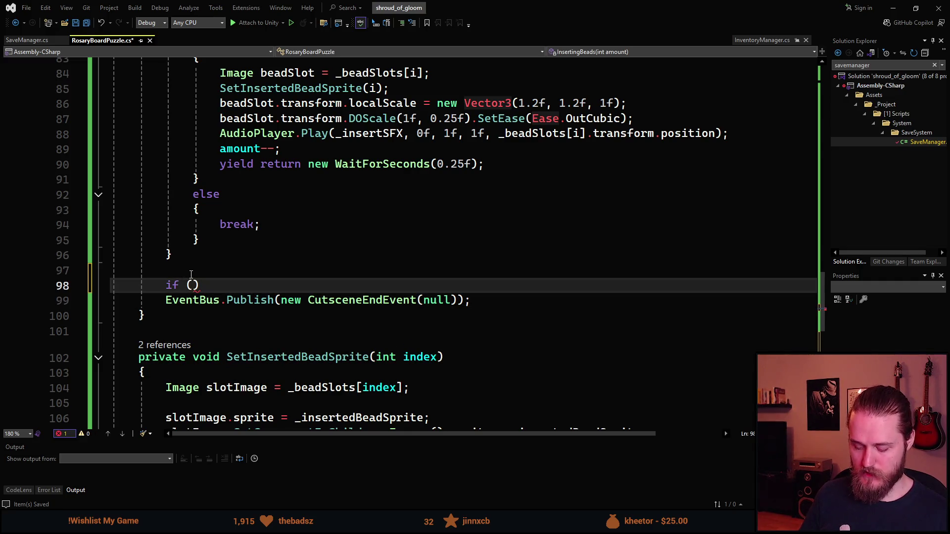
scroll(277, 273, "down", 6)
key("ctrl+BackSpace")
type("bool")
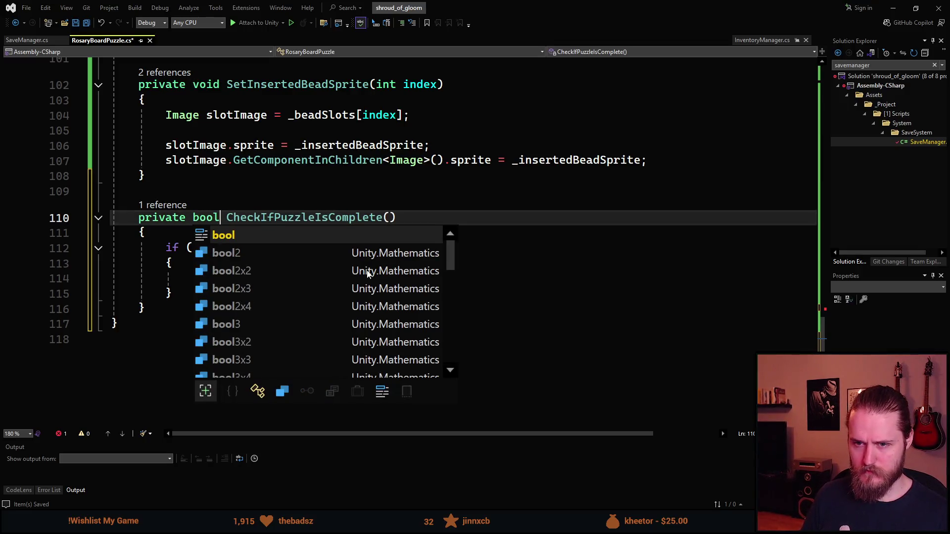
key("Escape")
key("Up")
key("Up")
left_click_drag(205, 296, 168, 250)
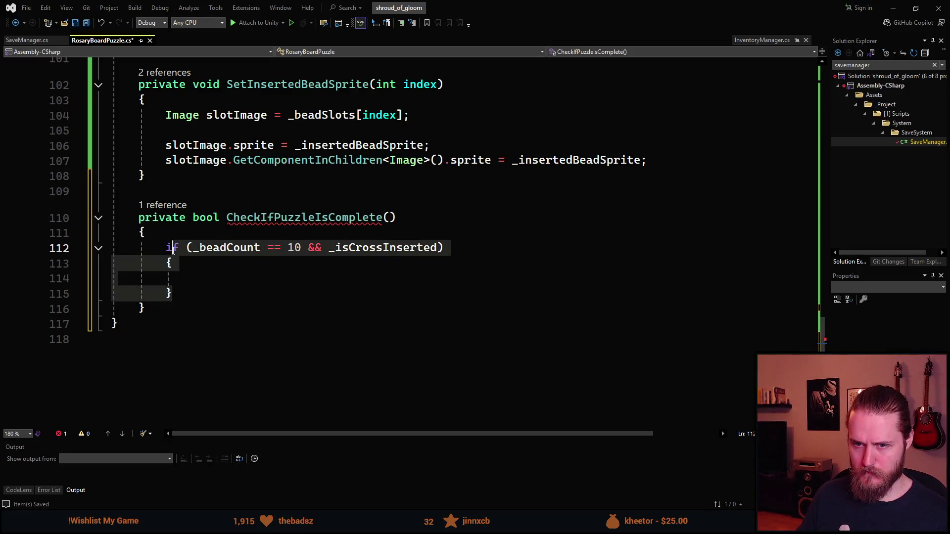
type("retu")
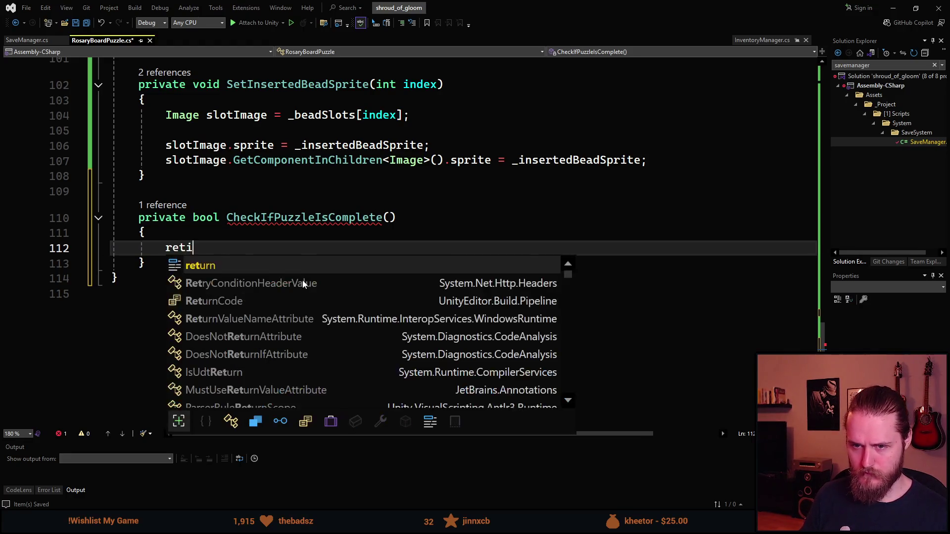
key("ctrl+z")
key("ctrl+z")
key("ctrl+z")
Step: Turn the if into 'return (_beadCount == 10 && _isCrossInserted);' and delete the empty braces
left_click(186, 248)
double_click(167, 247)
key("Right")
key("Right")
key("Right")
double_click(174, 253)
type("return")
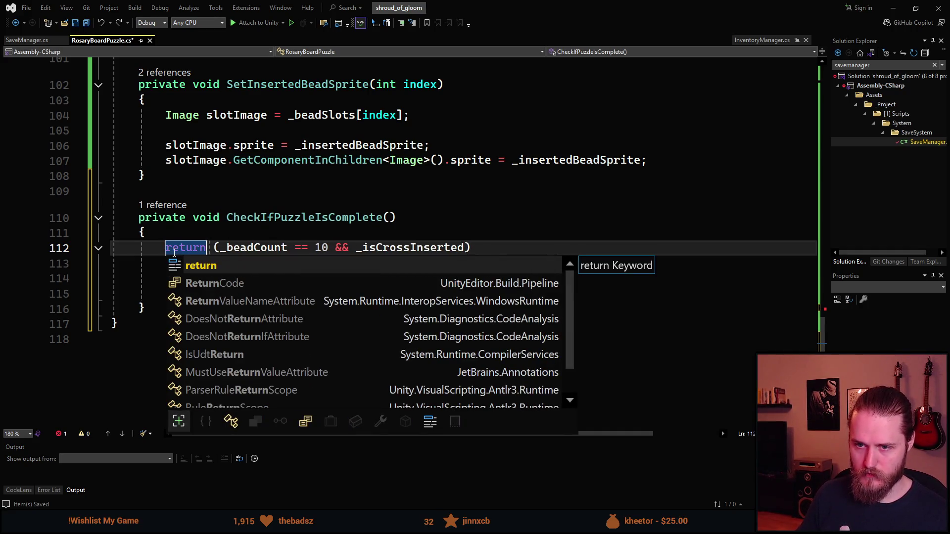
key("Escape")
key("Down")
key("Down")
scroll(174, 253, "down", 1)
key("Down")
key("Up")
key("Up")
key("End")
key("Left")
key("ctrl+shift+Left")
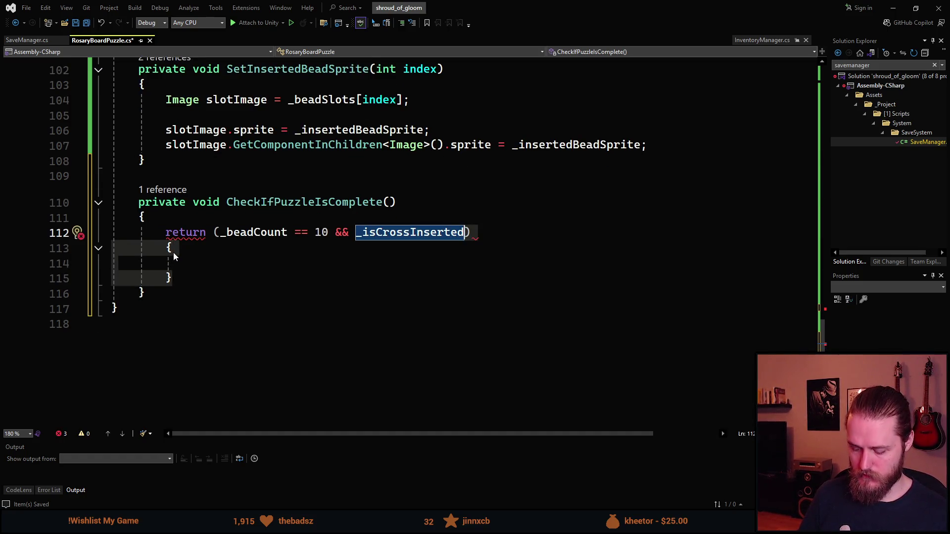
key("End")
type(";")
key("shift+Down")
key("shift+Down")
key("shift+Down")
key("Delete")
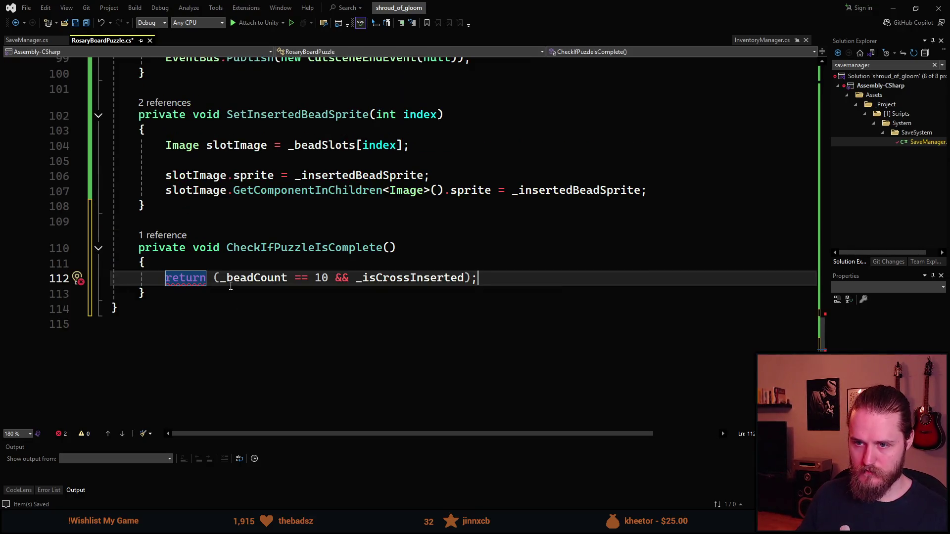
Step: Change the return type from void to bool, rename the method IsPuzzleCompleted, and save
left_click(219, 248)
key("BackSpace")
key("BackSpace")
key("BackSpace")
type("bool")
key("Escape")
key("ctrl+Right")
key("Right")
key("Right")
key("Right")
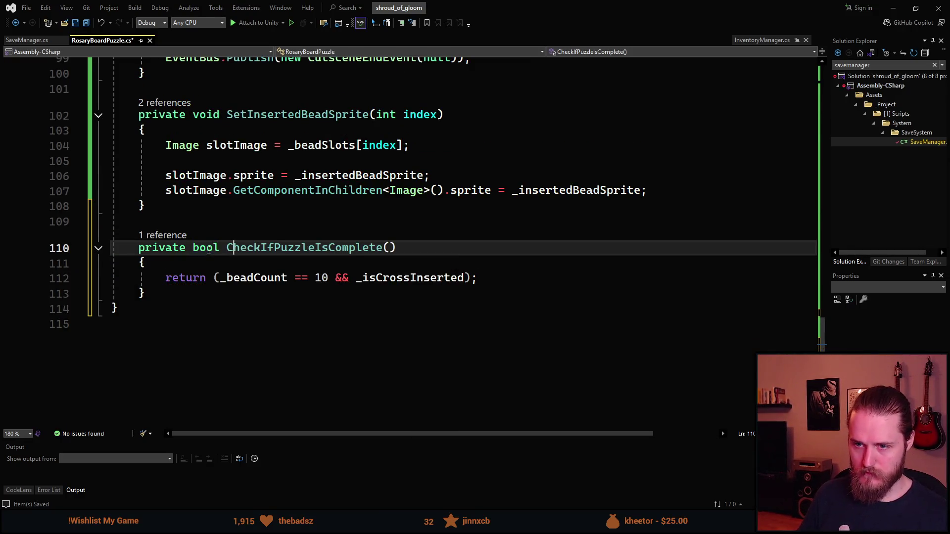
key("BackSpace")
key("BackSpace")
key("BackSpace")
type("Is")
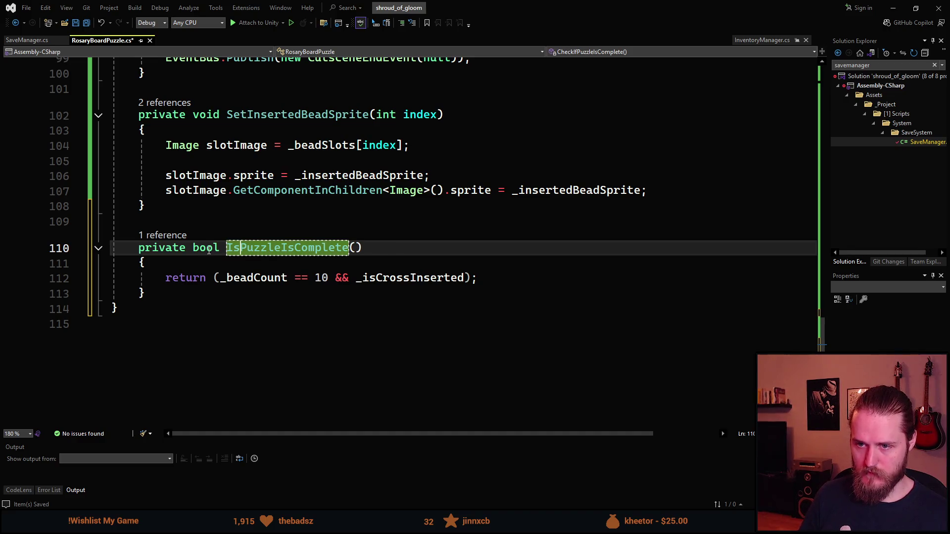
key("BackSpace")
key("BackSpace")
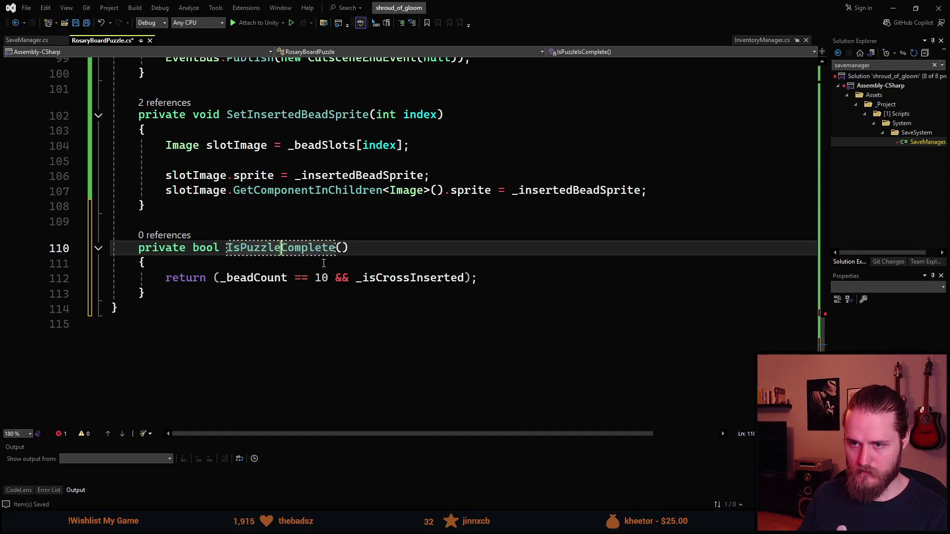
type("d")
key("ctrl+s")
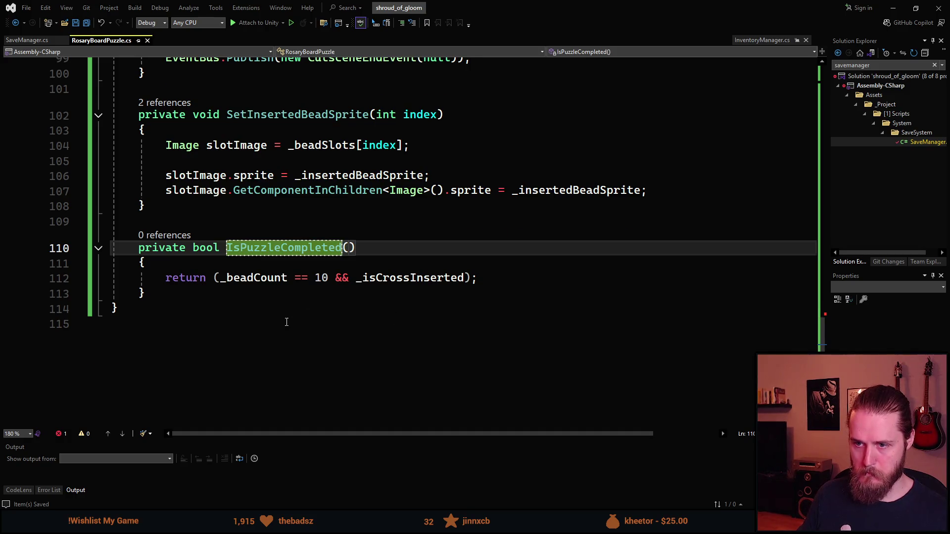
Step: Replace the line 98 condition with IsPuzzleCompleted() and give the if an empty body
scroll(286, 322, "up", 4)
double_click(231, 225)
type("I")
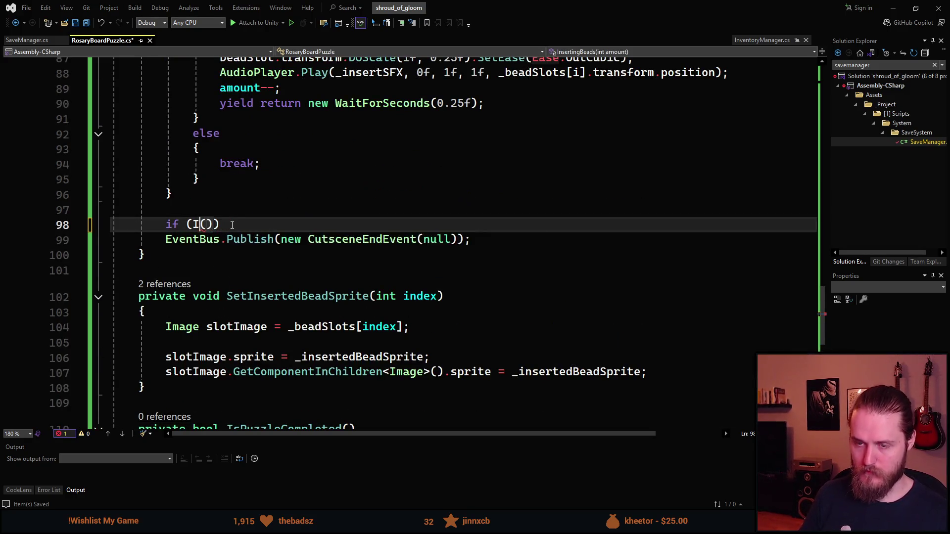
type("sPu")
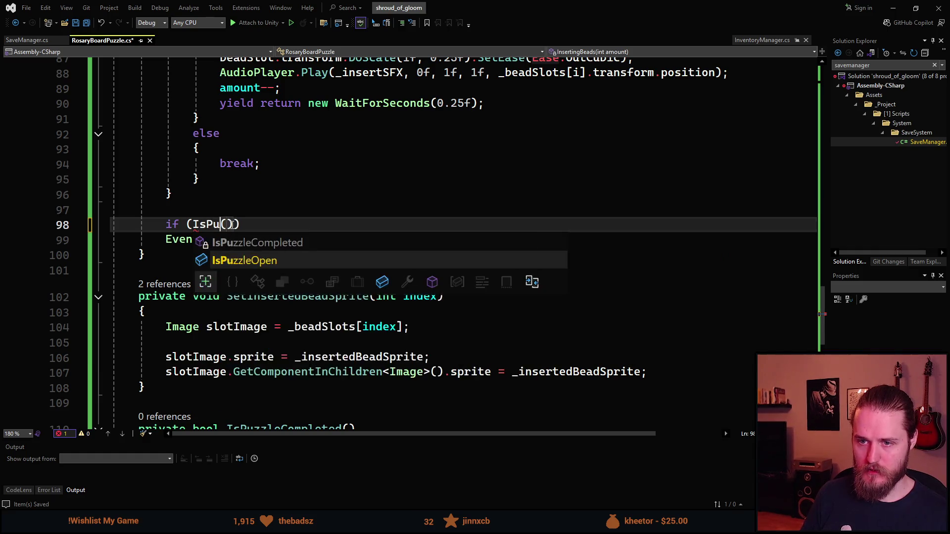
key("Up")
key("Tab")
key("Right")
key("Right")
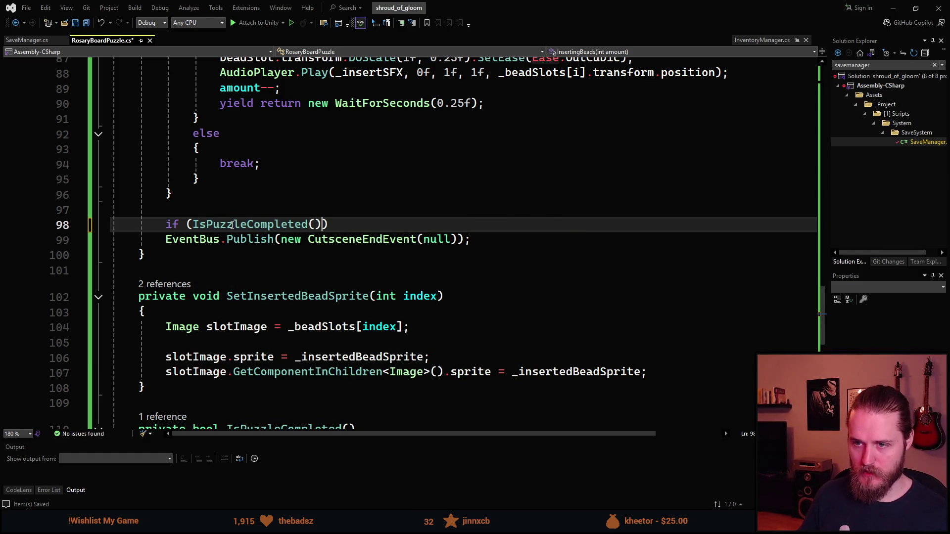
key("Return")
type("{")
key("Return")
key("Down")
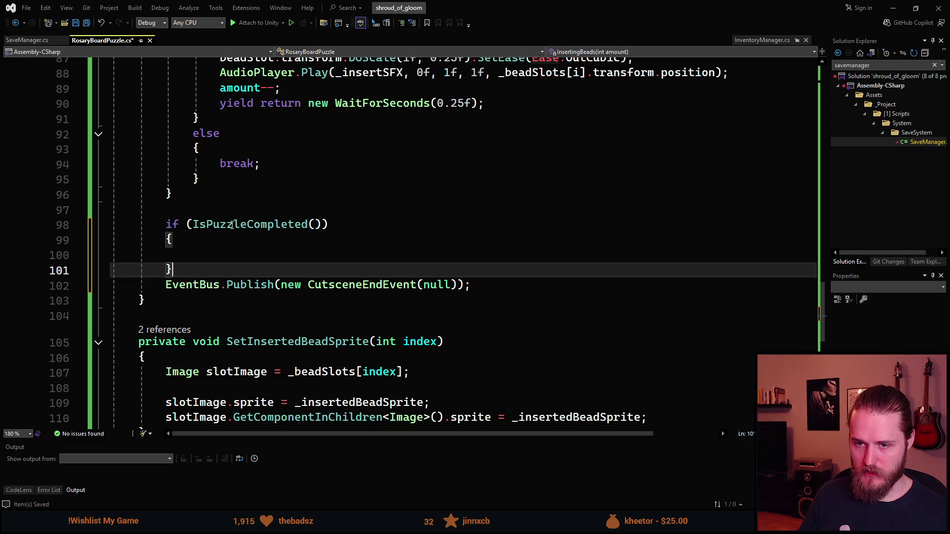
Step: Add an else branch containing the CutsceneEndEvent publish line and save
key("Return")
type("el")
key("Tab")
key("Tab")
key("Down")
key("Down")
key("Down")
key("Up")
key("alt+Up")
key("alt+Up")
key("Tab")
key("Down")
key("BackSpace")
key("ctrl+s")
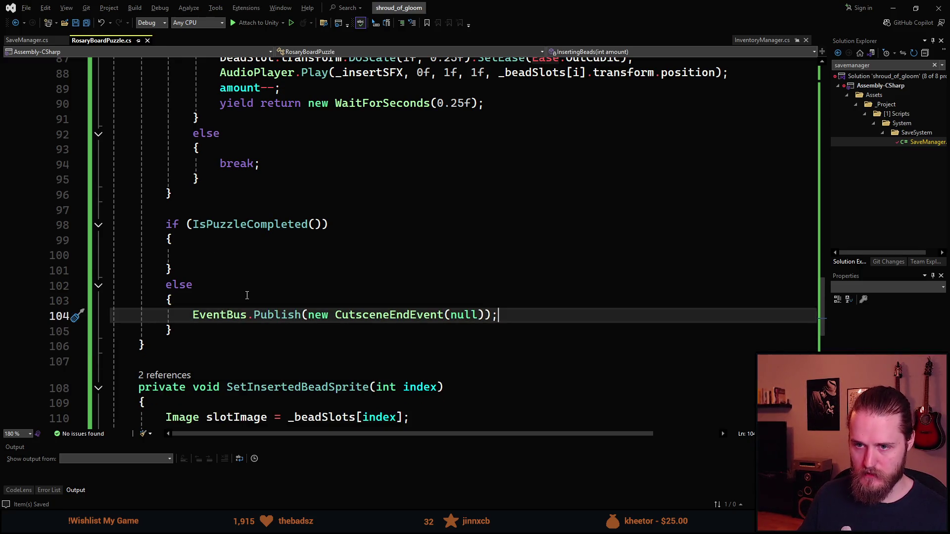
Step: Add an empty private void CompletePuzzle() method below IsPuzzleCompleted
scroll(242, 299, "down", 5)
left_click(173, 340)
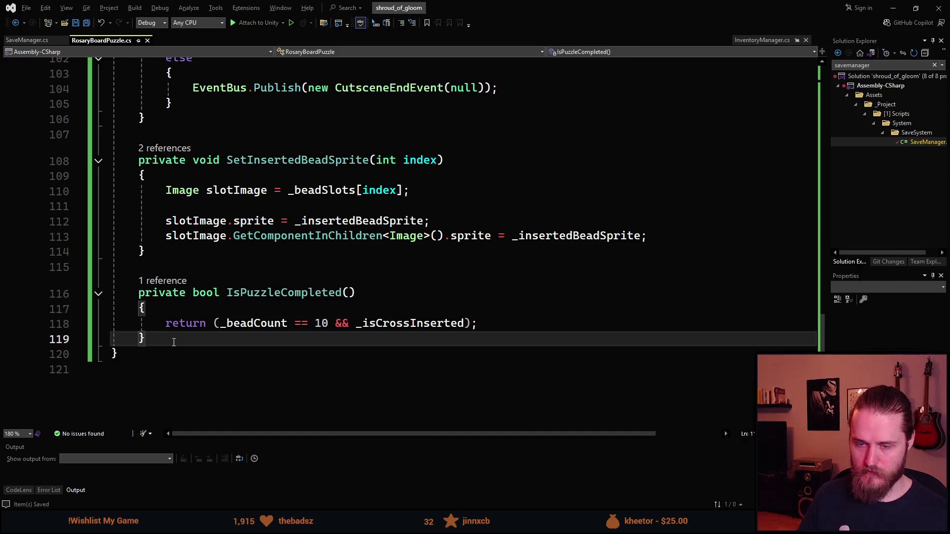
key("Return")
key("Return")
type("private void ")
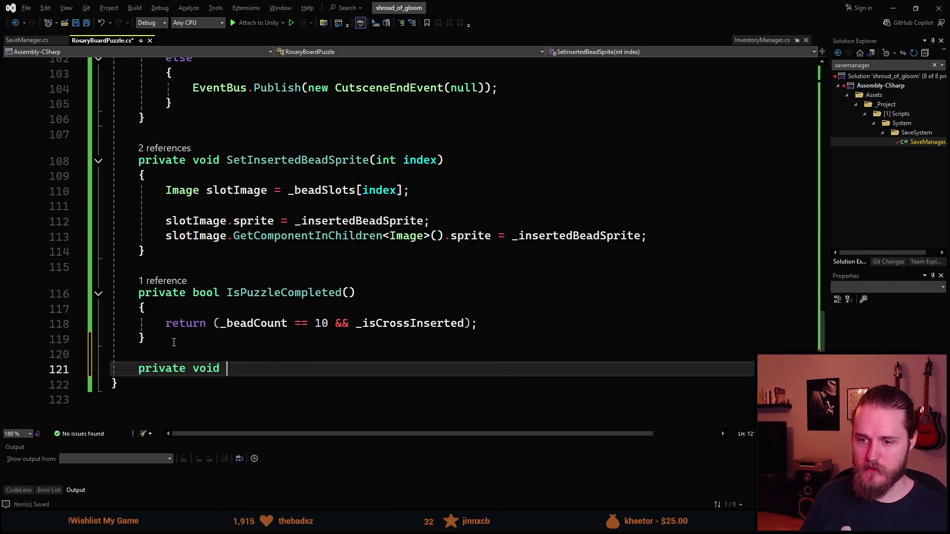
type("CompletePuzzle(/)")
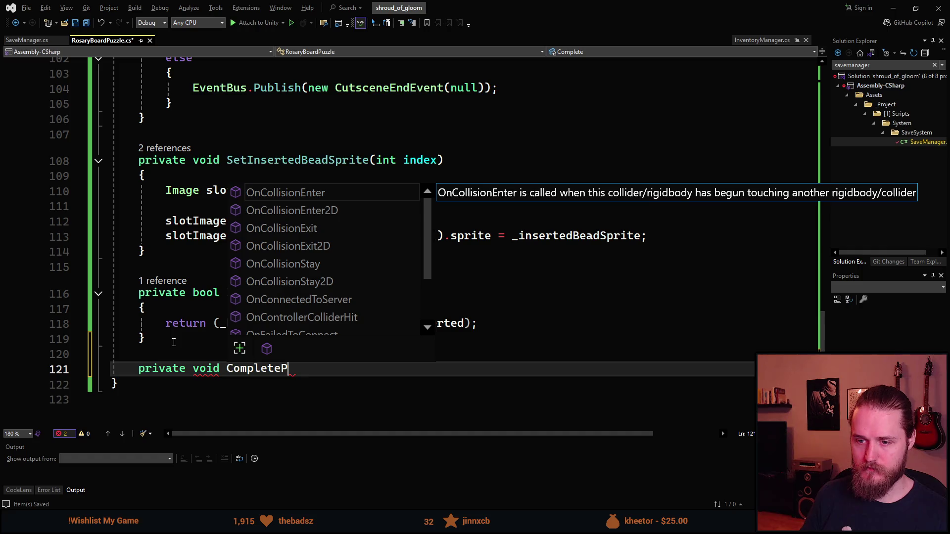
key("BackSpace")
key("BackSpace")
type(")")
key("Return")
type("{")
key("Return")
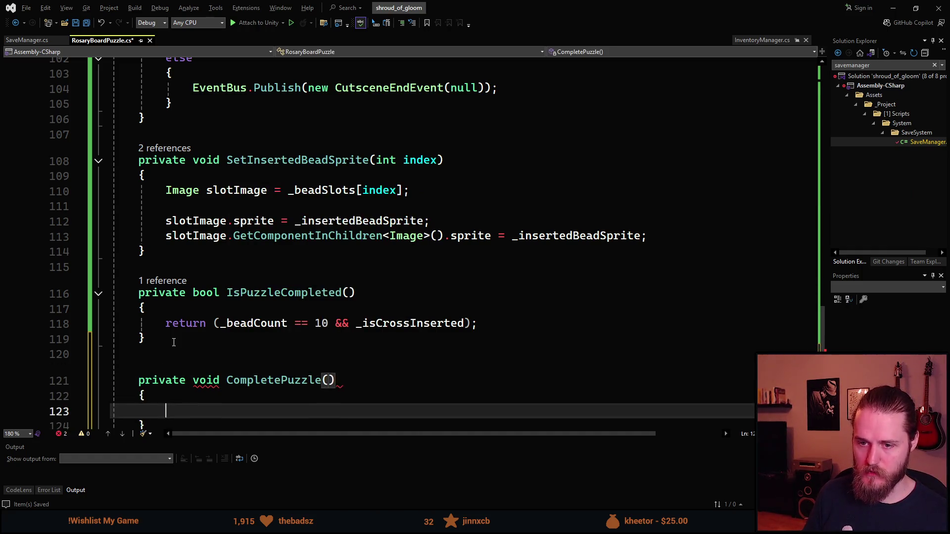
Step: Call CompletePuzzle(); inside the if body and save
scroll(219, 296, "up", 1)
scroll(218, 296, "up", 4)
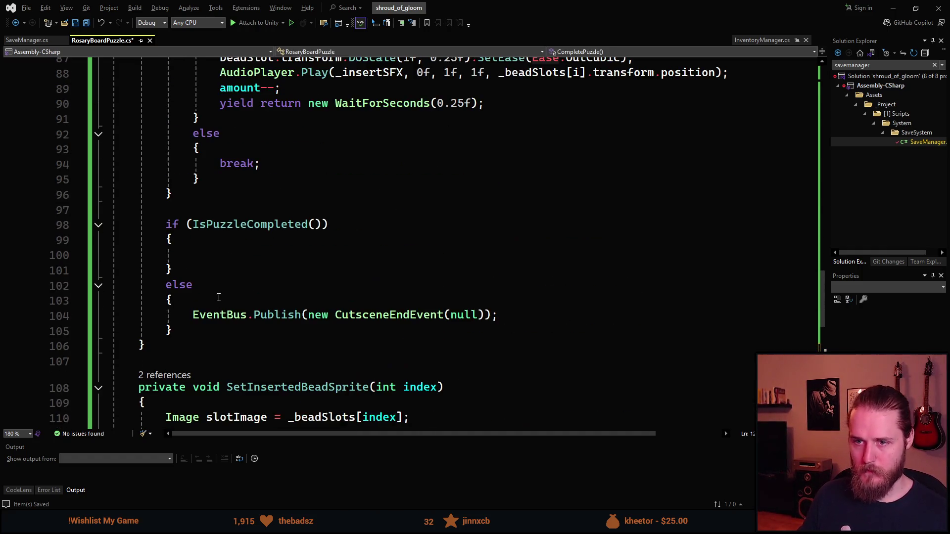
left_click(233, 256)
type("omple")
key("Tab")
type("();")
key("ctrl+s")
Step: Copy the CutsceneEndEvent publish line into CompletePuzzle's body and save
scroll(253, 322, "down", 2)
left_click(227, 224)
key("ctrl+d")
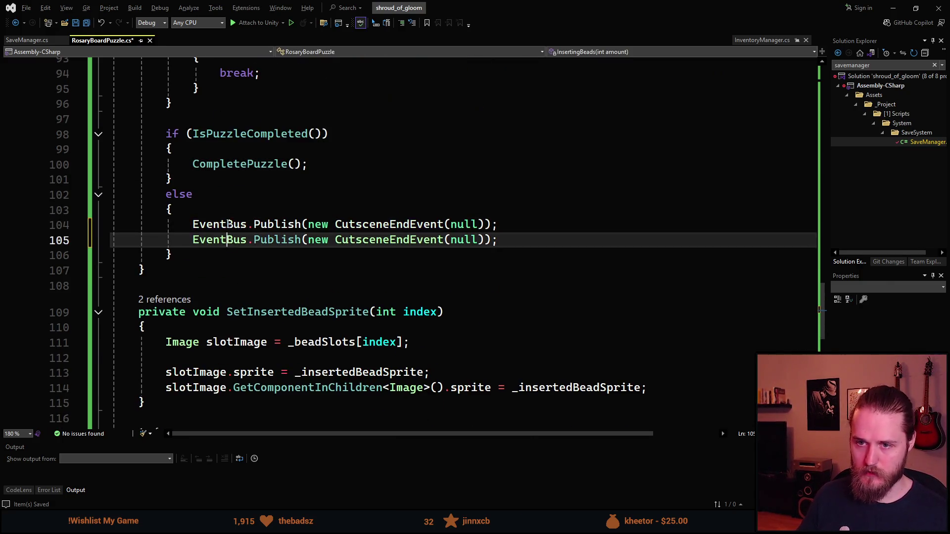
key("alt+Down")
key("alt+Down")
key("alt+Down")
key("alt+Down")
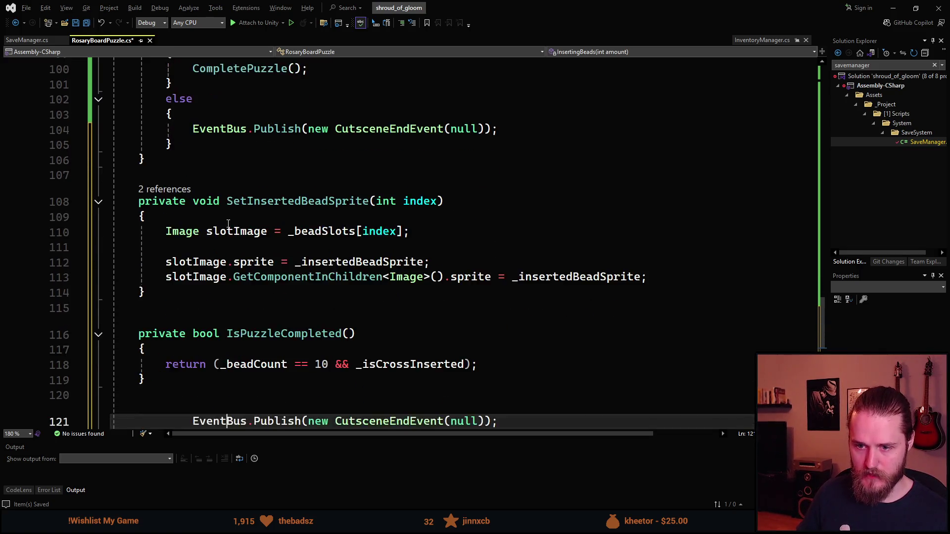
key("alt+Up")
key("ctrl+s")
scroll(212, 377, "up", 6)
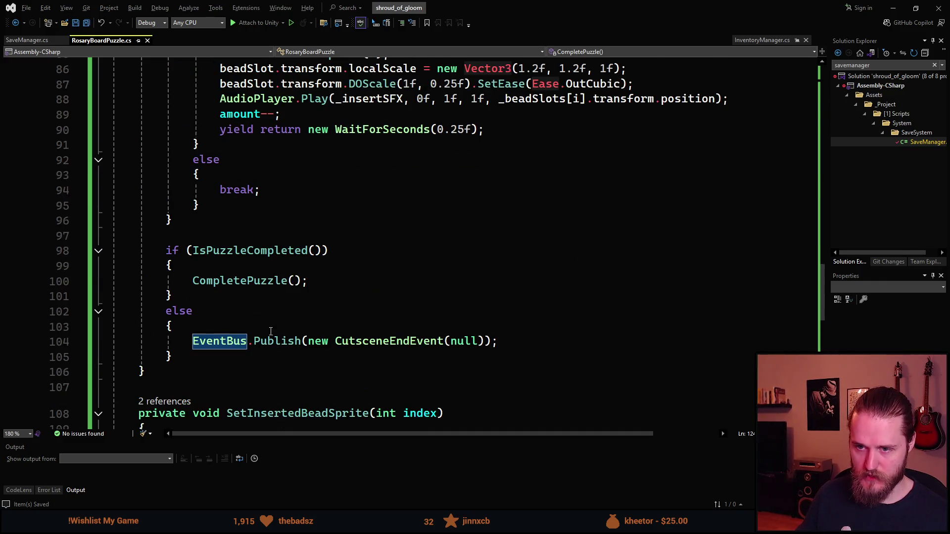
scroll(264, 338, "up", 1)
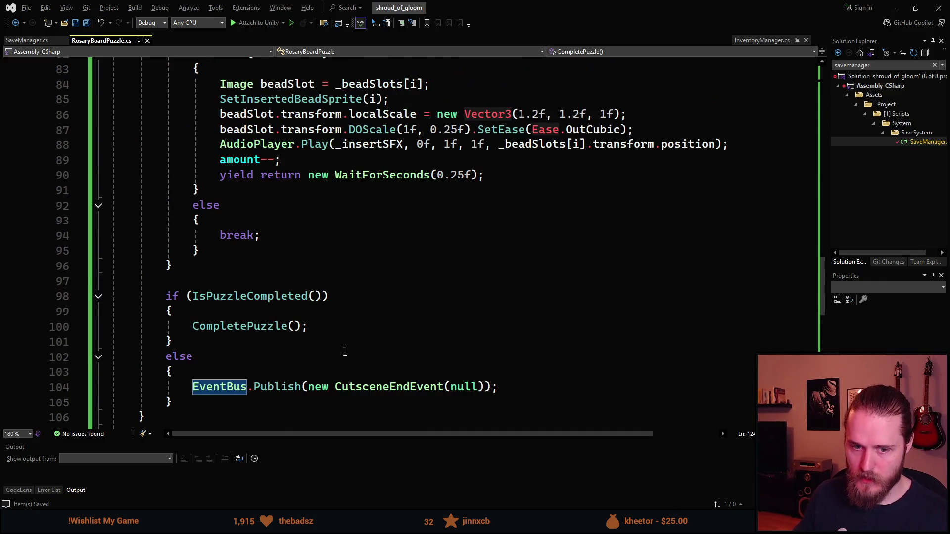
scroll(343, 348, "up", 7)
scroll(342, 344, "up", 4)
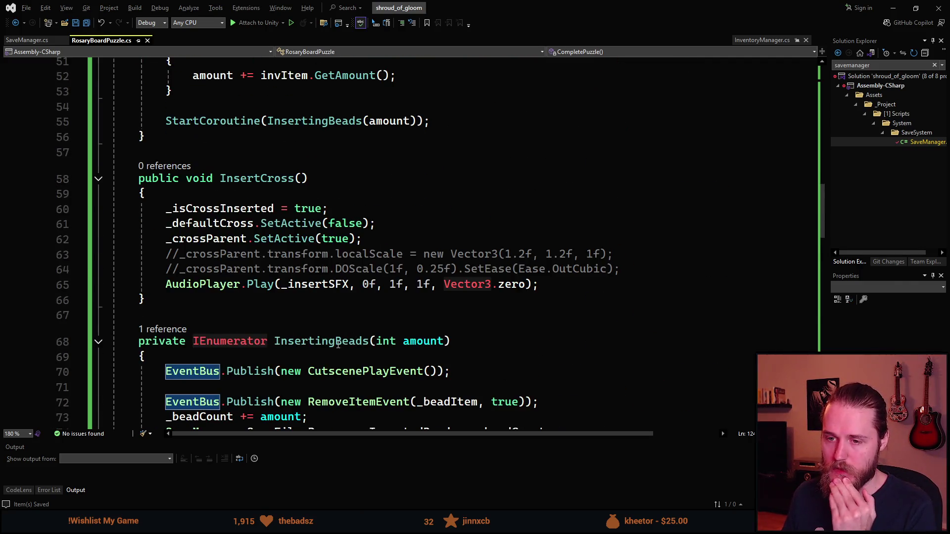
Step: Add an if (IsPuzzleCompleted()) check after InsertCross's sound line
left_click(548, 282)
key("Return")
key("Return")
type("if (Is")
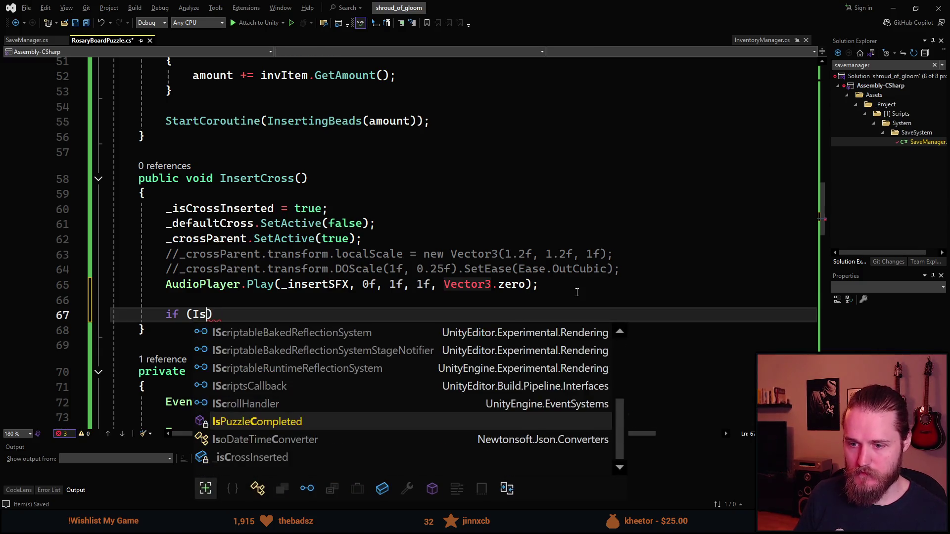
type("P")
key("Tab")
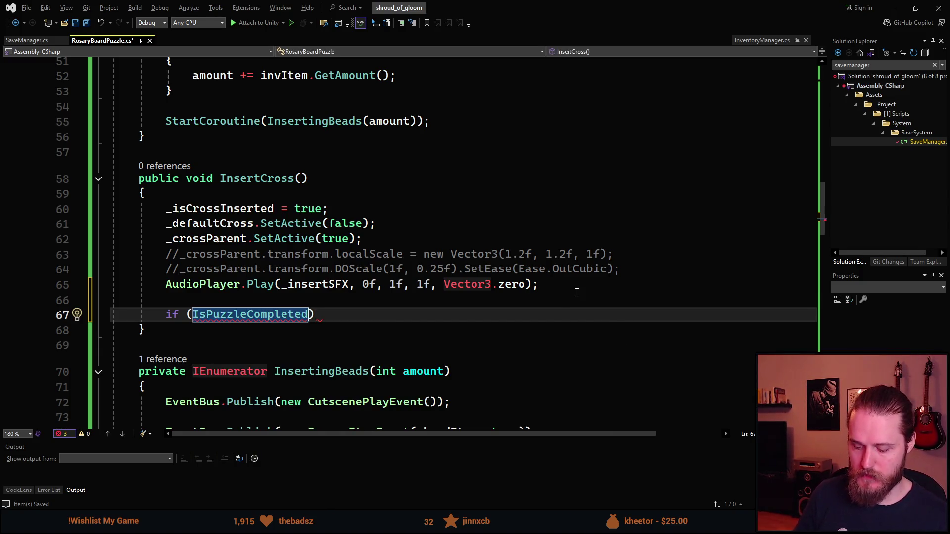
type("()){")
key("Return")
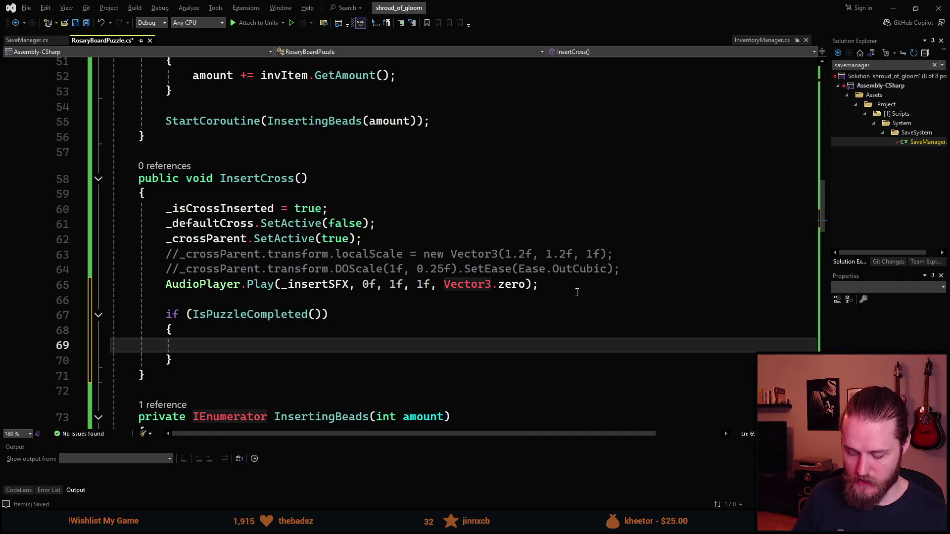
Step: Inside the check, publish a new CutscenePlayEvent via EventBus.Publish
type("Epu")
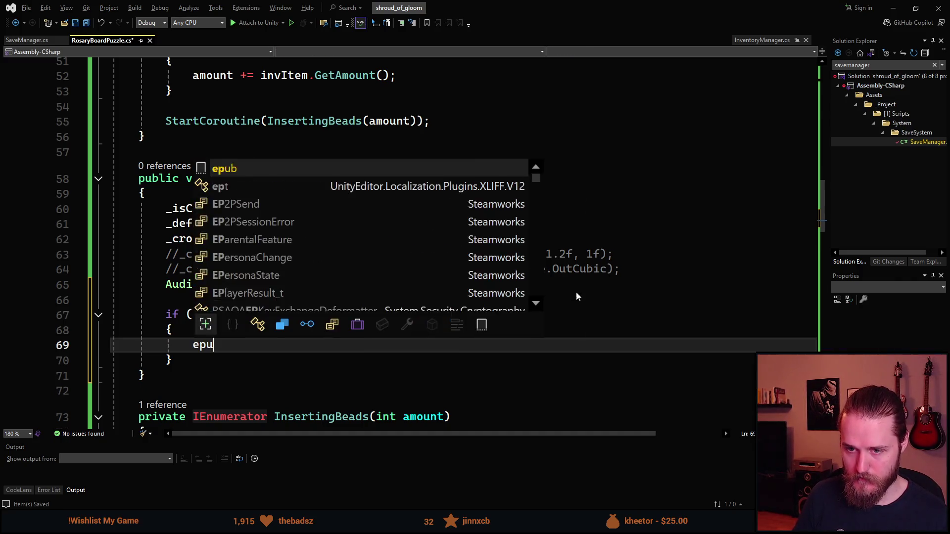
key("Tab")
type("V")
key("BackSpace")
type("Cutscen")
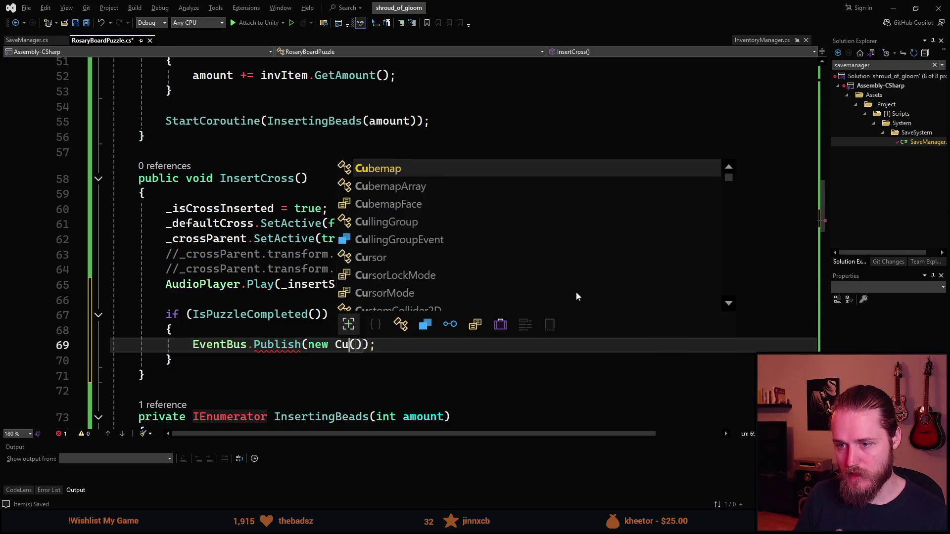
type("e")
key("Down")
key("Down")
key("Down")
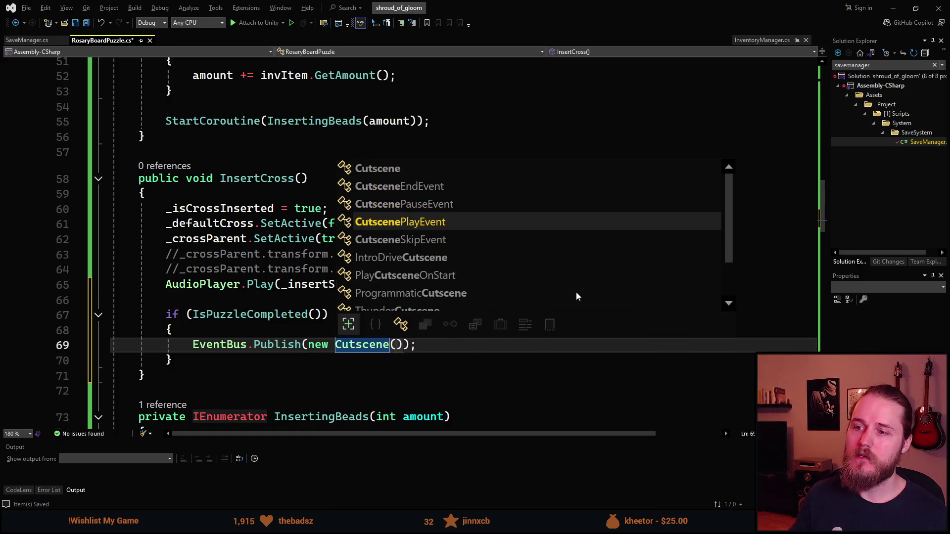
key("Tab")
key("Right")
key("Right")
key("Right")
key("End")
Step: Call CompletePuzzle() in the if block and save RosaryBoardPuzzle.cs
key("Return")
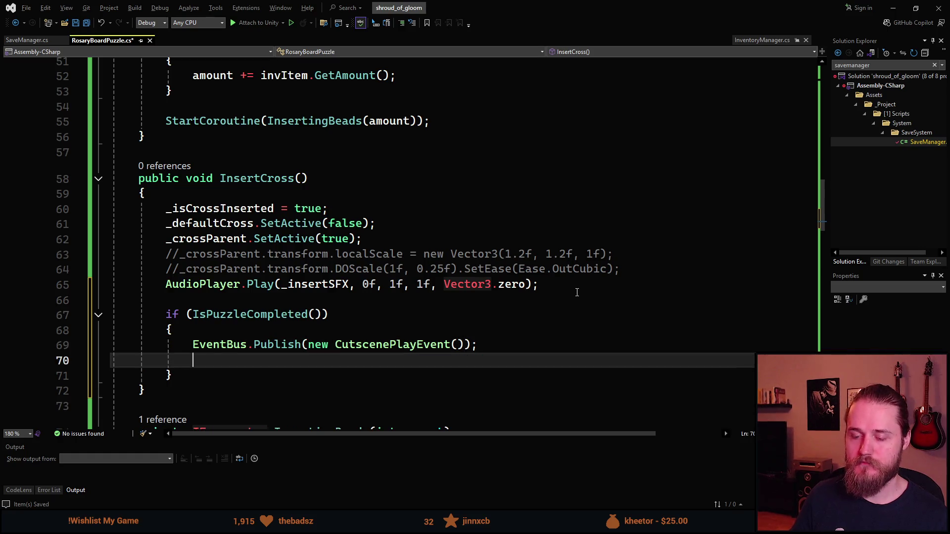
type("Complet")
key("Tab")
key("End")
key("ctrl+s")
Step: Un-indent the EventBus line inside CompletePuzzle
scroll(413, 274, "down", 15)
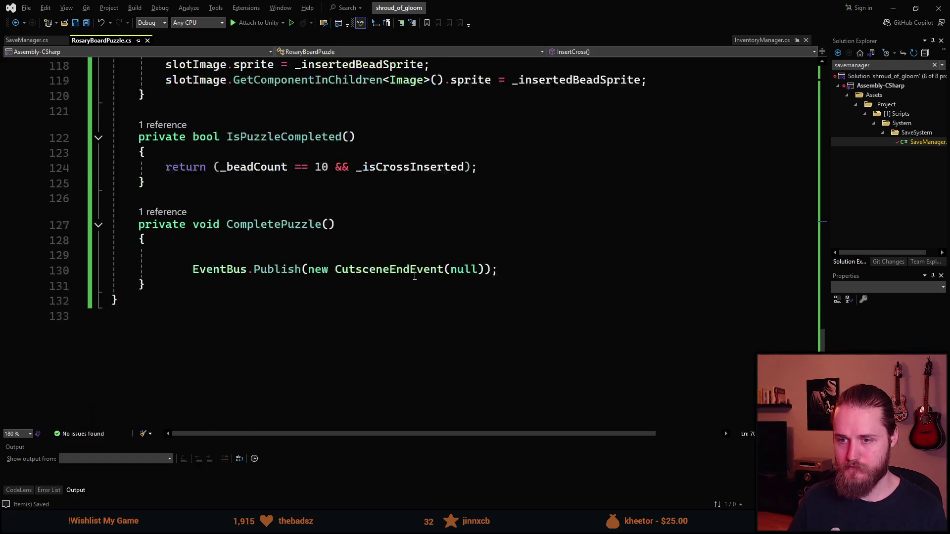
scroll(259, 282, "up", 1)
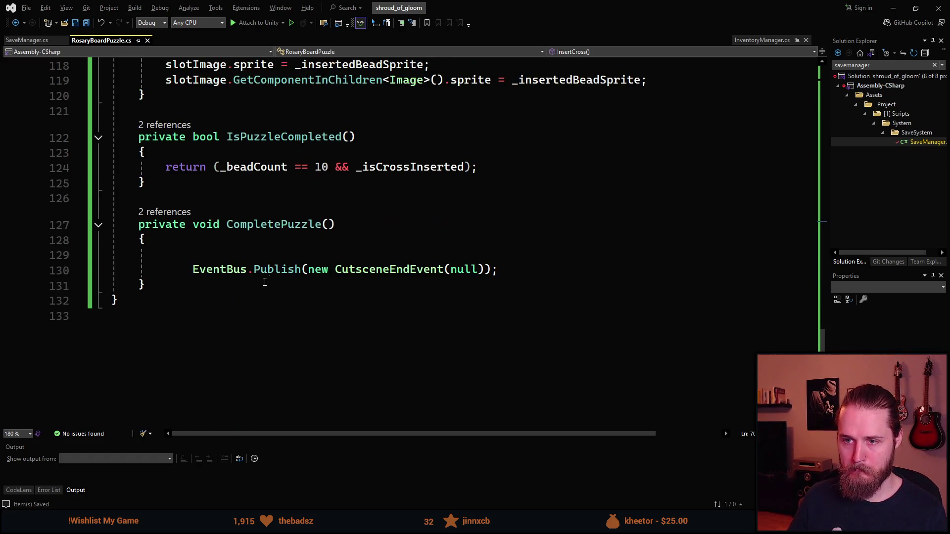
scroll(257, 281, "up", 1)
left_click(196, 317)
key("shift+Tab")
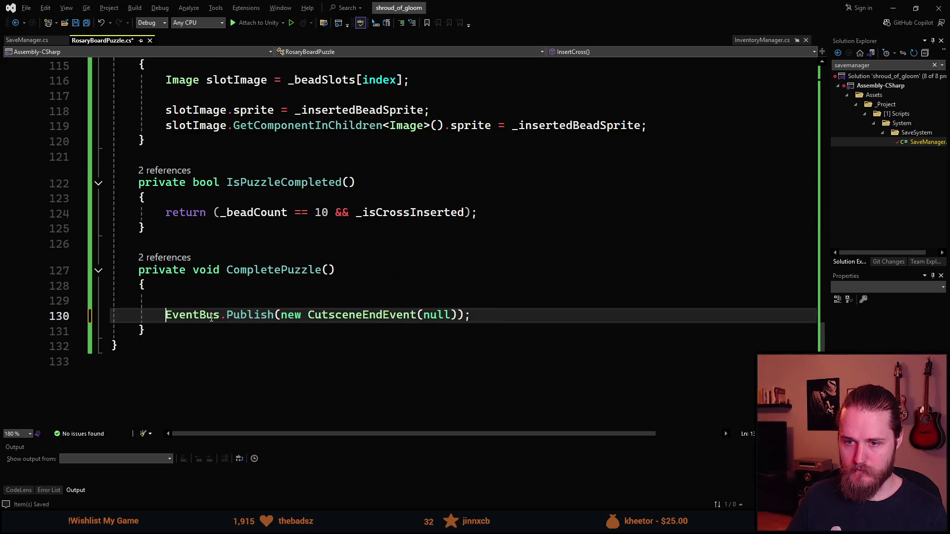
Step: Add a _topPart.DOLocalMoveY() tween on the empty line in CompletePuzzle
left_click(262, 291)
left_click(262, 297)
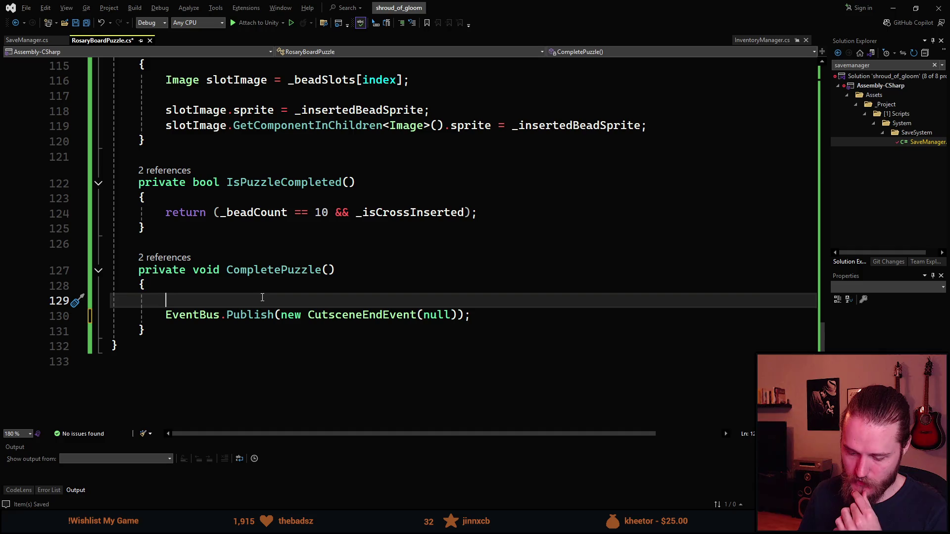
type("_top")
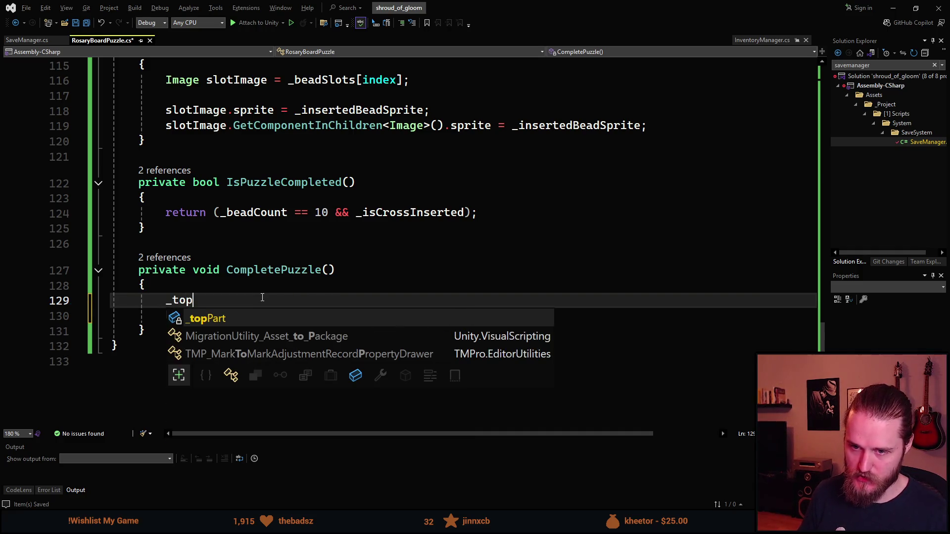
type("Part.DO")
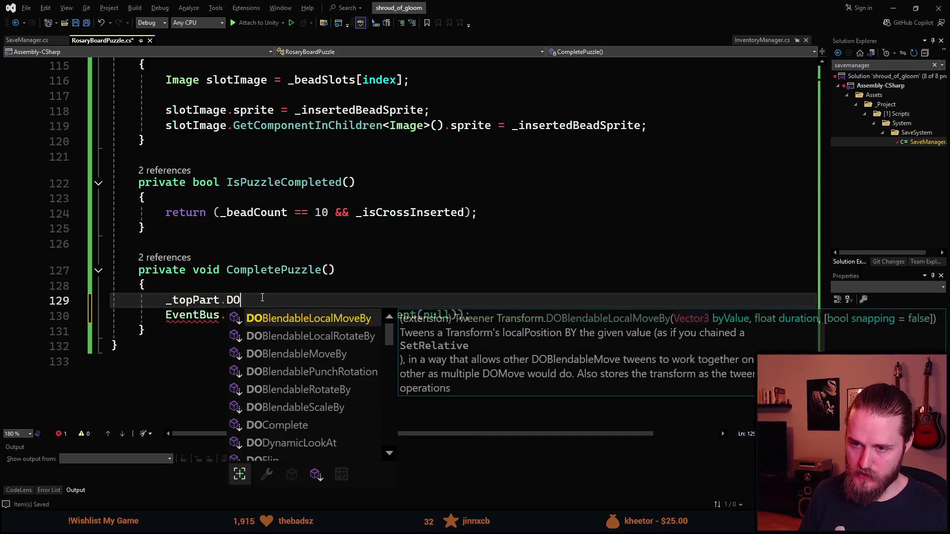
type("Loca")
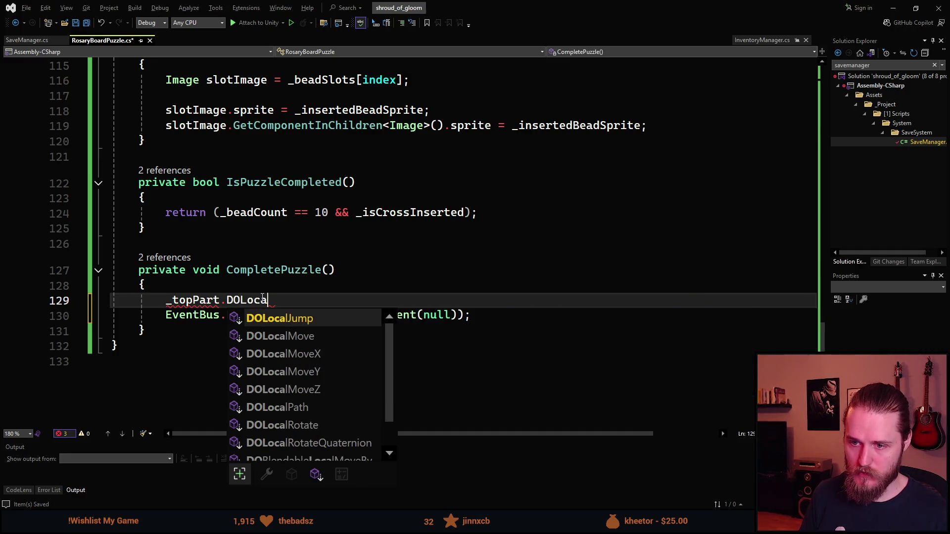
key("Down")
key("Down")
key("Down")
key("Tab")
type("();")
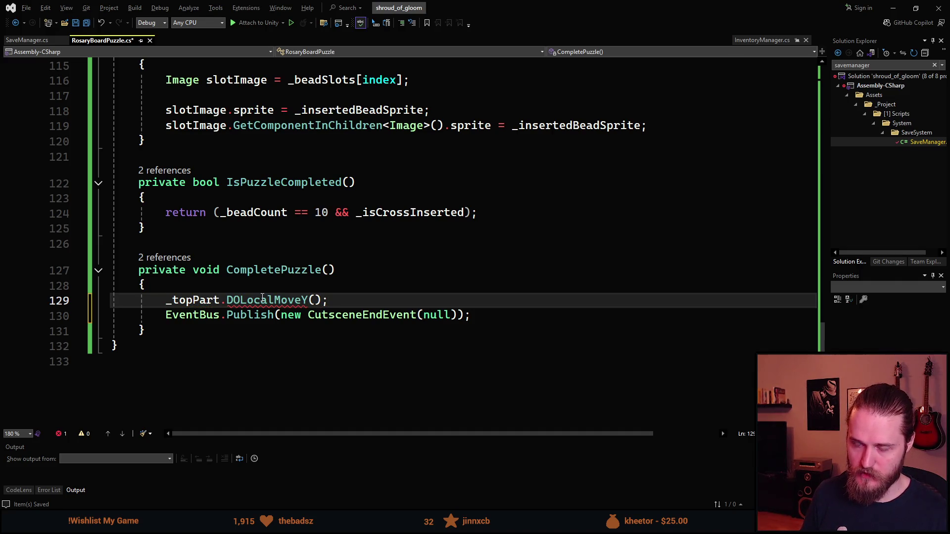
key("Return")
Step: Add a _leftPart.DOLocalMoveX() tween and duplicate it for _rightPart
type("_left")
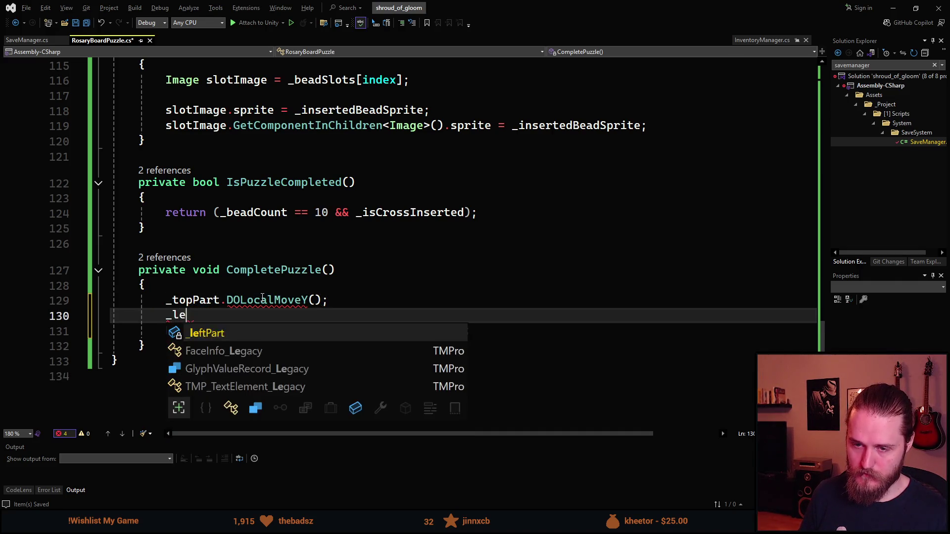
key("Tab")
type(".DOLocalMoveY")
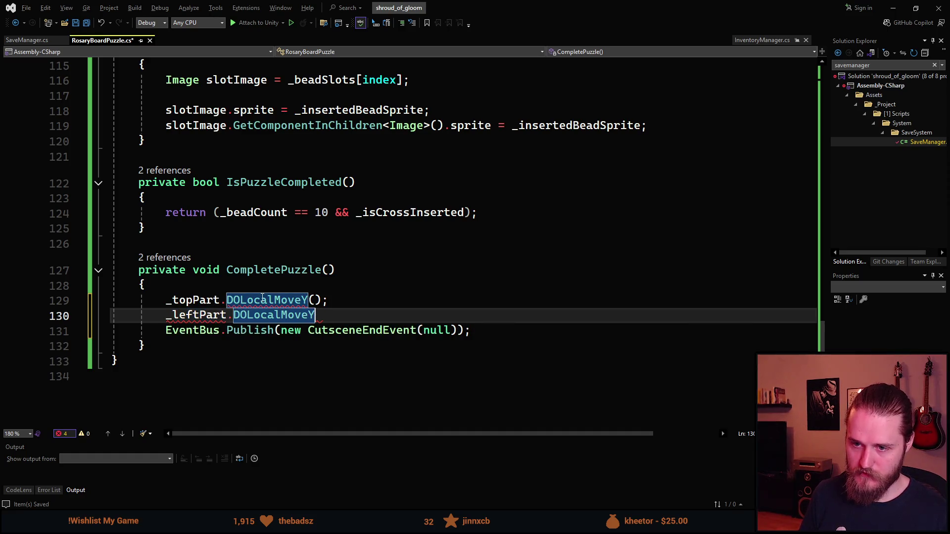
key("BackSpace")
type("X();")
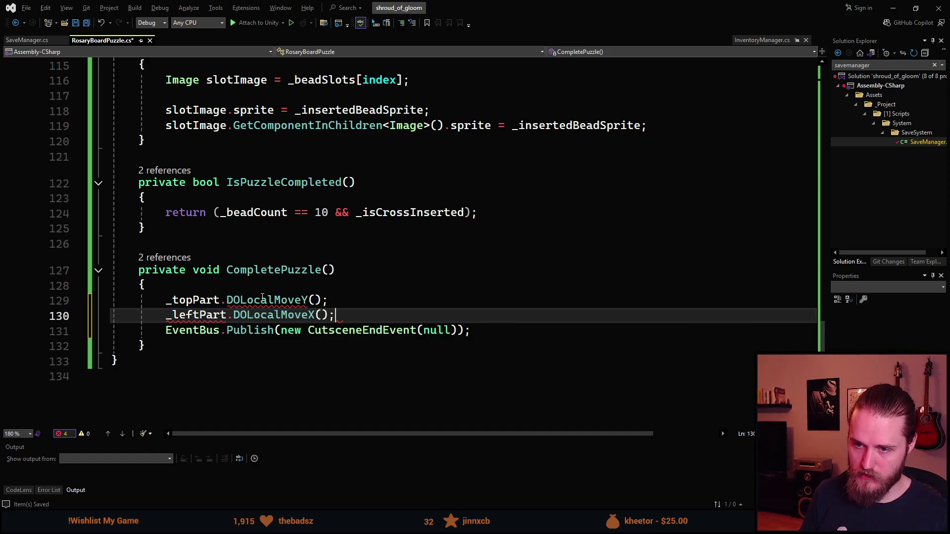
key("Return")
key("Up")
key("ctrl+d")
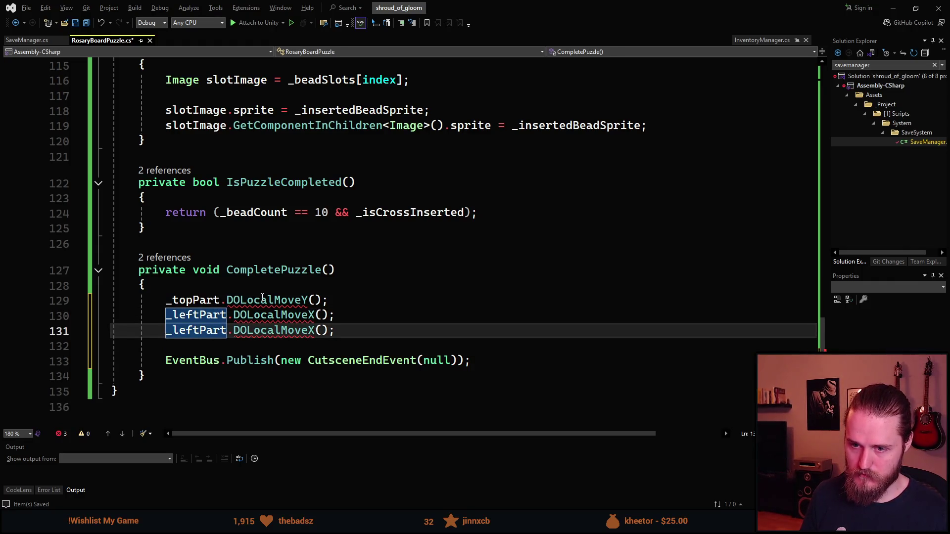
key("BackSpace")
type("_rightPart")
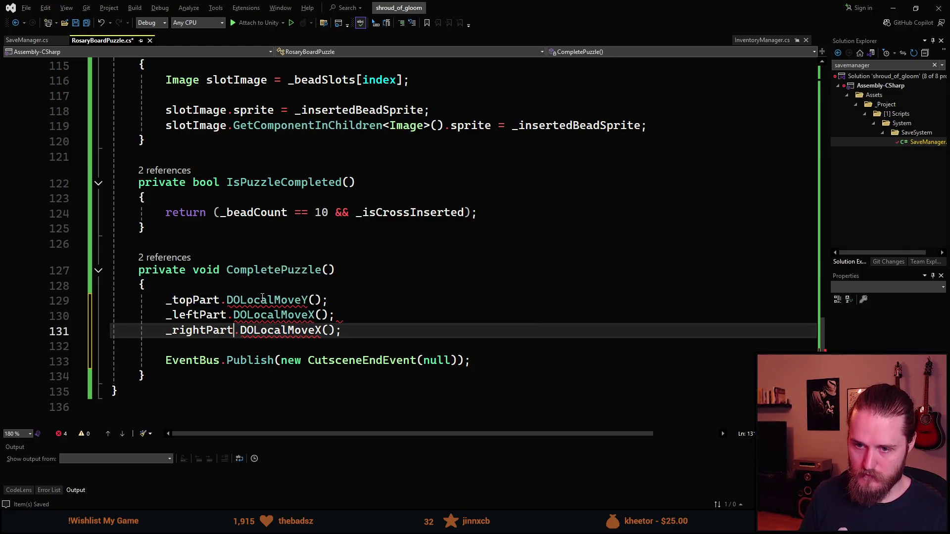
key("Down")
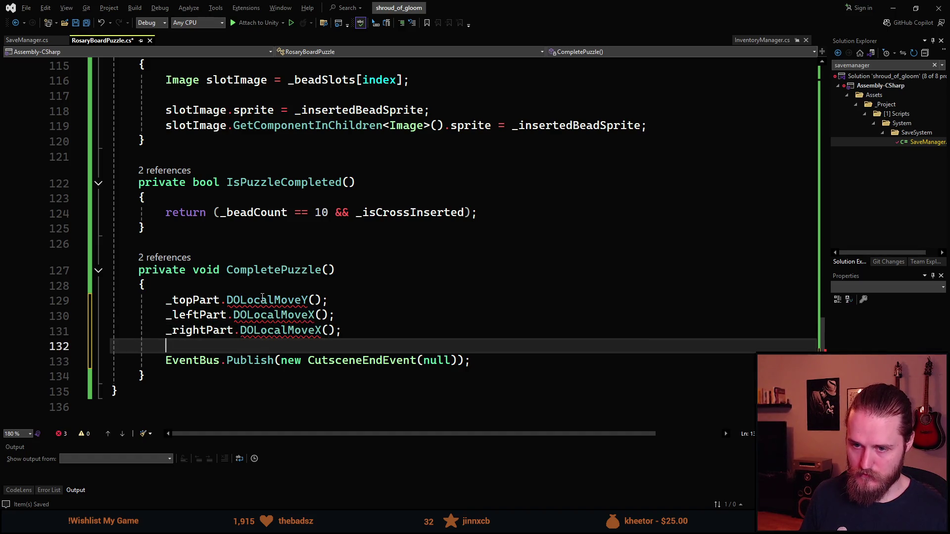
Step: Add a _bottomPart.DOLocalMoveY() tween line
type("_bo")
key("Tab")
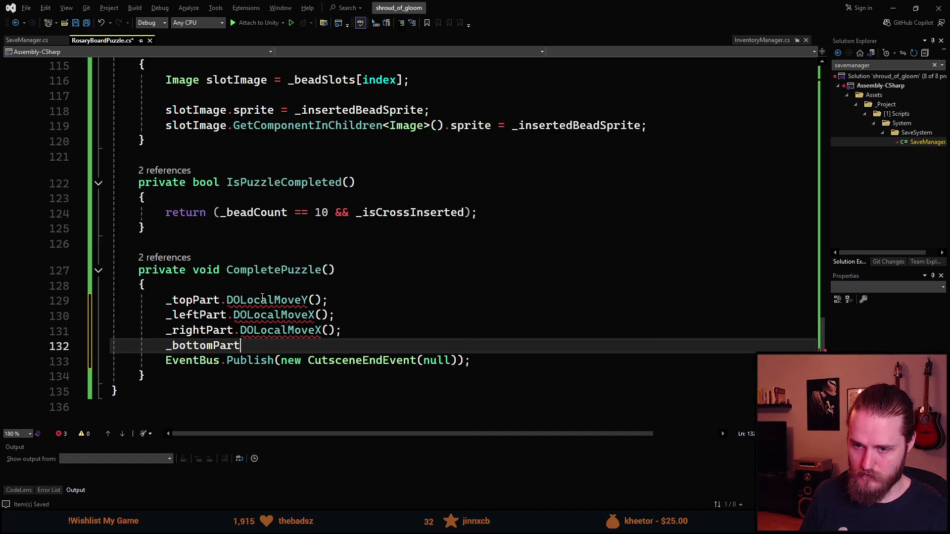
type(".DOLocalMove")
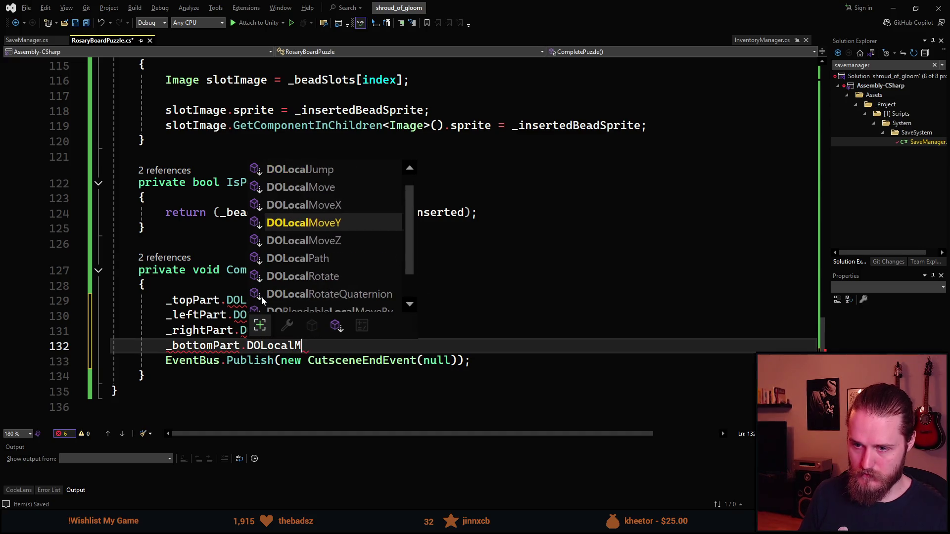
type("Y")
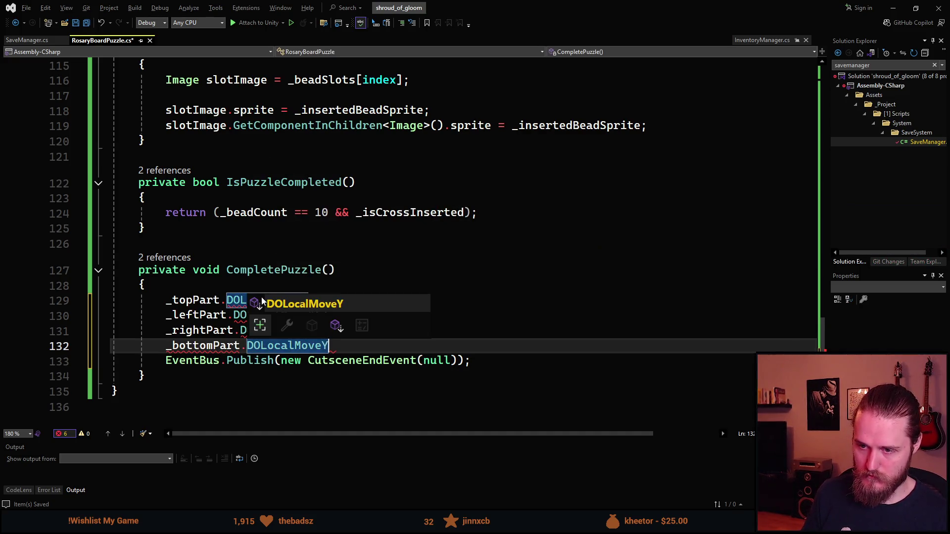
type("();")
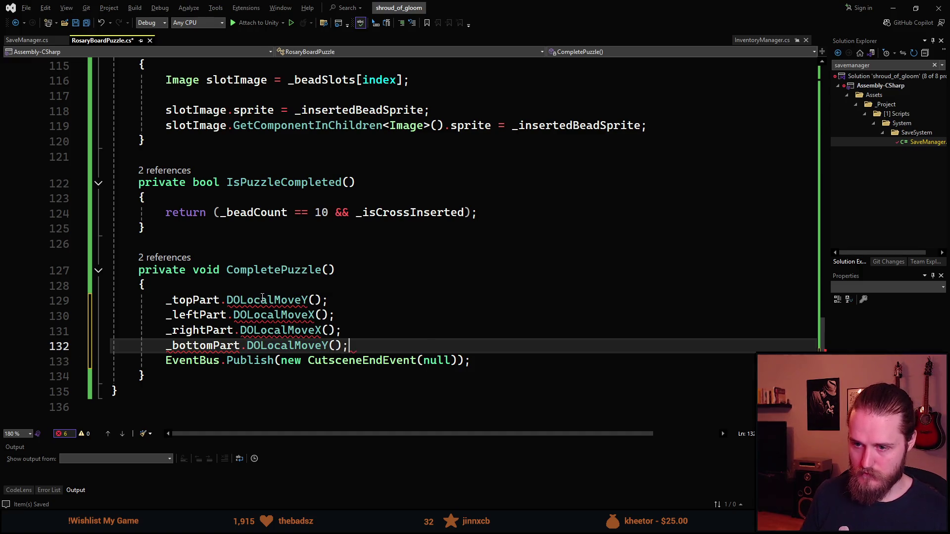
key("Return")
key("Up")
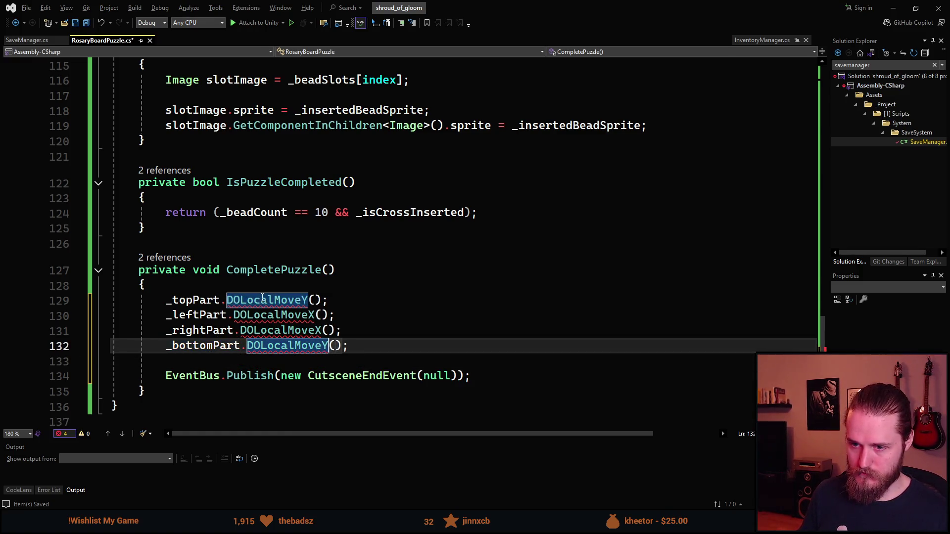
Step: Give all four part tweens the arguments 0f, 0.3f
key("Up")
key("Up")
key("Up")
key("End")
key("Left")
key("Left")
type("0f")
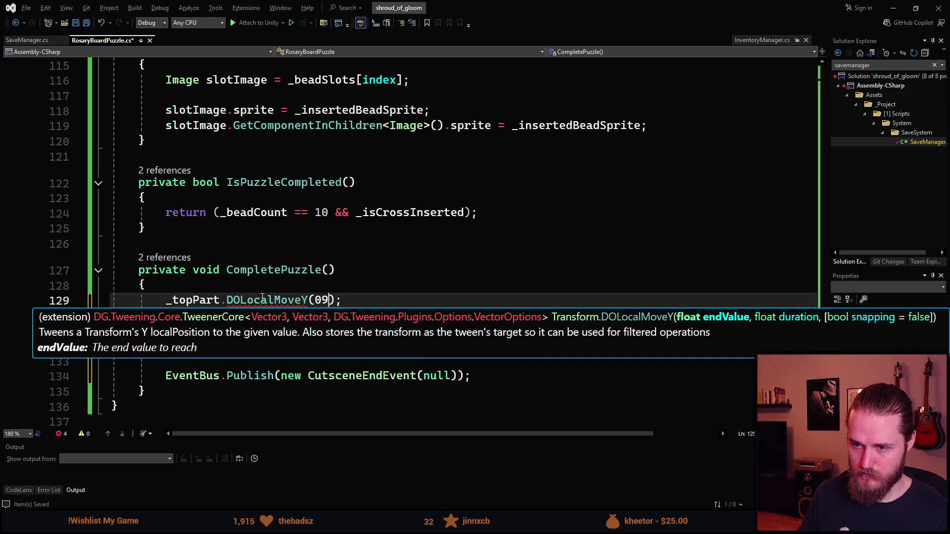
type(", 0")
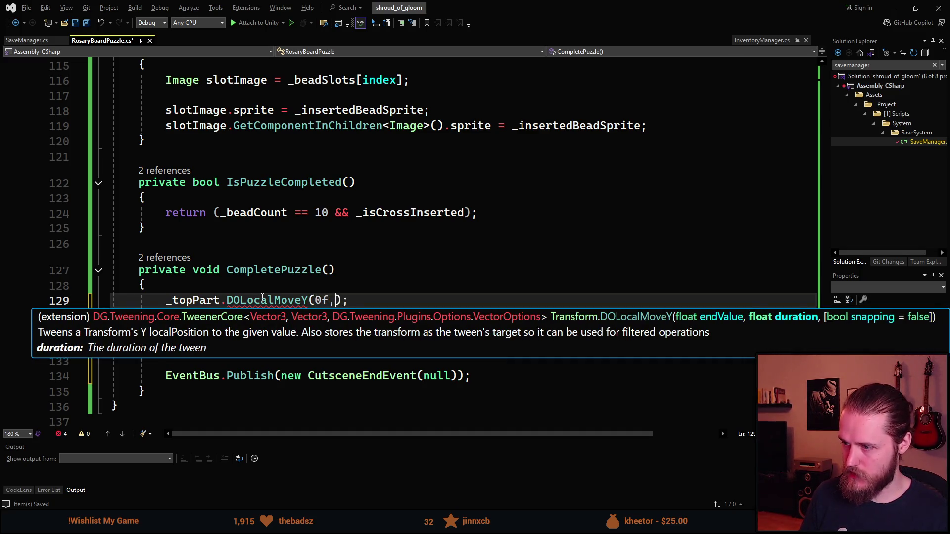
type(".")
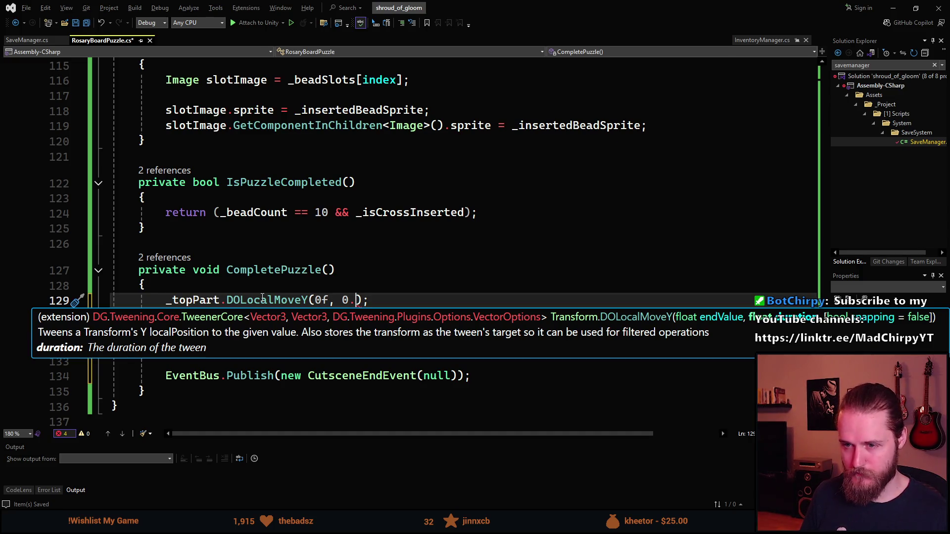
type("3f")
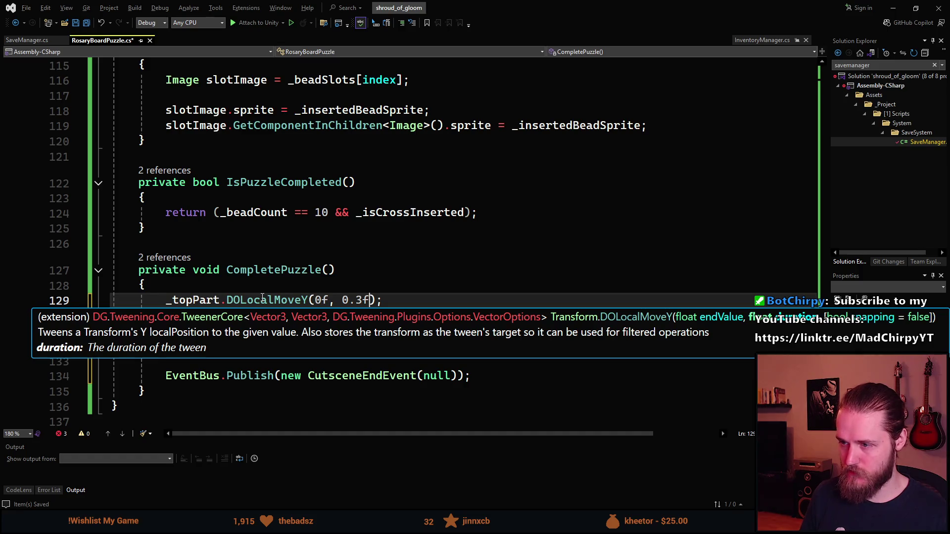
key("Left")
key("Left")
key("Left")
key("Left")
key("Left")
key("ctrl+c")
key("Down")
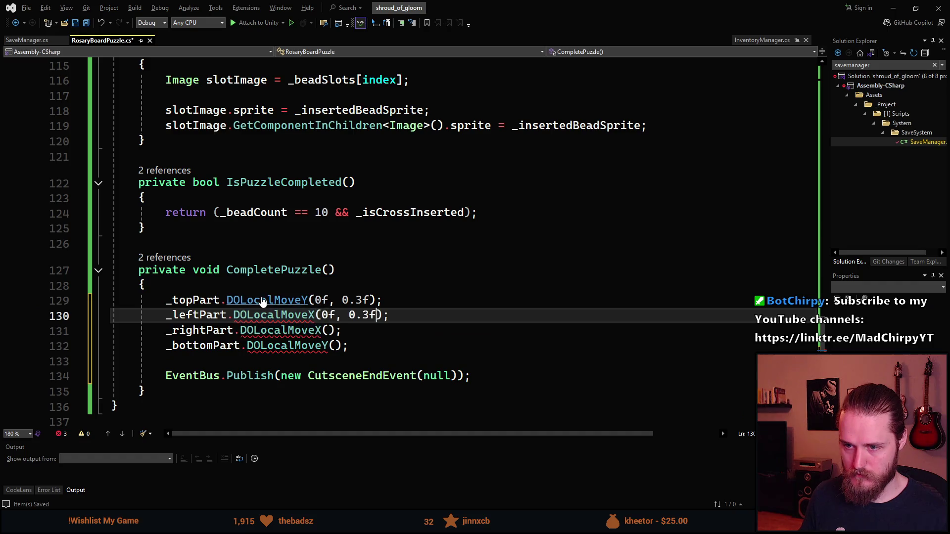
key("ctrl+v")
key("Down")
key("ctrl+v")
key("Down")
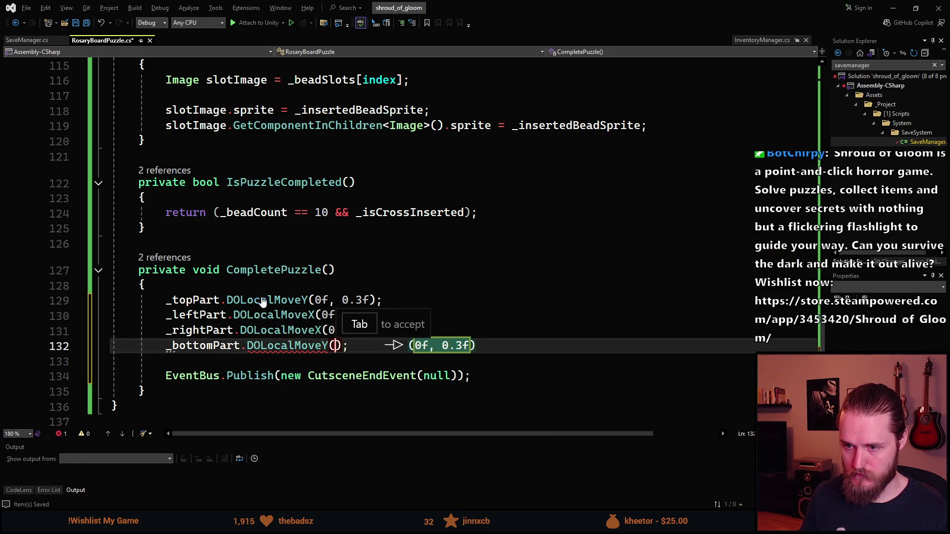
key("Tab")
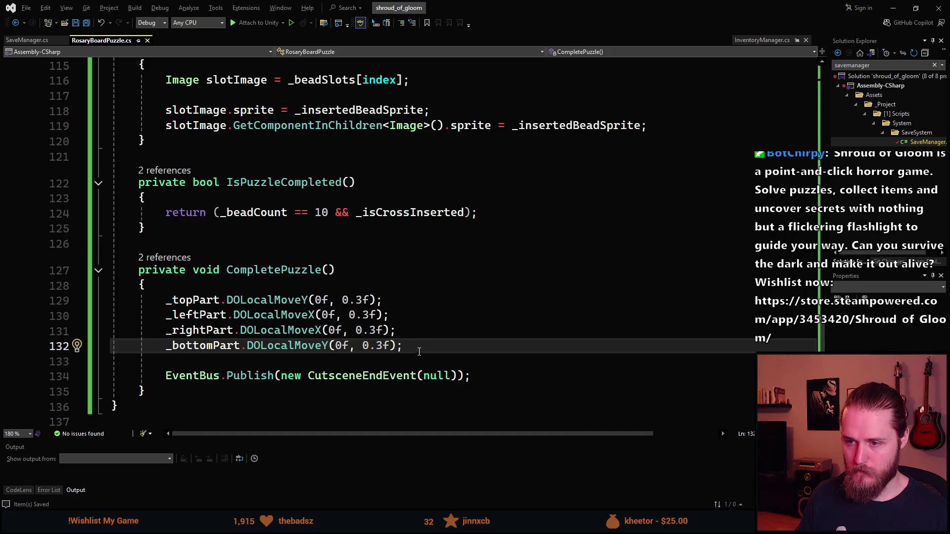
Step: Append .OnComplete(() => { }) to the bottom part's tween
left_click(398, 346)
type(".OnCom")
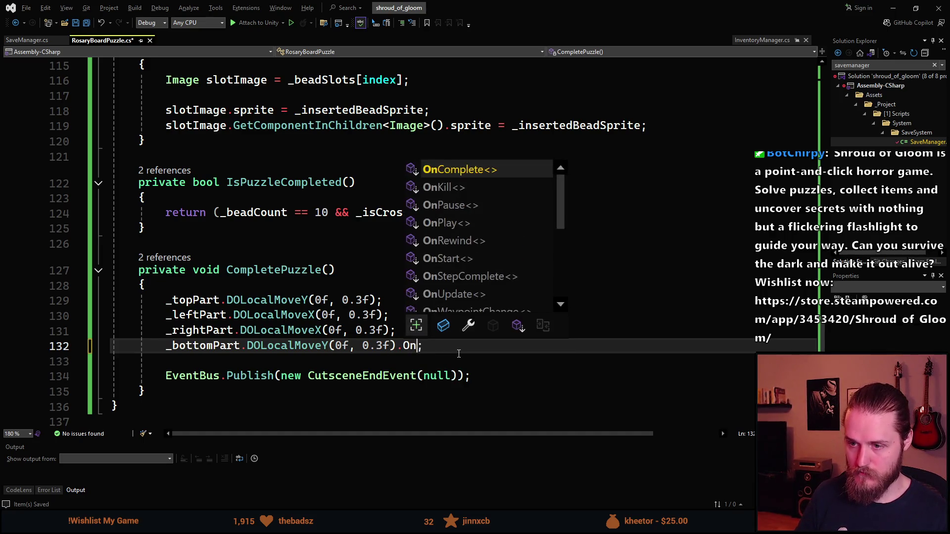
key("Tab")
type("(")
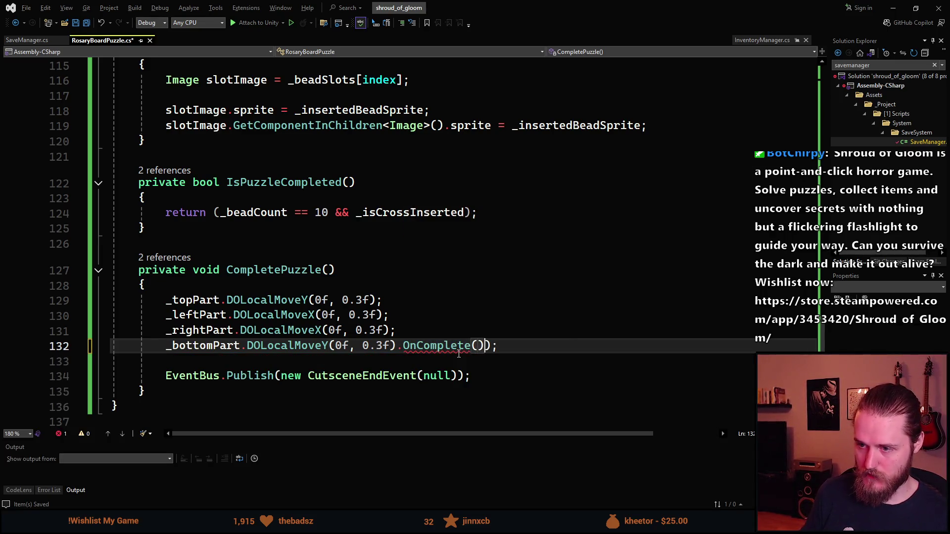
type("()=> ")
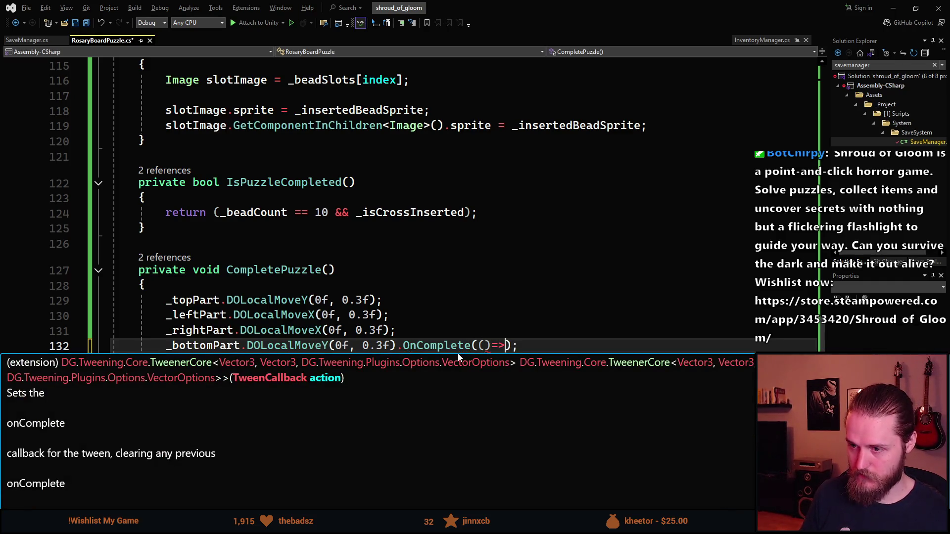
type("{")
key("Return")
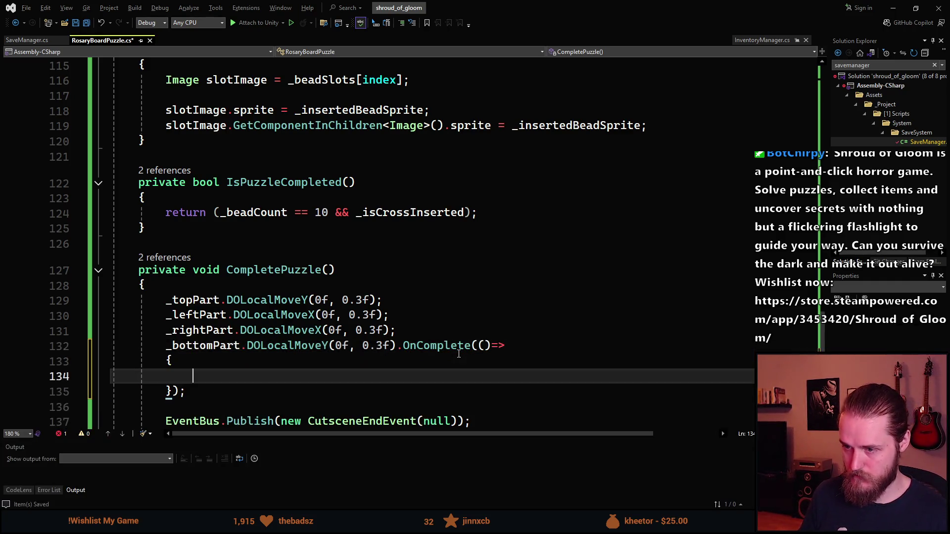
key("Down")
key("Down")
key("Down")
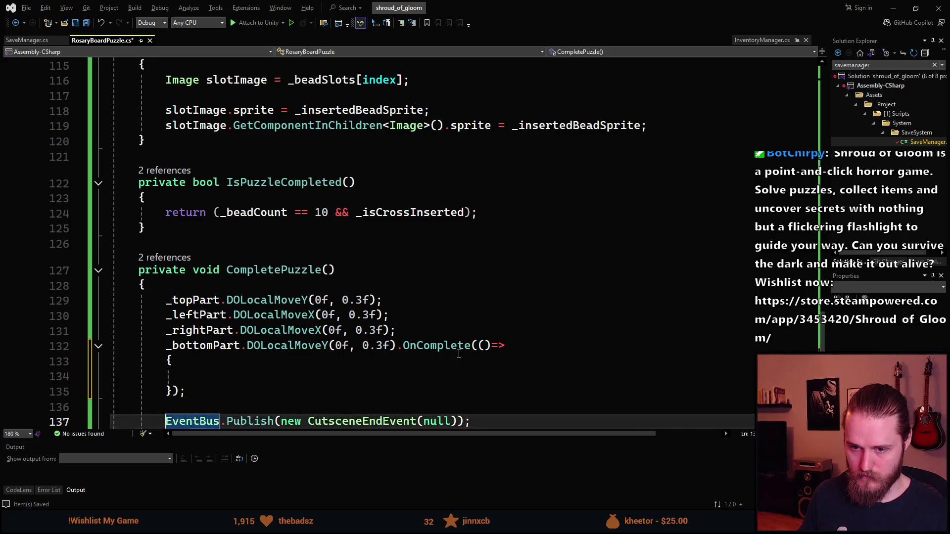
Step: Move the CutsceneEndEvent publish line into the callback, save, and return to Unity
key("Home")
key("alt+Up")
key("alt+Up")
key("alt+Up")
key("Tab")
key("Down")
key("Down")
key("alt+Up")
key("Down")
key("ctrl+s")
key("alt+Tab")
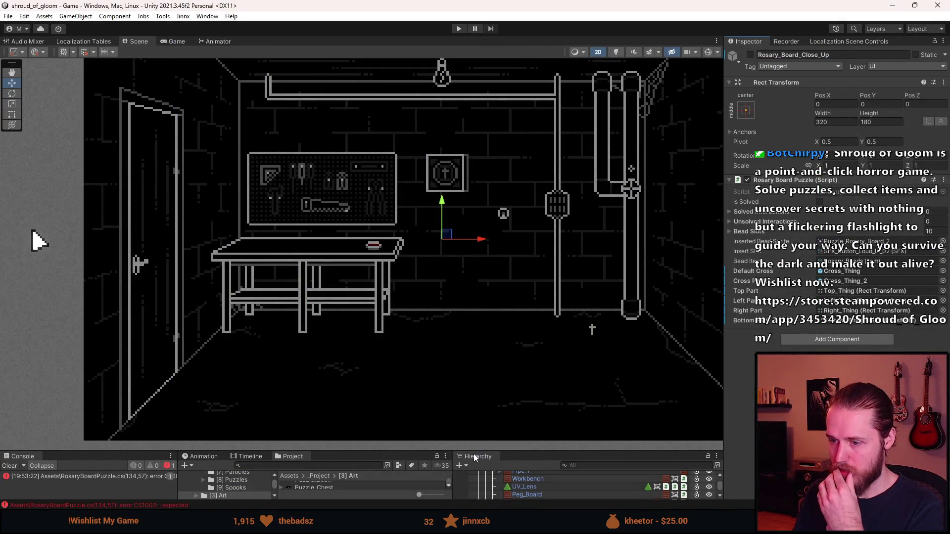
Step: Activate Rosary_Board_Close_Up and Cross_Thing_2 in the Hierarchy and select Top_Thing
mouse_move(509, 451)
left_mouse_down()
mouse_move(520, 264)
mouse_move(534, 217)
left_mouse_up()
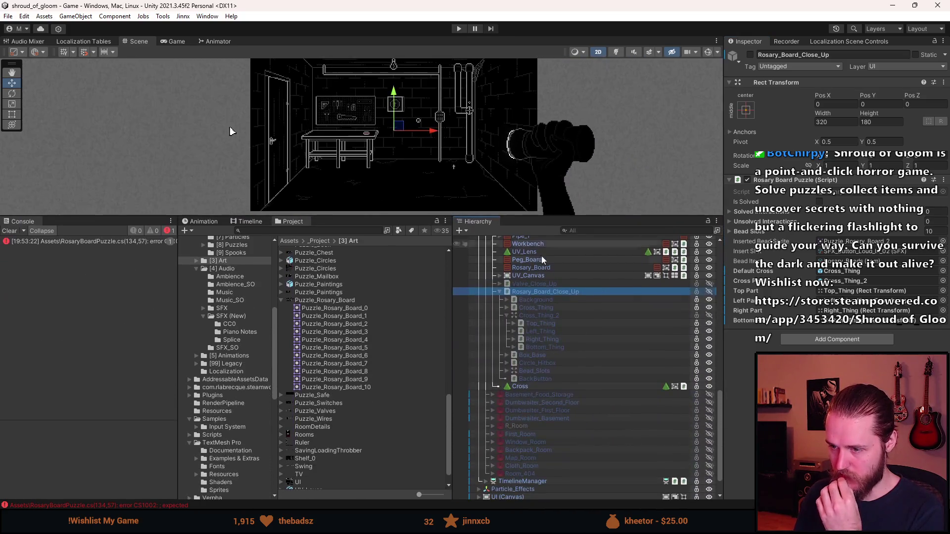
left_click(528, 387)
scroll(533, 401, "down", 2)
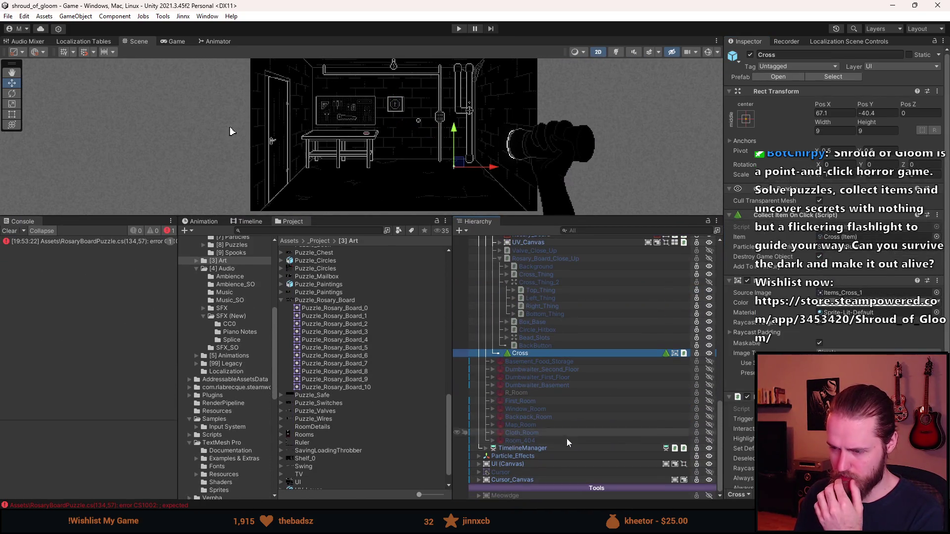
scroll(520, 434, "up", 7)
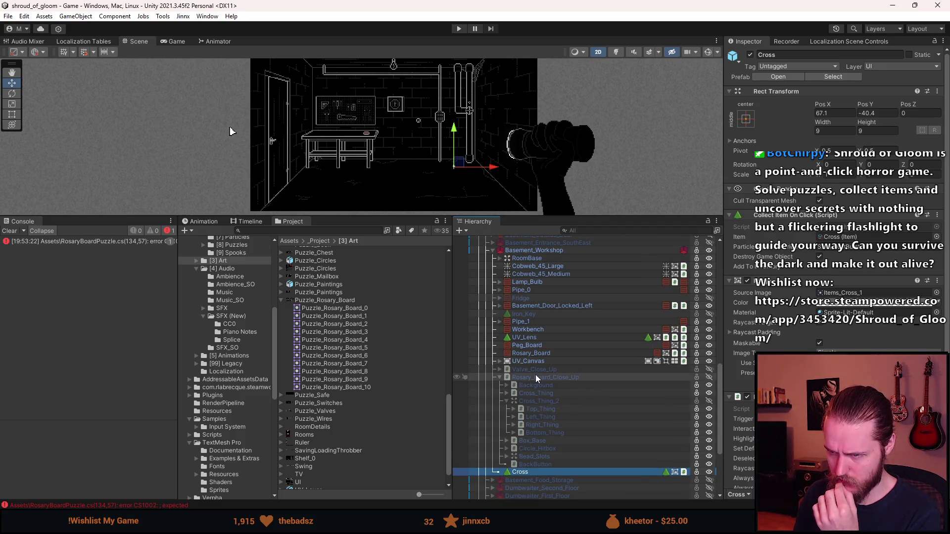
key("a")
key("a")
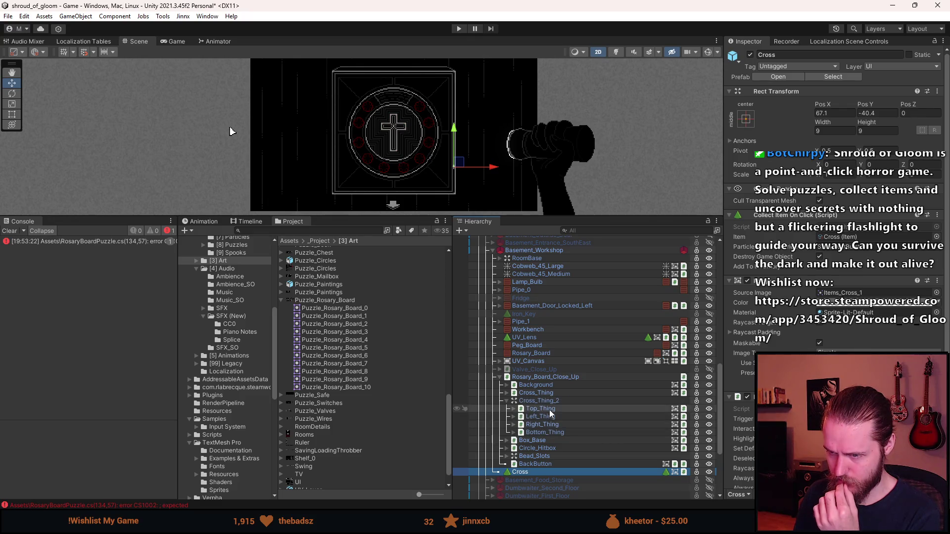
left_click(540, 408)
Step: Drag Top_Thing upward out of the board toward Pos Y 42.6
scroll(230, 131, "up", 5)
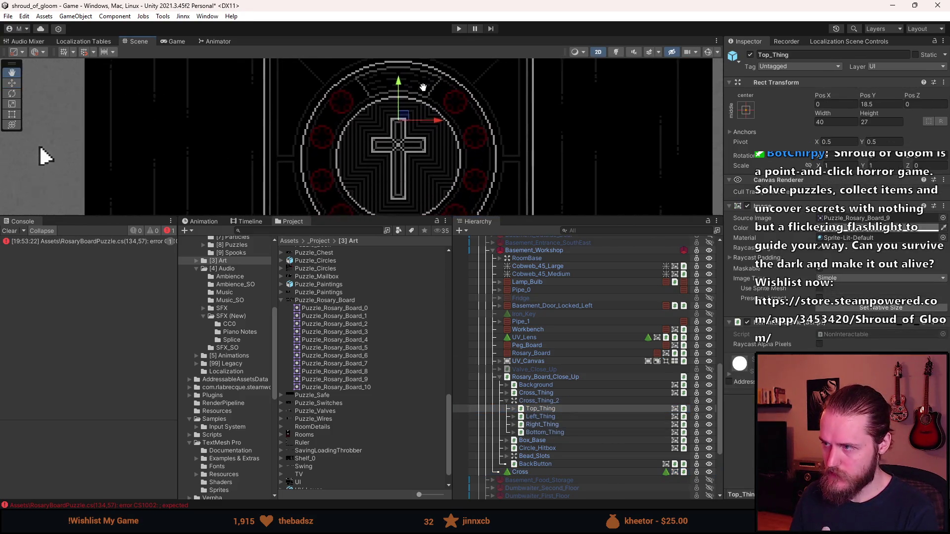
left_click_drag(420, 218, 422, 419)
scroll(460, 275, "down", 3)
left_click_drag(399, 174, 407, 120)
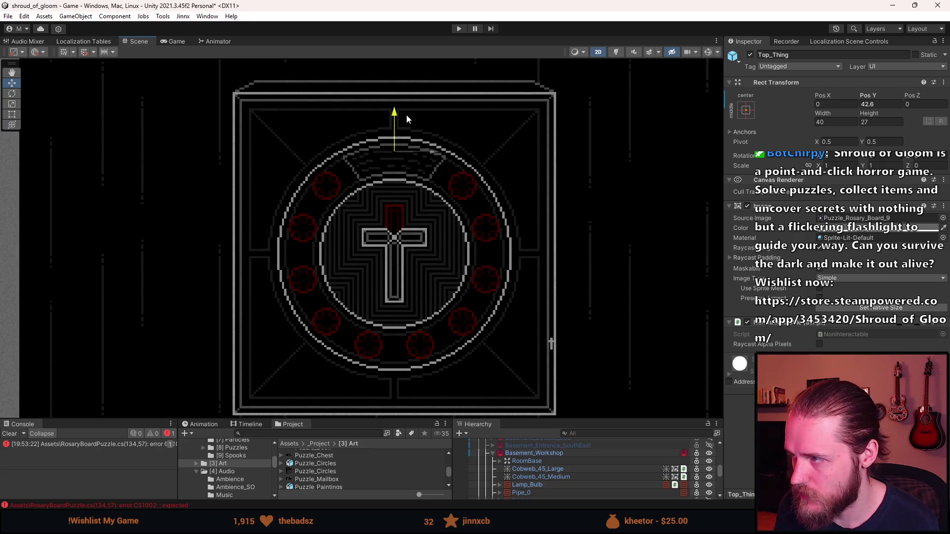
Step: Set Top_Thing's Pos Y to 42.5, then restore it to 18.5
left_click_drag(406, 116, 406, 115)
left_click(871, 105)
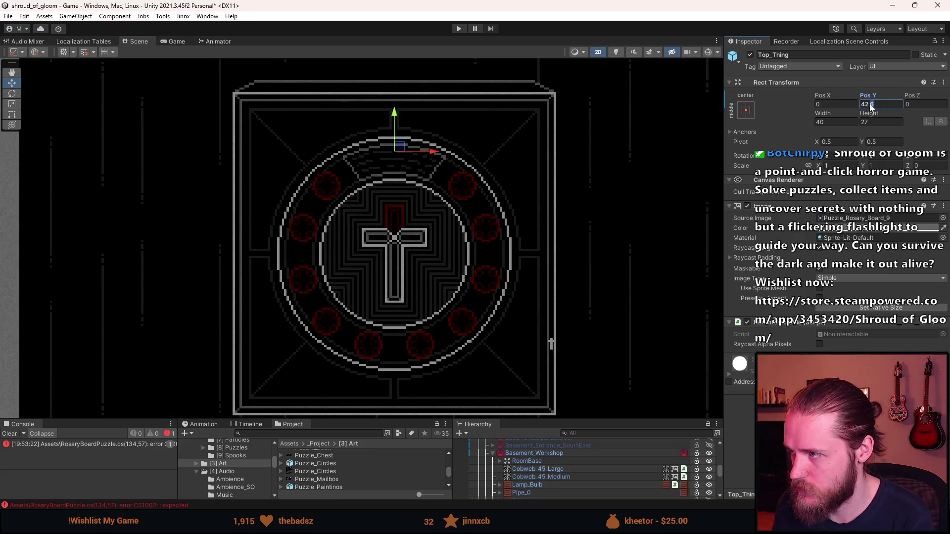
key("BackSpace")
type("5")
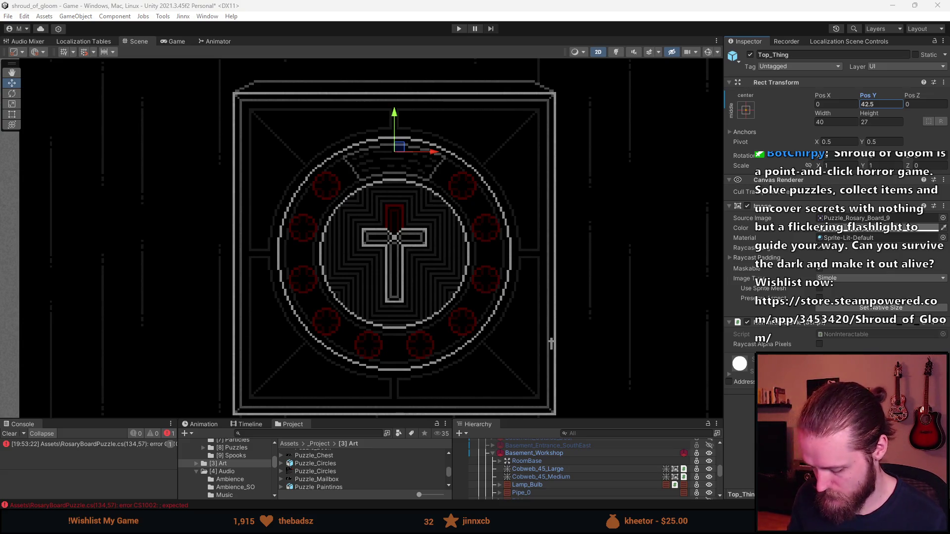
left_click(391, 11)
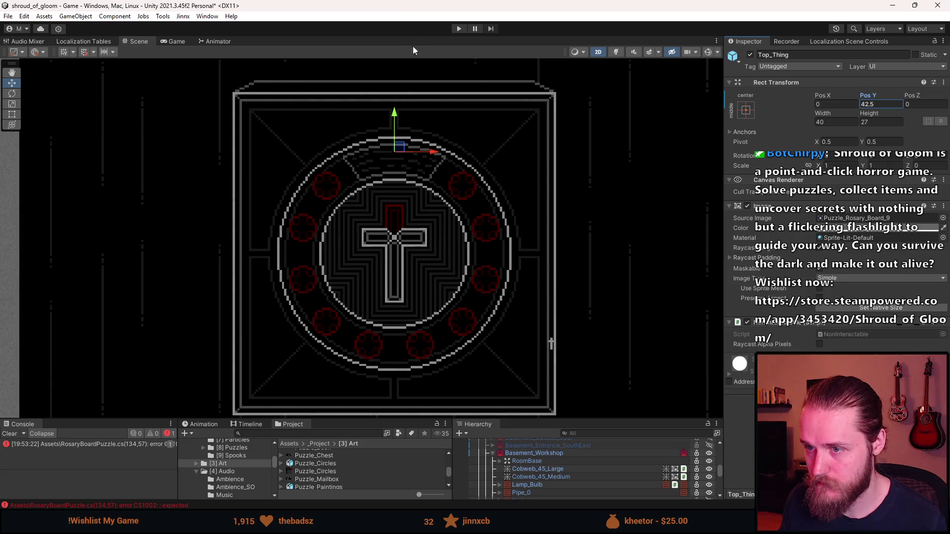
type("42.618.5")
Step: Slide Left_Thing out to Pos X -46.5, then set it back to -16
scroll(569, 473, "down", 5)
left_click(548, 471)
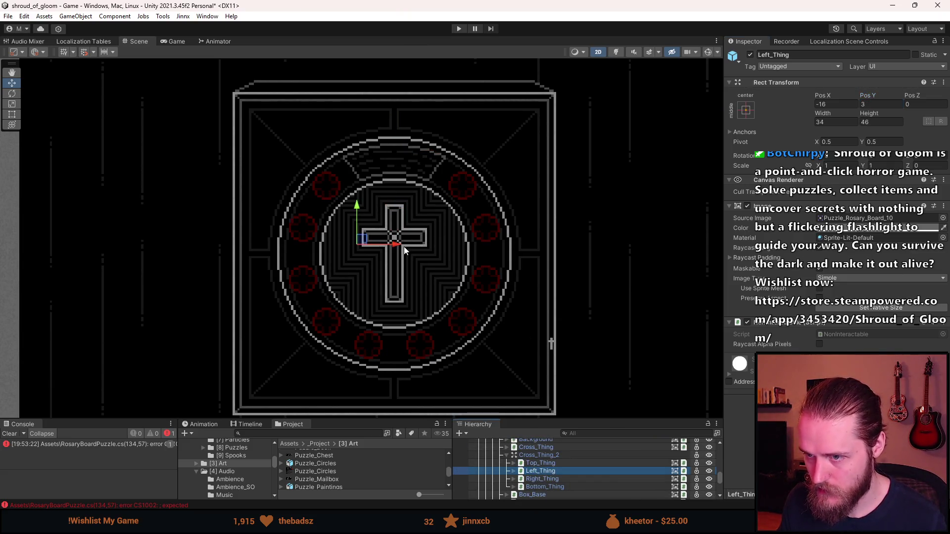
mouse_move(398, 246)
left_mouse_down()
mouse_move(355, 257)
mouse_move(336, 257)
mouse_move(318, 238)
mouse_move(266, 246)
left_mouse_up()
scroll(318, 238, "up", 5)
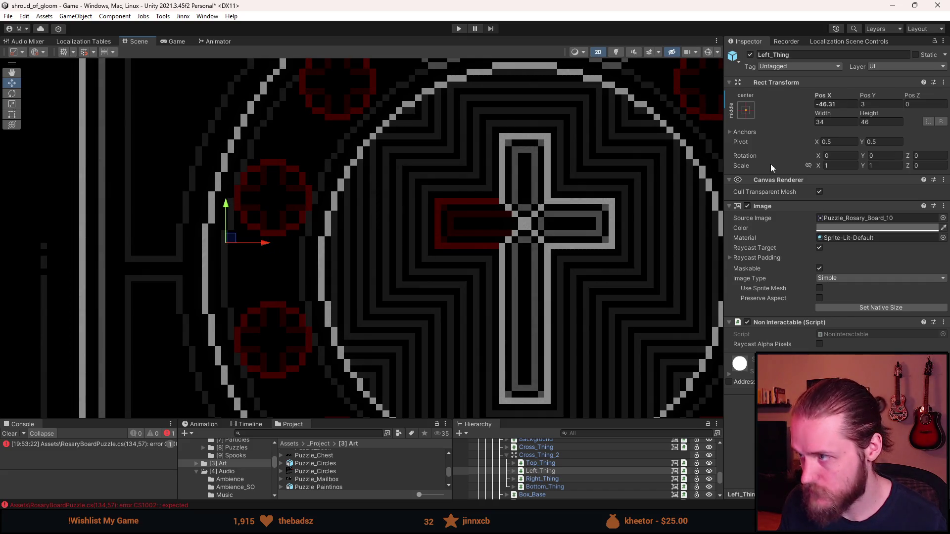
left_click(853, 105)
type("-46.5")
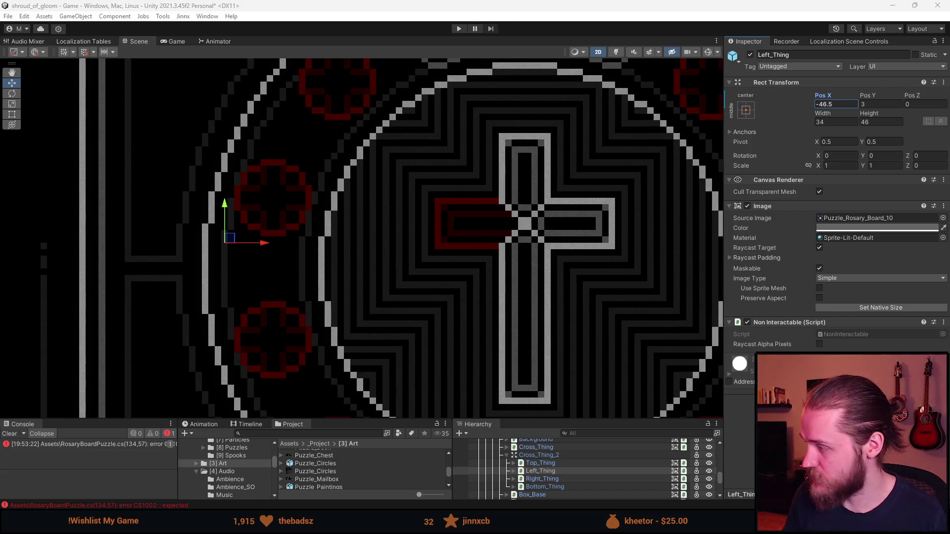
type("-16")
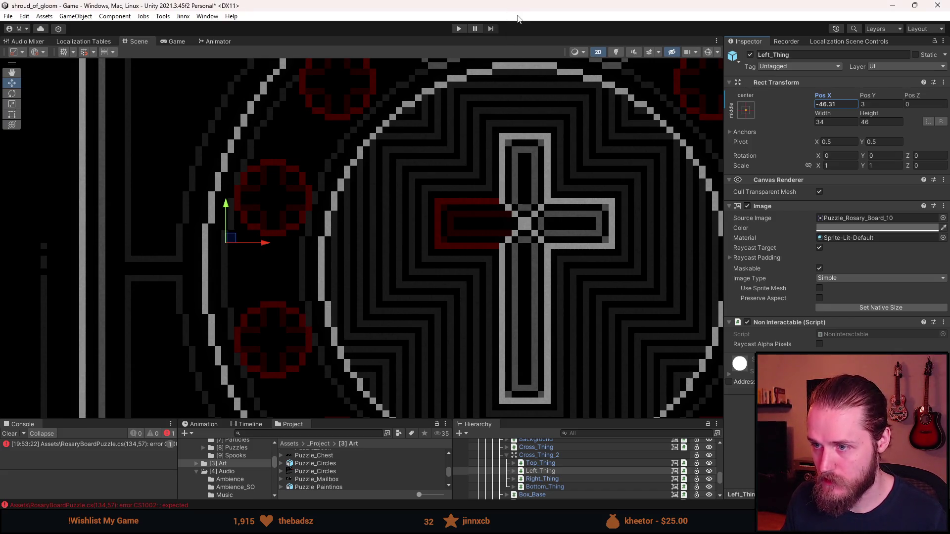
Step: Select Bottom_Thing and drag it down below the board to Pos Y -51.6
scroll(594, 278, "down", 1)
scroll(182, 124, "down", 3)
scroll(373, 196, "up", 2)
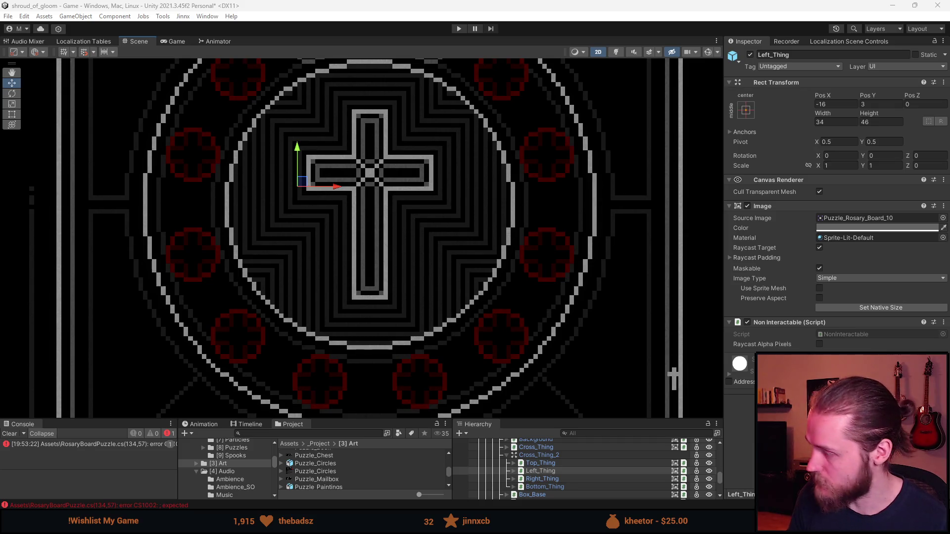
scroll(566, 396, "down", 1)
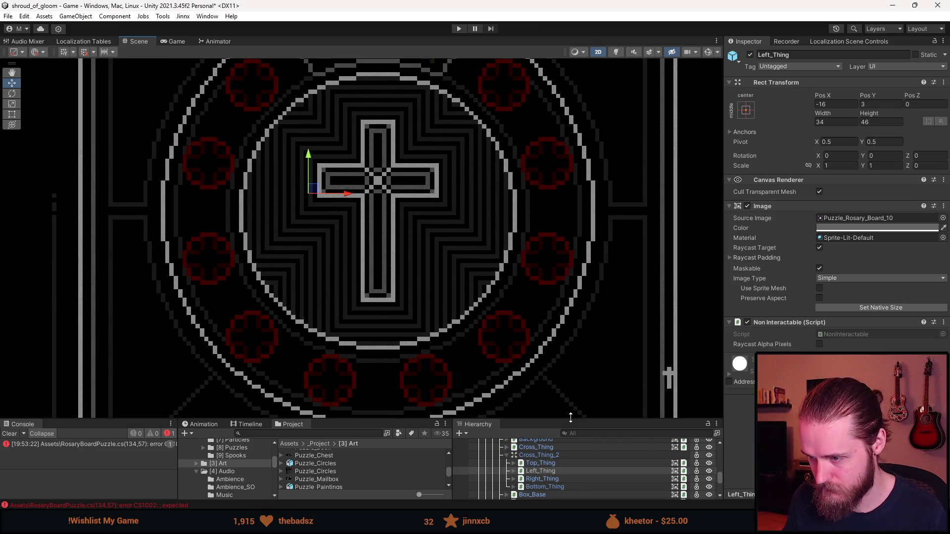
left_click_drag(566, 419, 565, 374)
left_click(546, 442)
mouse_move(376, 200)
left_mouse_down()
mouse_move(384, 293)
mouse_move(400, 157)
mouse_move(395, 214)
mouse_move(396, 205)
left_mouse_up()
Step: Set Bottom_Thing's Pos Y to -51.5
scroll(392, 178, "up", 5)
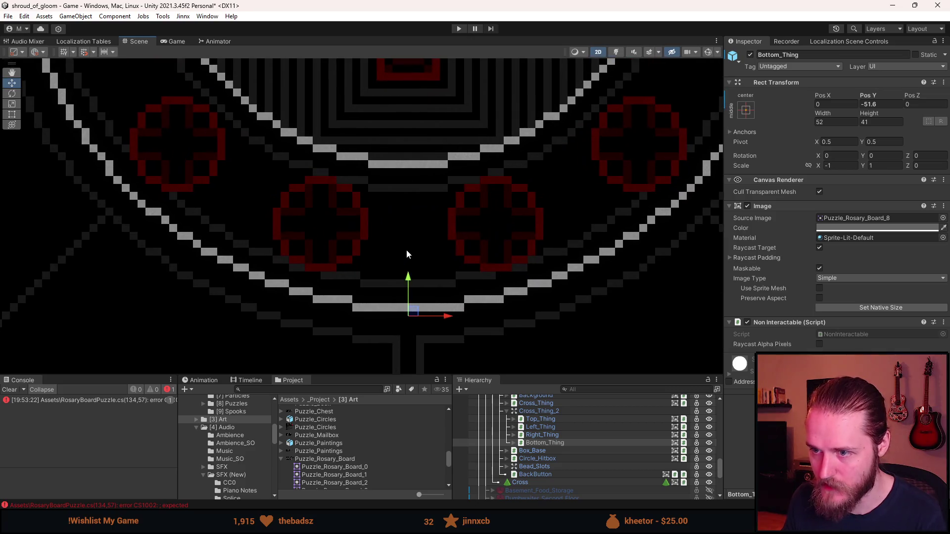
left_click(874, 105)
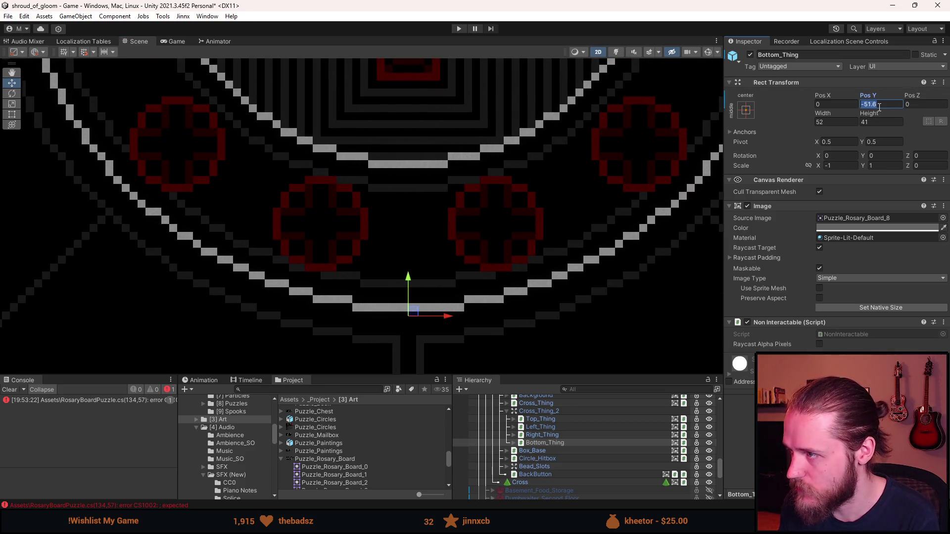
key("BackSpace")
type("5")
key("Return")
Step: Recentre the scene view and undo Bottom_Thing back to Pos Y -13.5
scroll(472, 227, "down", 4)
scroll(469, 224, "up", 6)
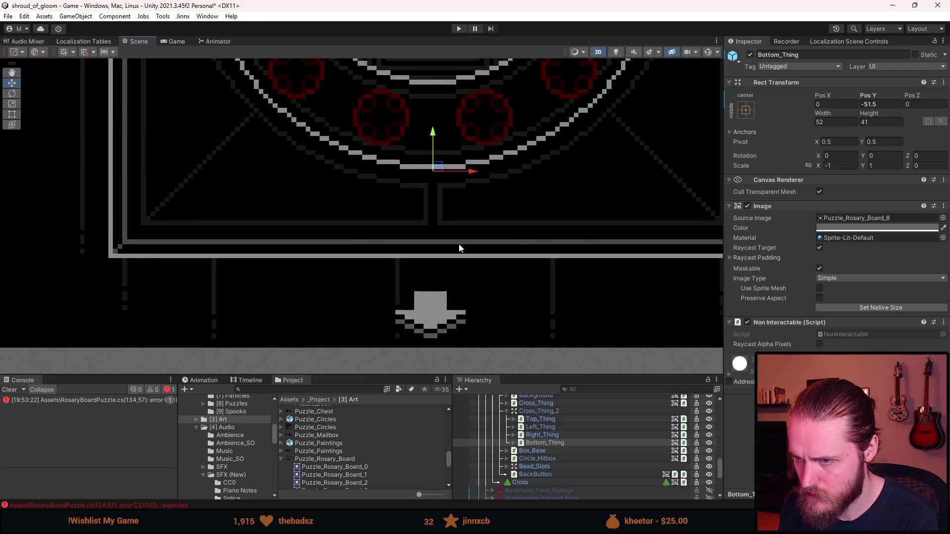
scroll(420, 244, "down", 5)
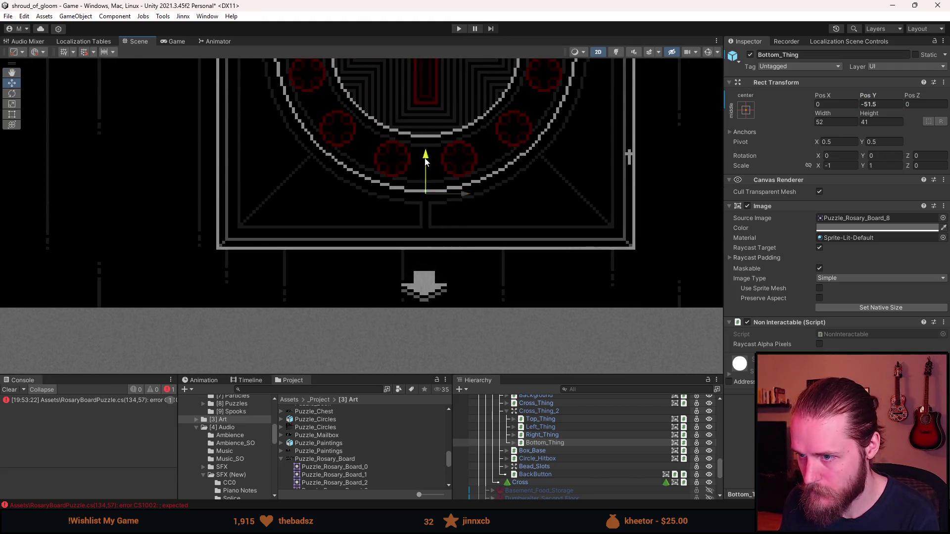
left_click_drag(429, 159, 441, 188)
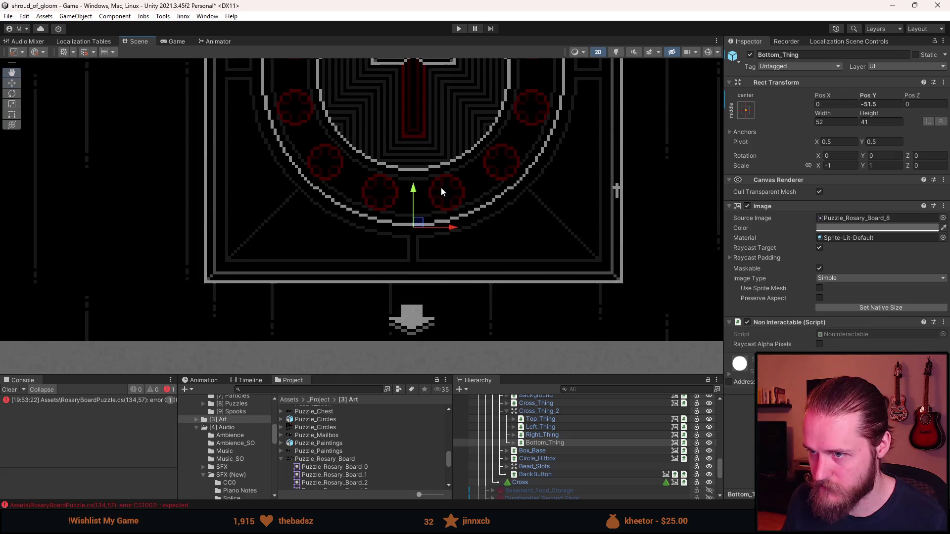
scroll(440, 188, "up", 2)
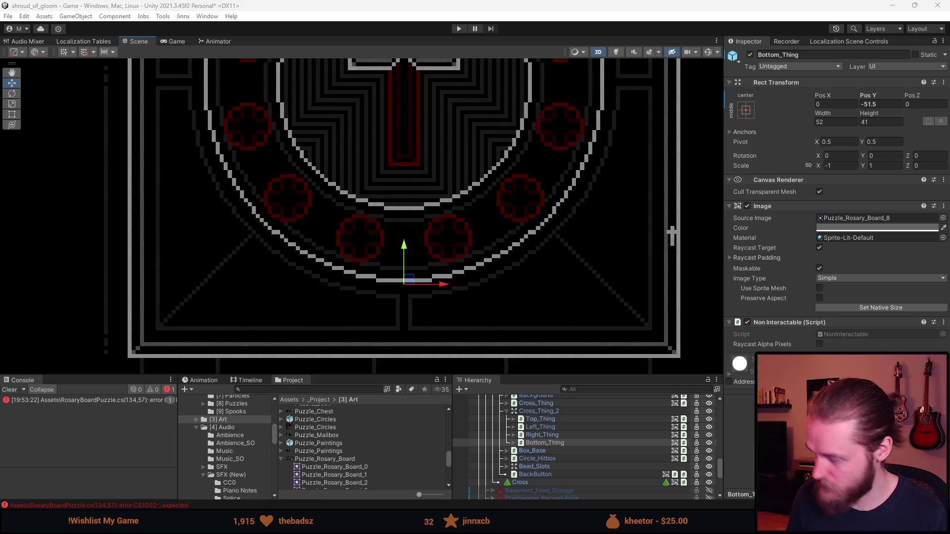
scroll(670, 252, "down", 2)
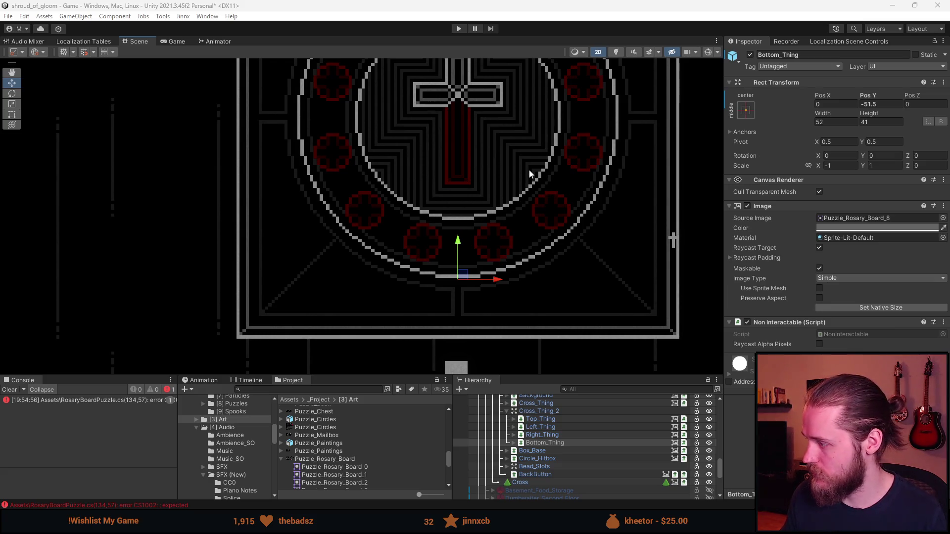
key("ctrl+z")
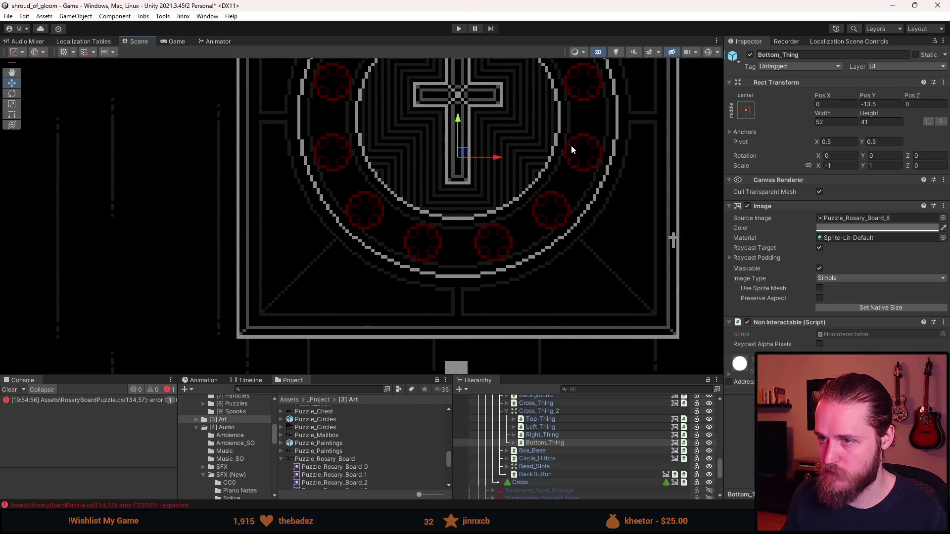
scroll(366, 237, "down", 3)
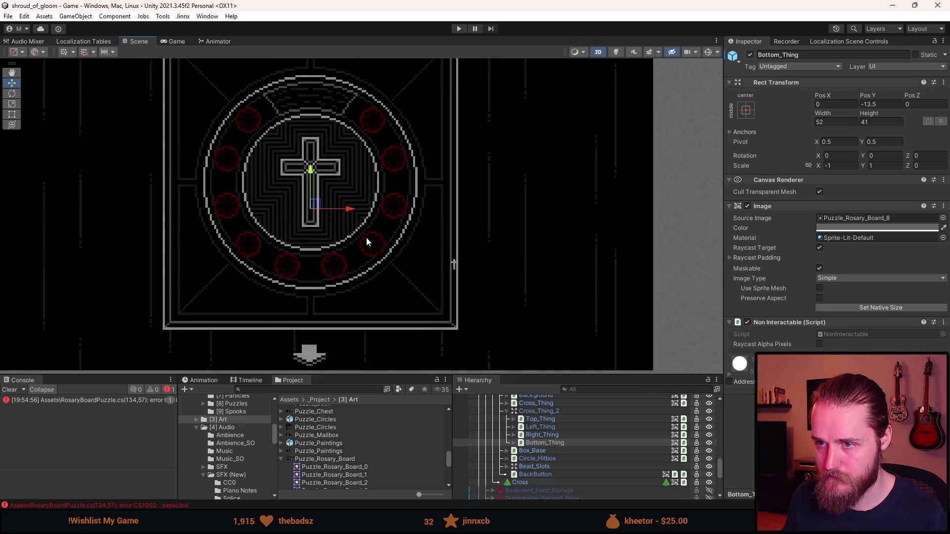
scroll(535, 450, "up", 2)
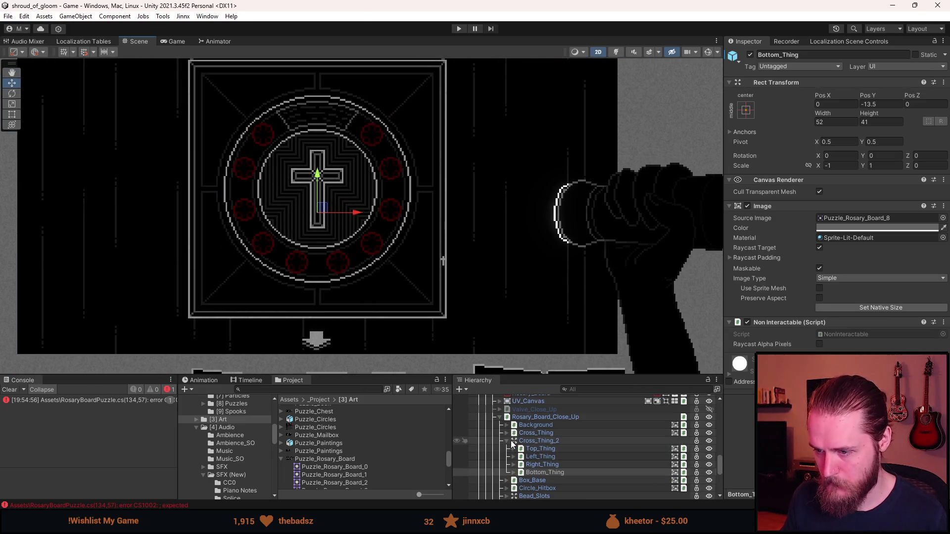
Step: Collapse and deactivate Cross_Thing_2 and Rosary_Board_Close_Up in the Hierarchy
left_click(506, 441)
left_click(542, 442)
key("alt+shift+a")
left_click(539, 417)
left_click(499, 417)
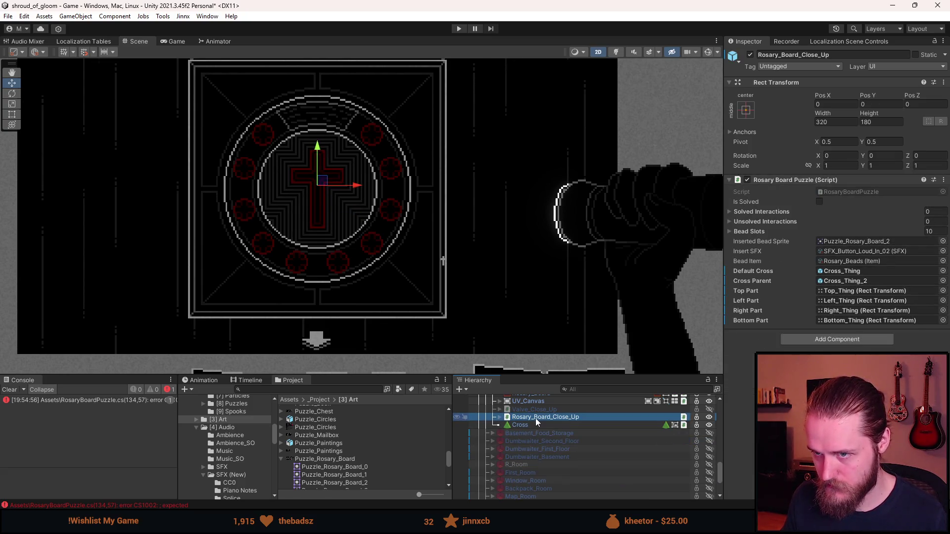
key("alt+shift+a")
Step: Save the scene, attempt Play, and inspect the compiler error in the Console
key("ctrl+s")
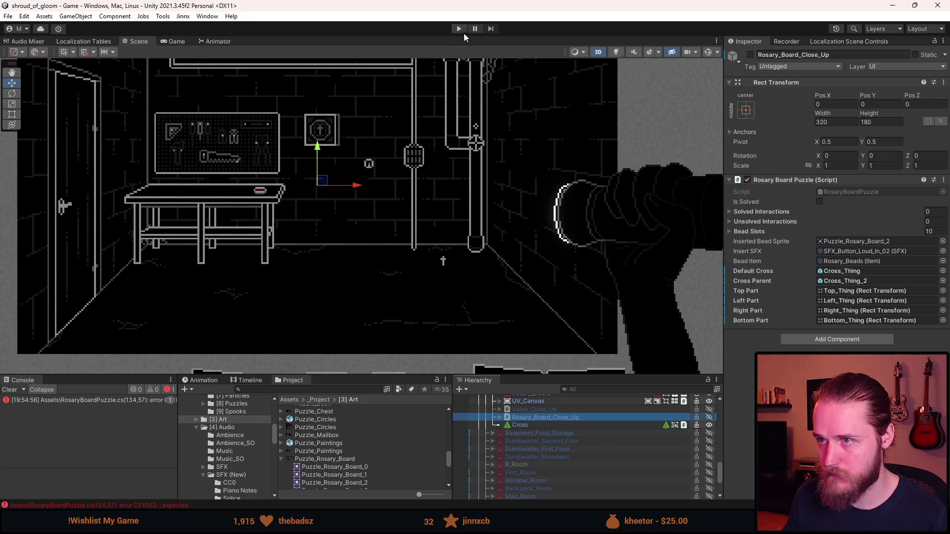
left_click(459, 28)
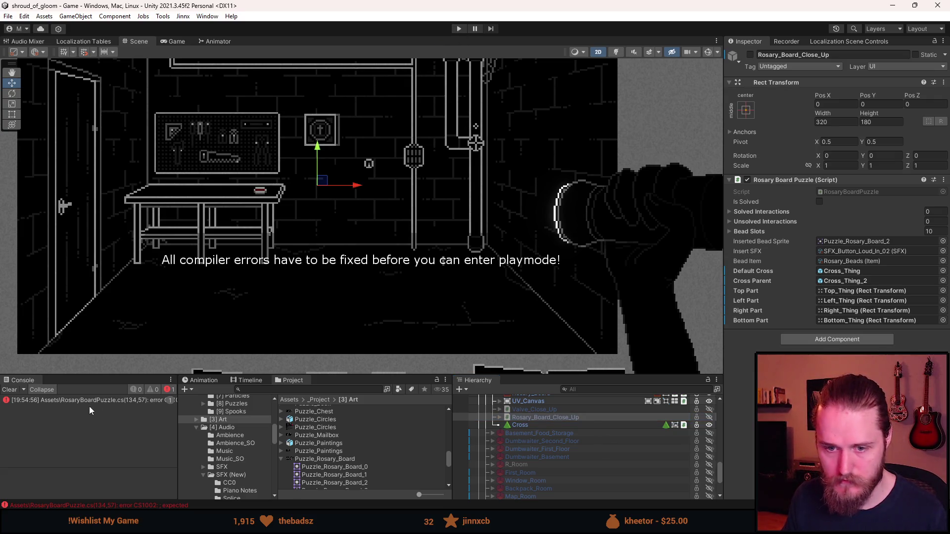
left_click(110, 400)
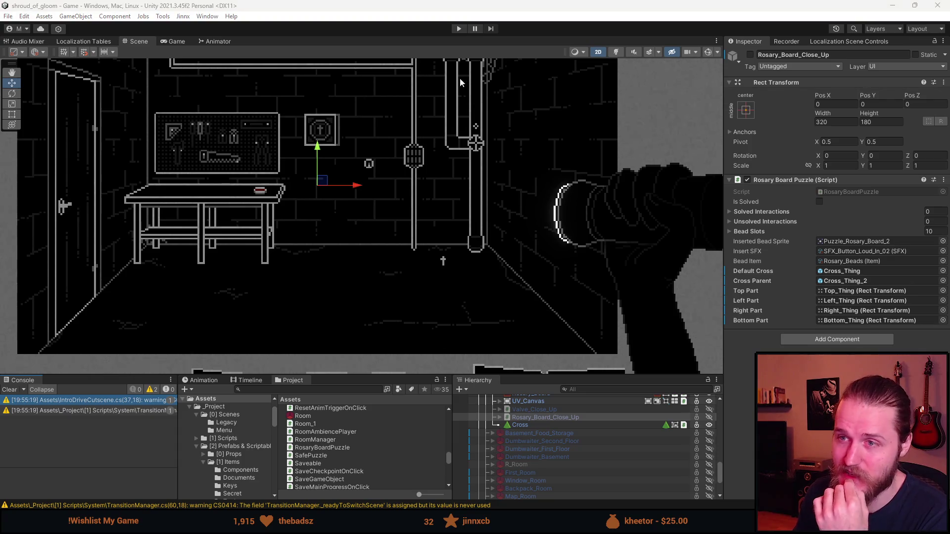
Step: Start play mode, open the rosary board close-up and add all tools and components via developer tools
left_click(459, 28)
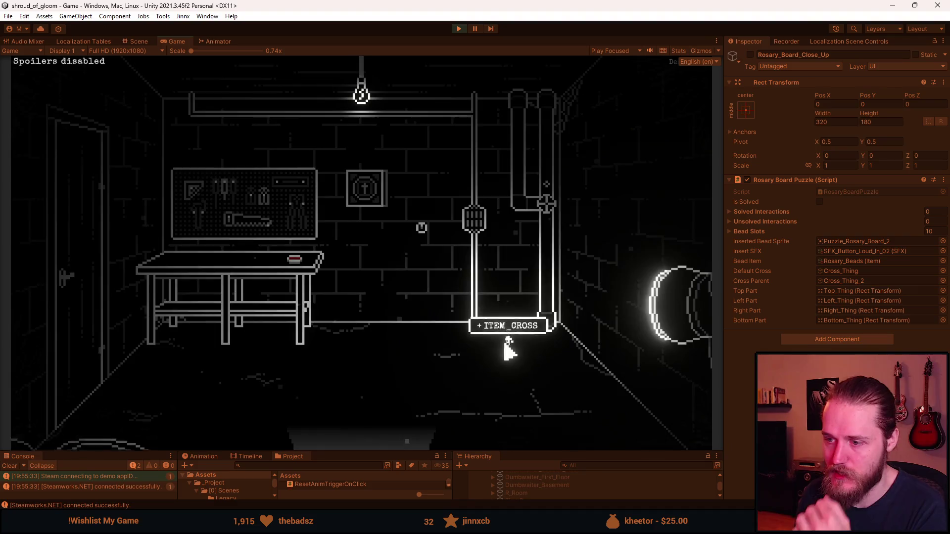
left_click(364, 188)
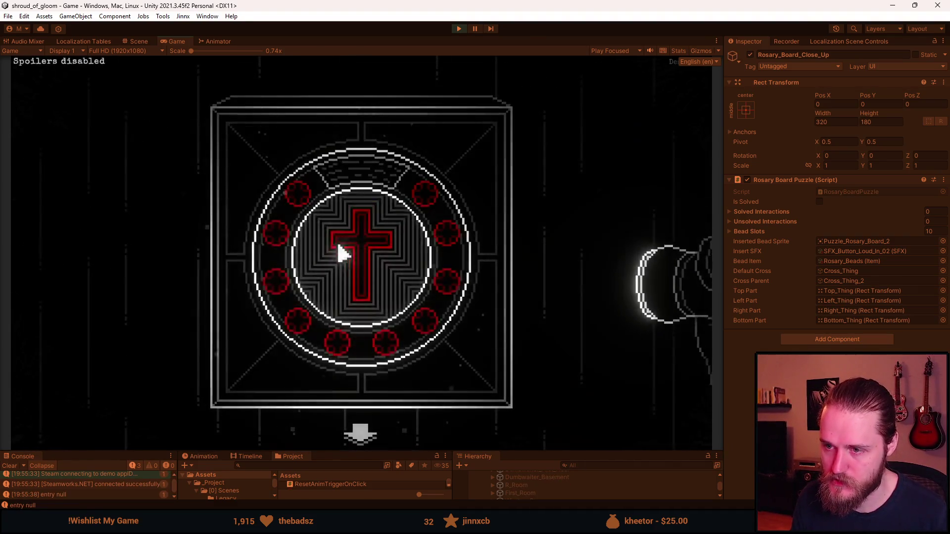
key("grave")
left_click(462, 184)
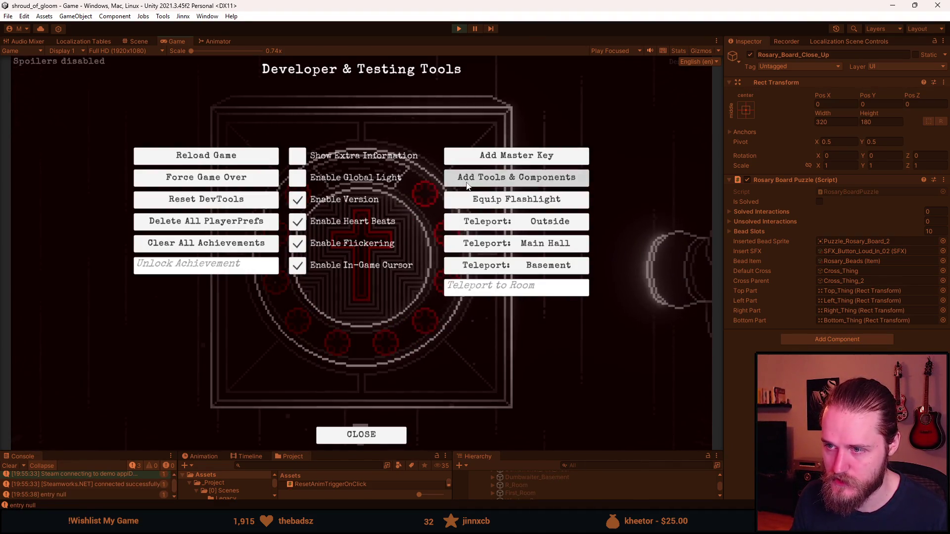
key("grave")
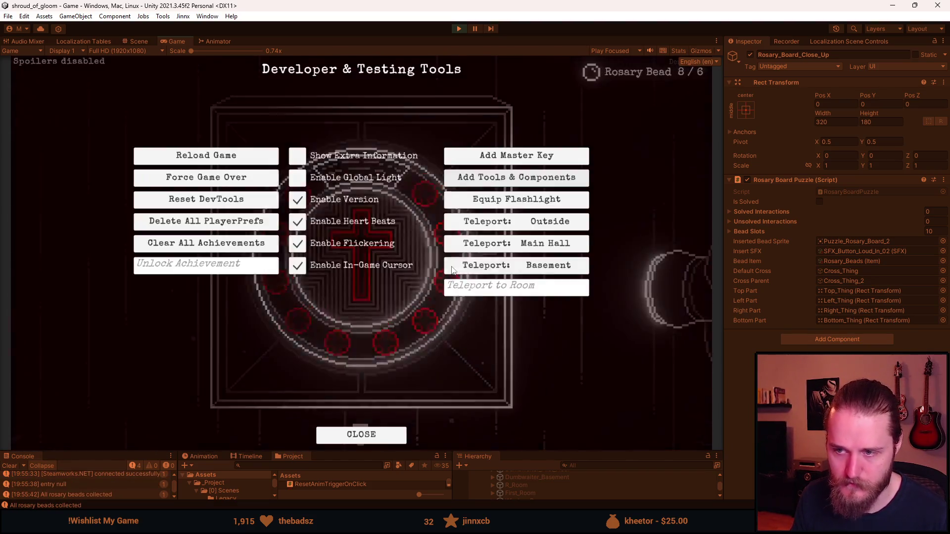
key("grave")
left_click(542, 177)
key("grave")
Step: Insert the rosary beads from the inventory into the board's ring slots, then return to the room
right_click(386, 148)
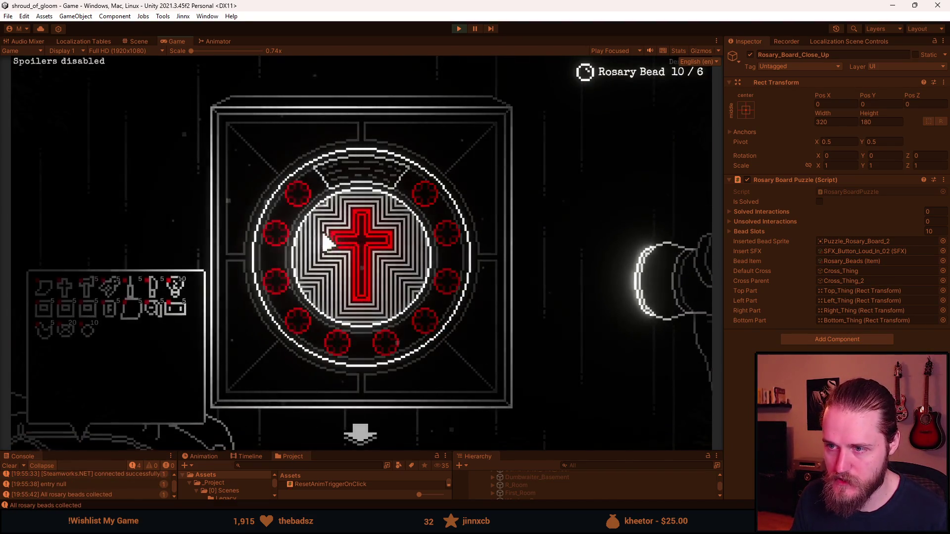
left_click(69, 327)
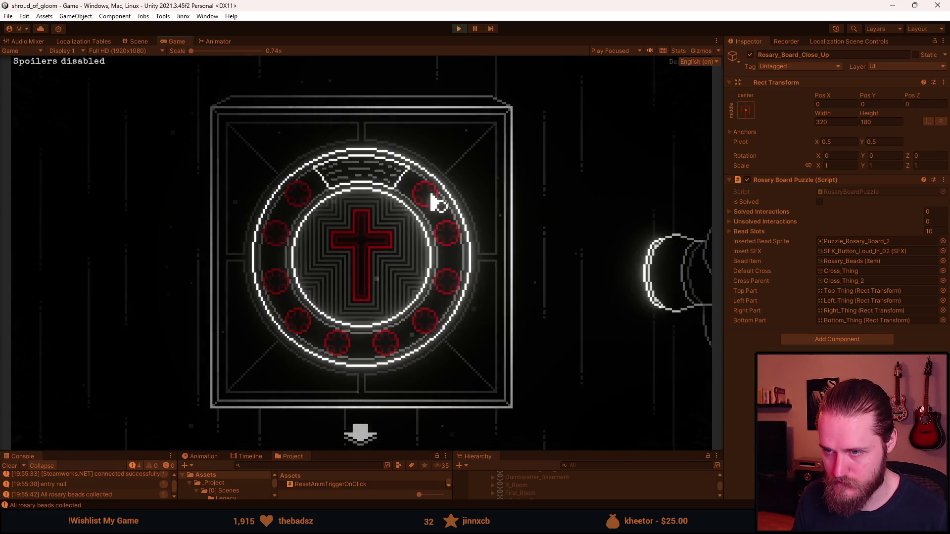
left_click(430, 197)
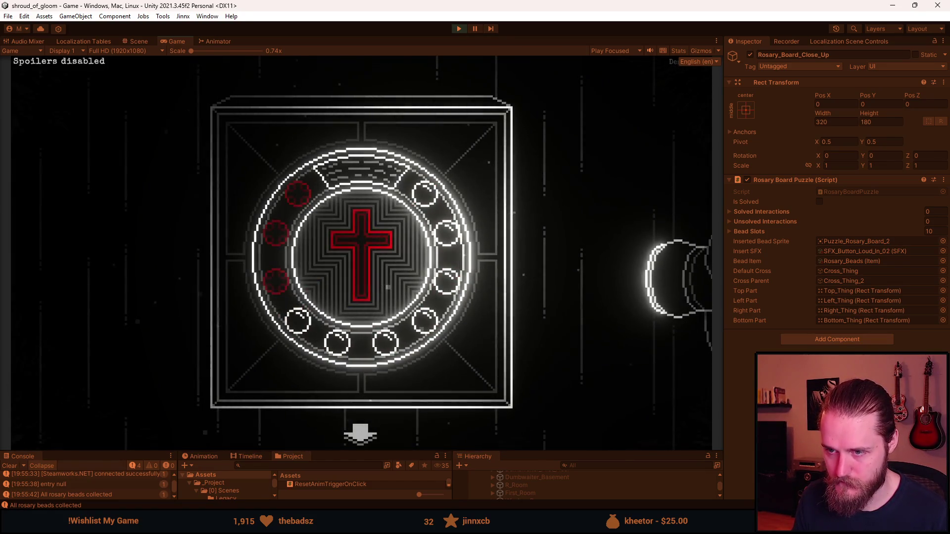
right_click(148, 406)
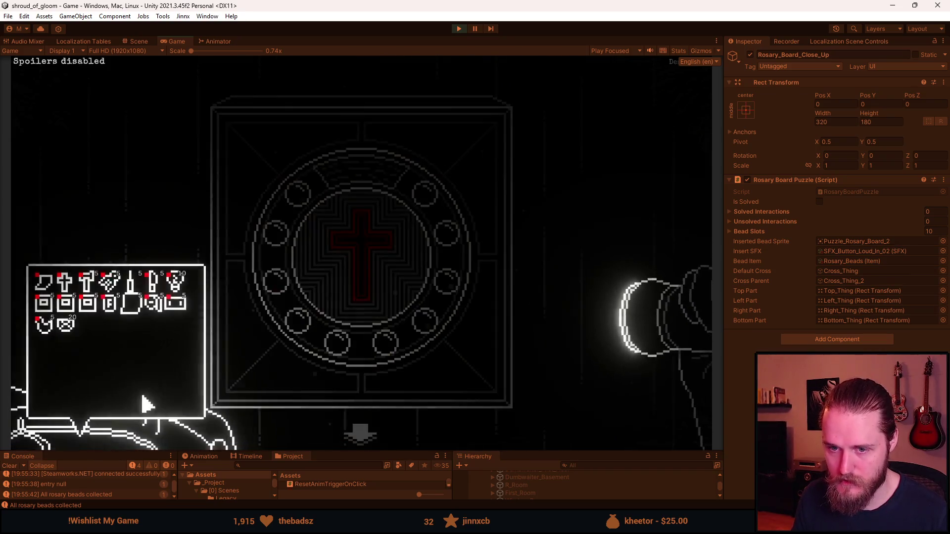
right_click(342, 435)
left_click(360, 434)
Step: Reopen the board close-up, place the cross in its centre and pause the game
right_click(333, 377)
right_click(390, 256)
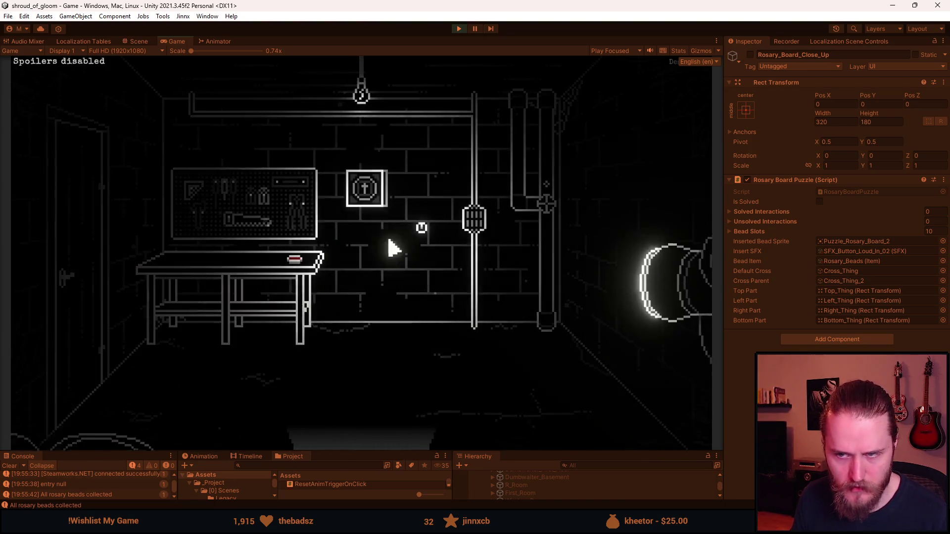
left_click(381, 206)
right_click(69, 265)
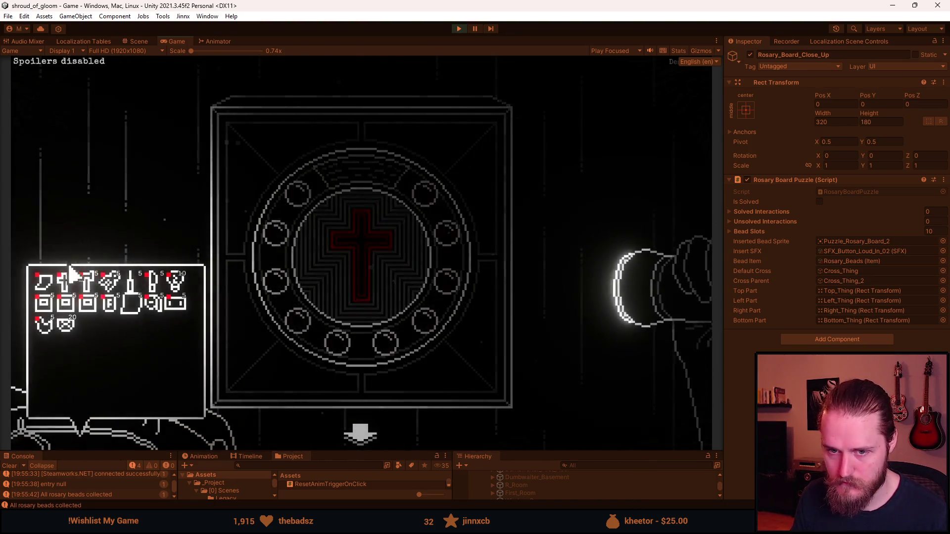
left_click(64, 282)
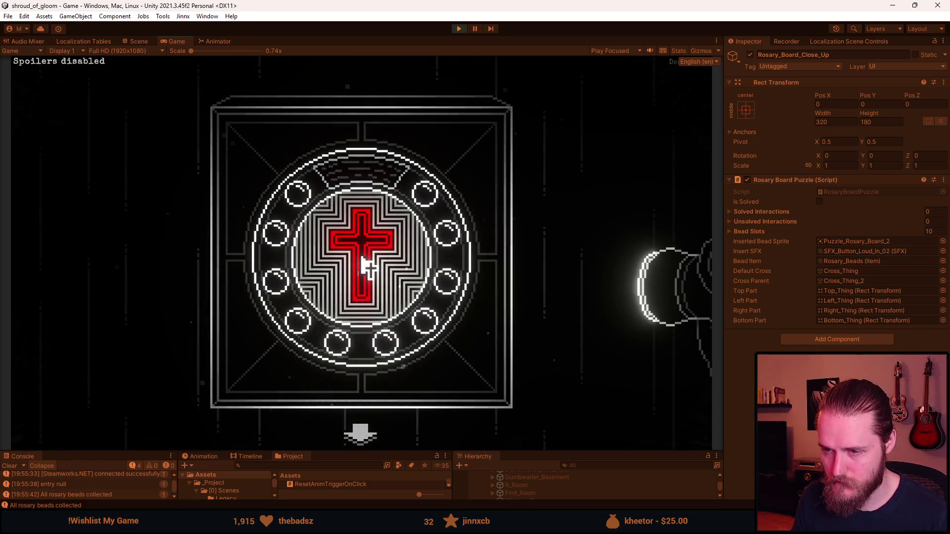
left_click(365, 266)
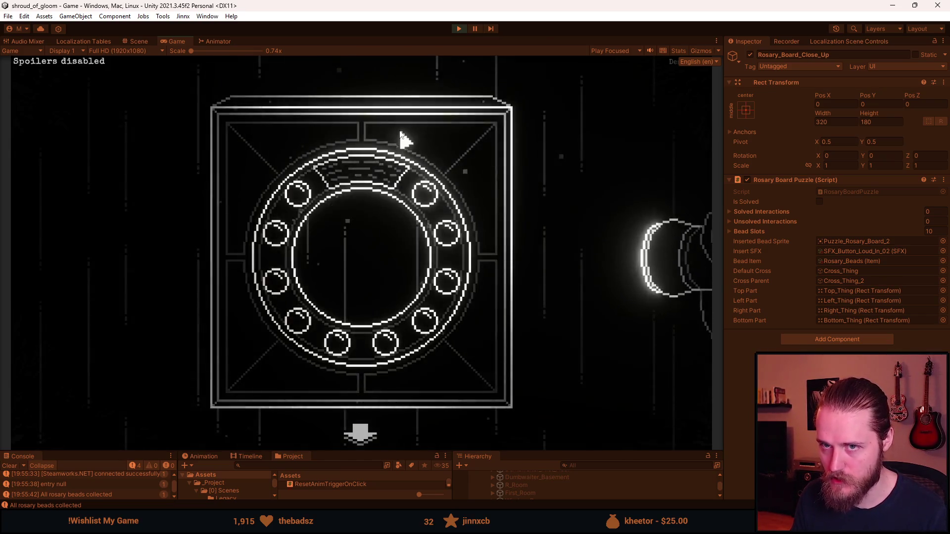
key("Escape")
Step: Stop play mode and start it again once the script assemblies have reloaded
left_click(458, 28)
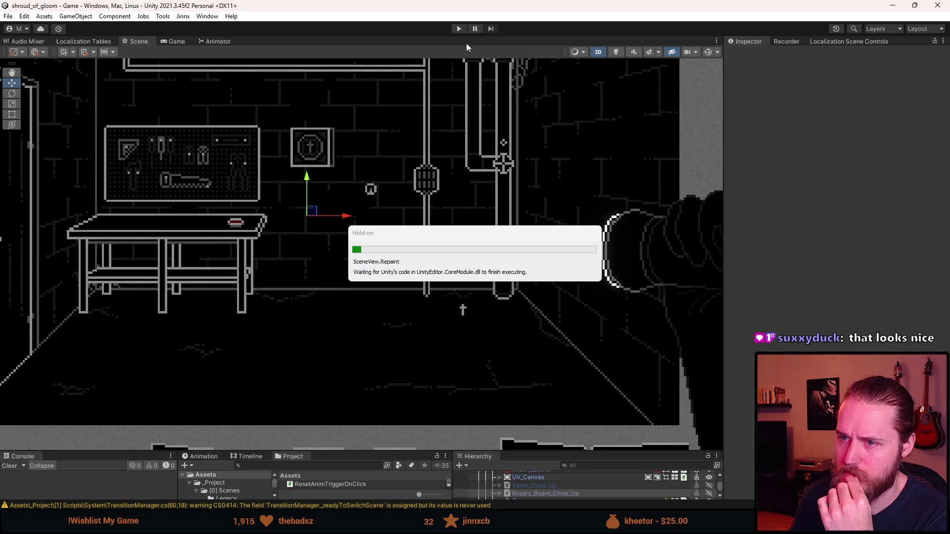
left_click(458, 28)
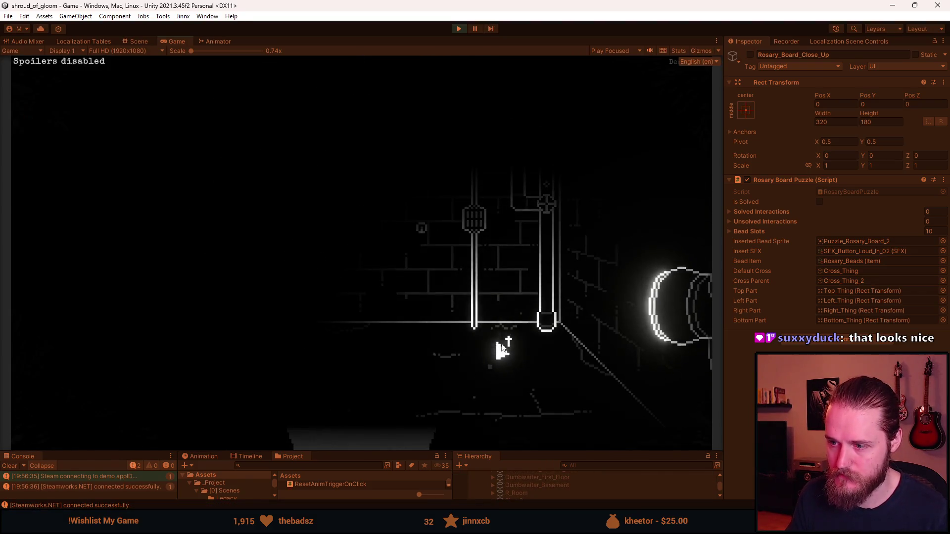
Step: Add all tools and components via developer tools, open the wall board and insert the rosary beads
key("F1")
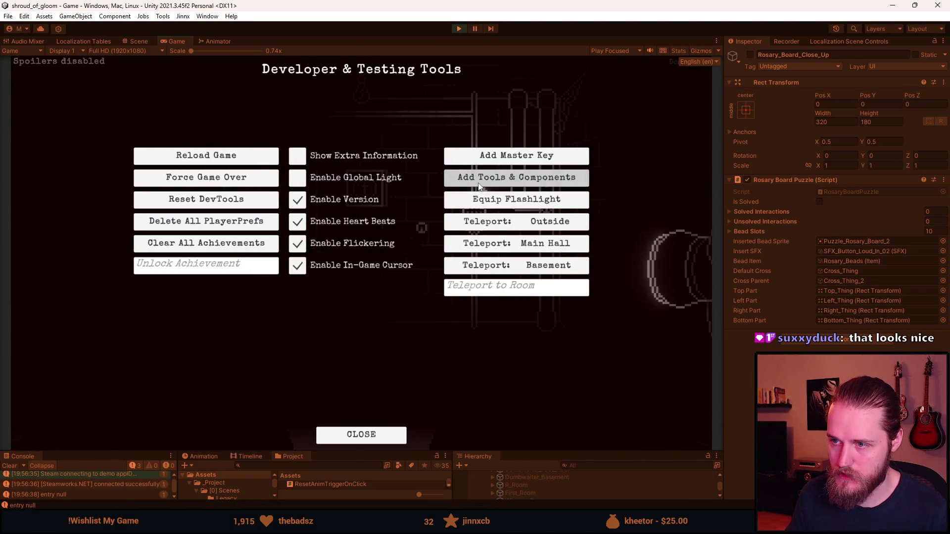
left_click(479, 186)
key("F1")
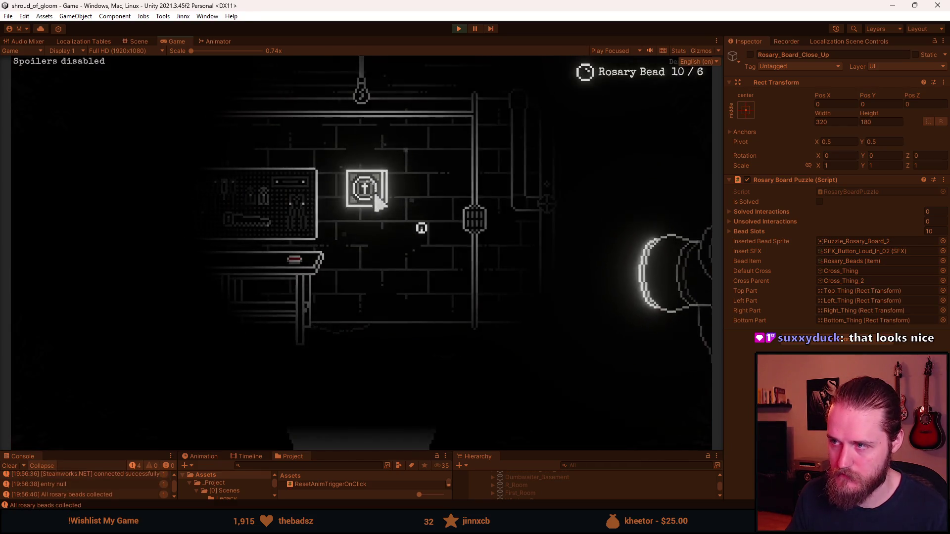
left_click(364, 187)
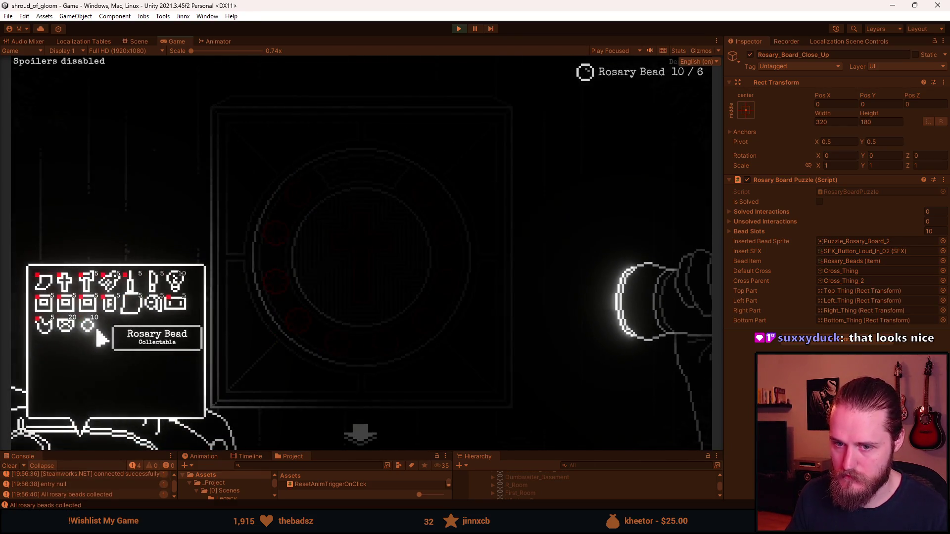
left_click(111, 319)
left_click(408, 310)
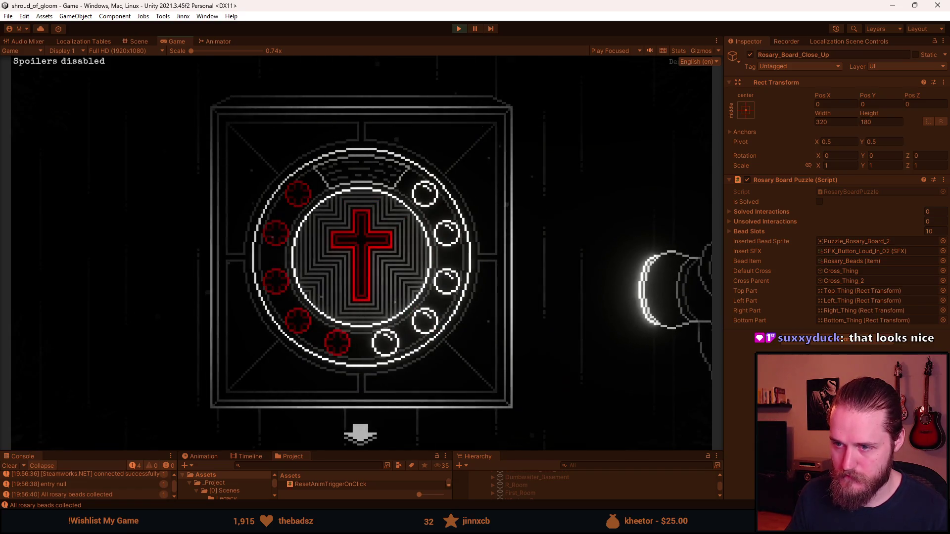
Step: Set the cross into the board's centre, then pause and exit play mode
left_click(375, 275)
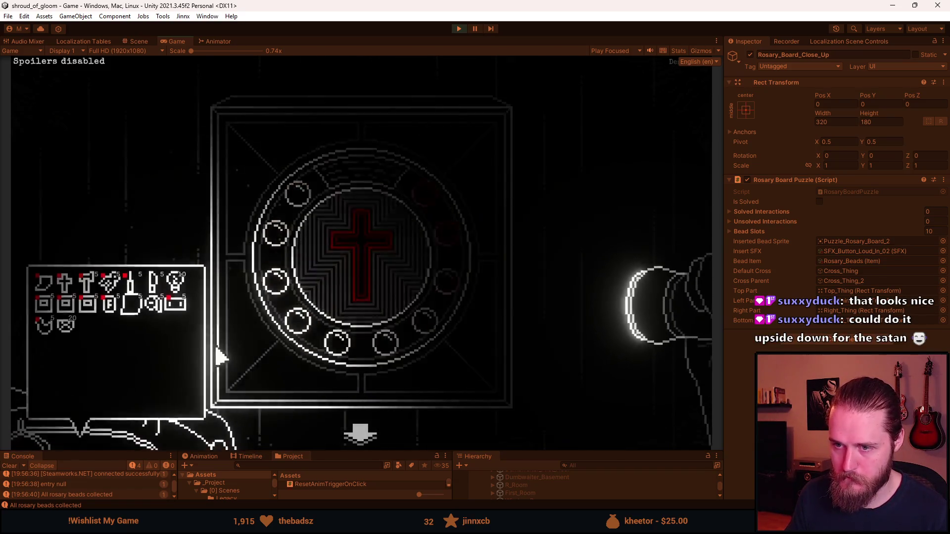
left_click(65, 282)
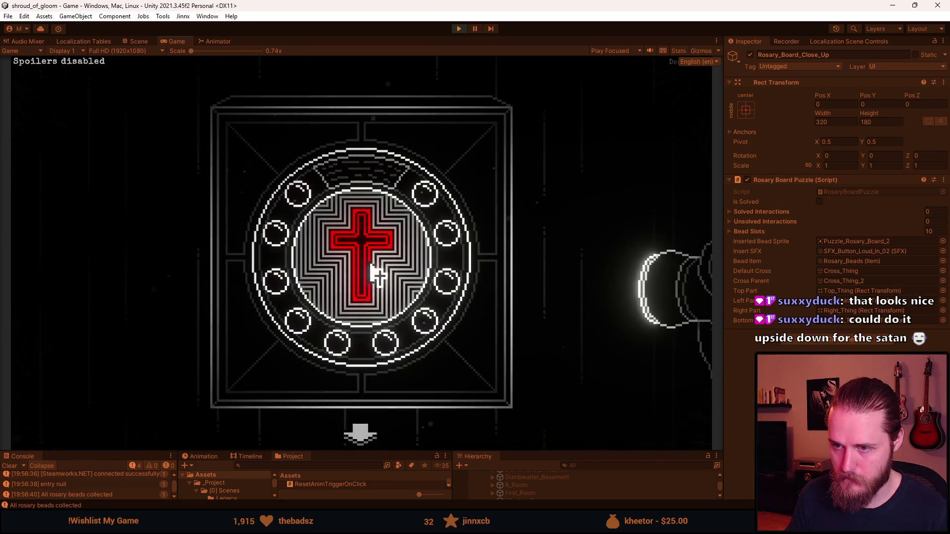
left_click(358, 267)
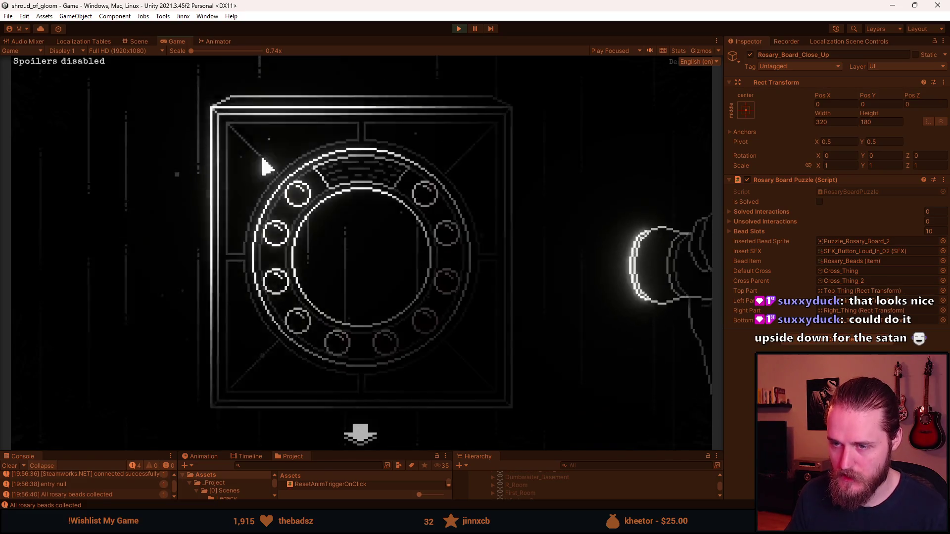
key("Escape")
left_click(456, 32)
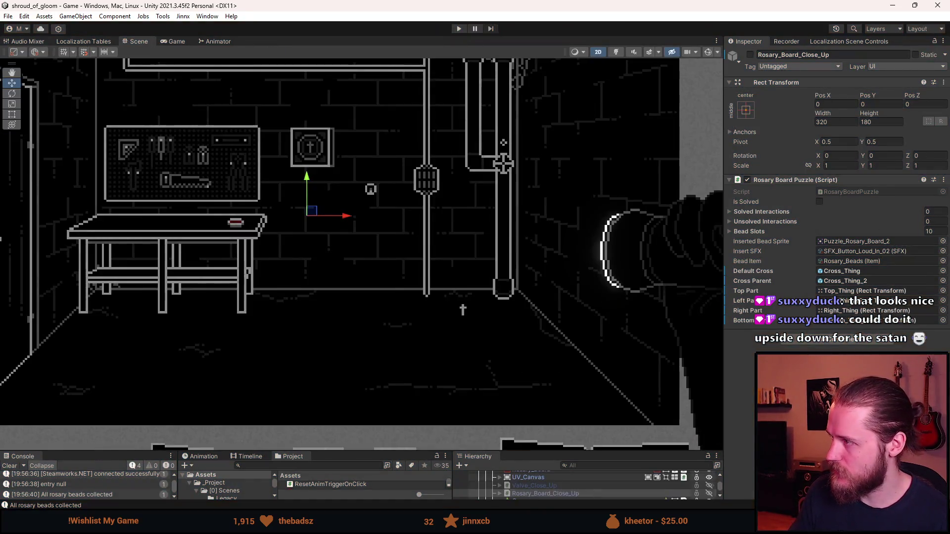
key("alt+Tab")
Step: Chain .SetEase(Ease.OutCubic).SetDelay(0.35f) onto the top part's tween on line 129 and save
scroll(332, 343, "down", 3)
scroll(332, 344, "up", 17)
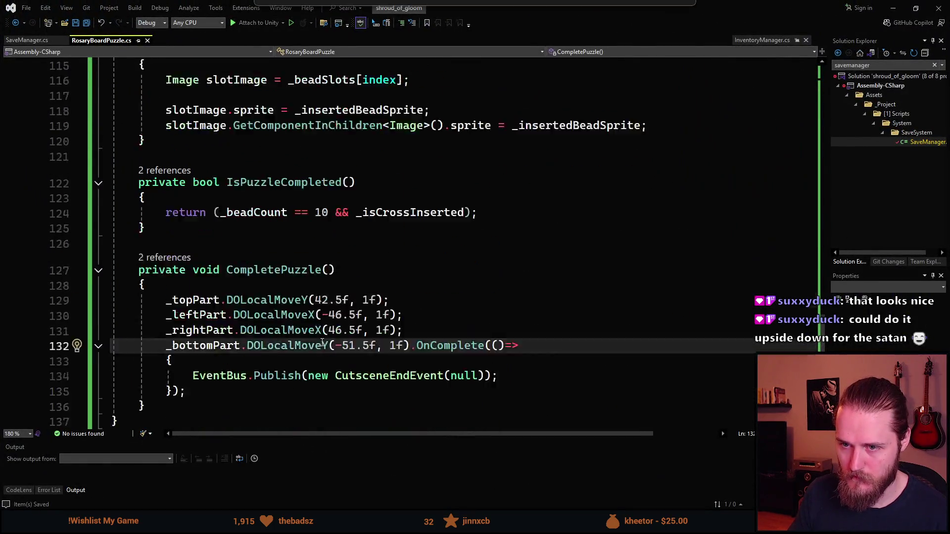
scroll(325, 344, "up", 2)
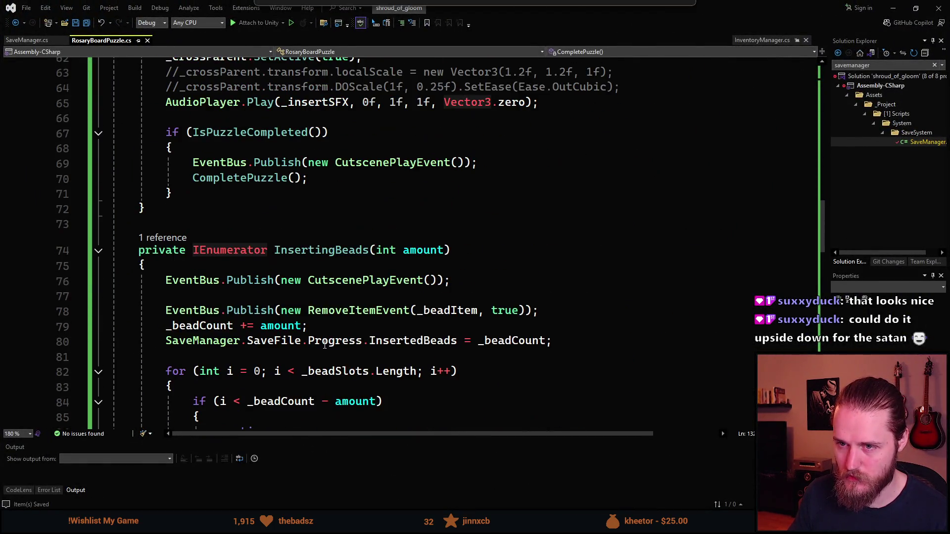
scroll(325, 345, "down", 18)
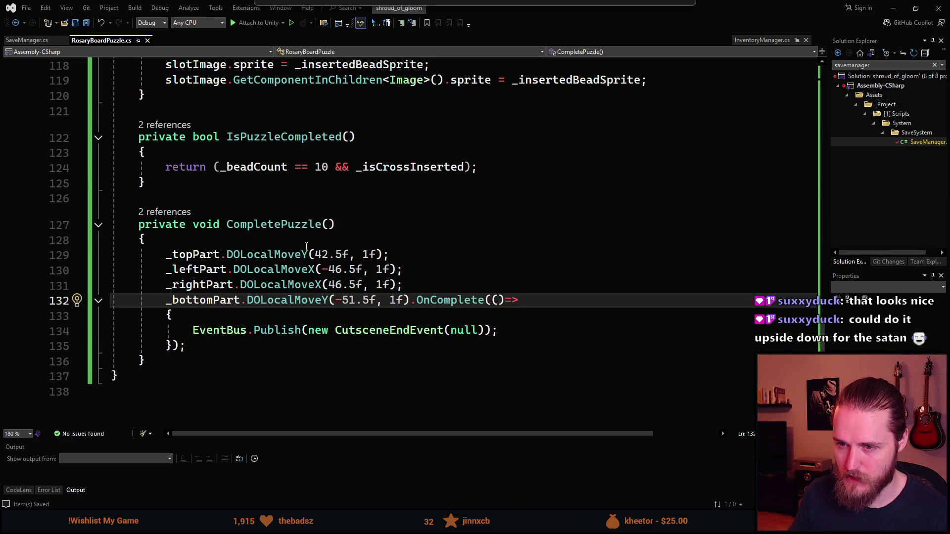
left_click(310, 250)
left_click(473, 254)
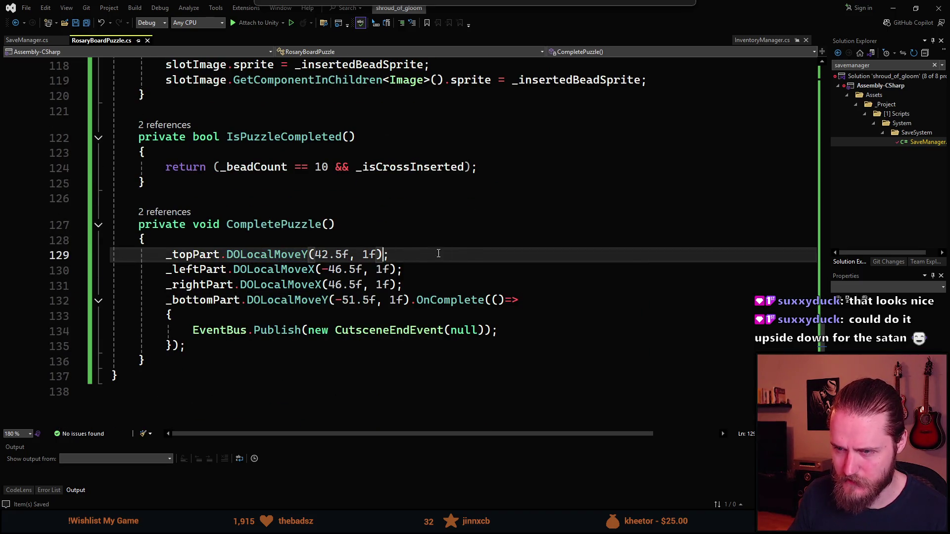
key("Left")
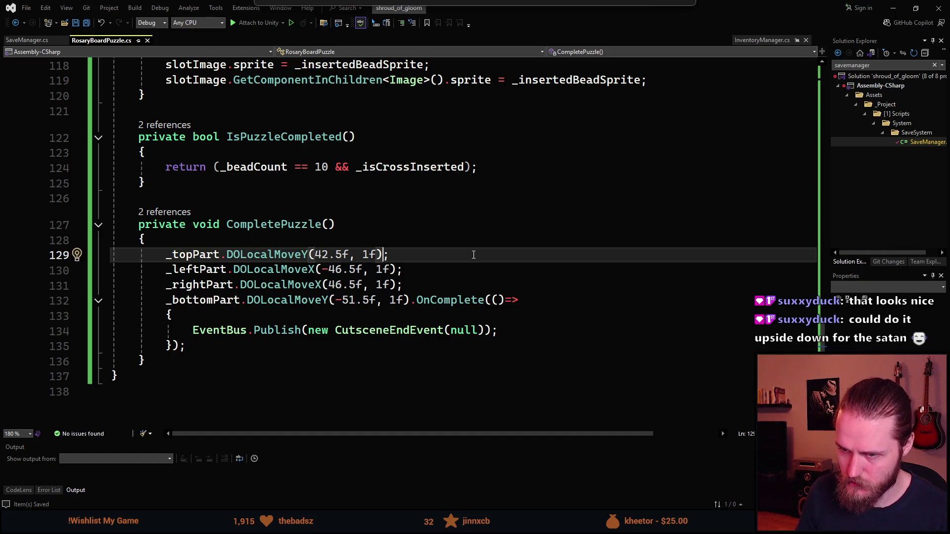
type(".SetEas")
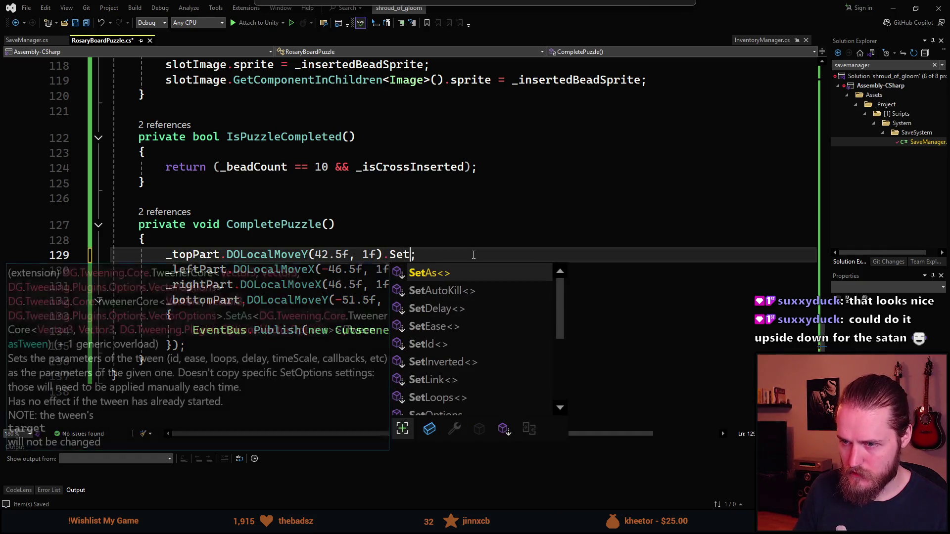
type("e(E")
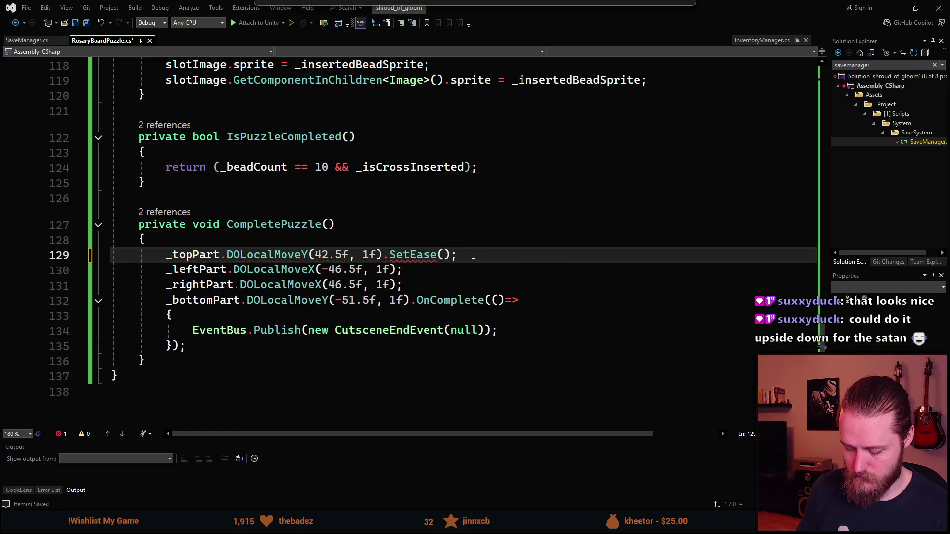
type("ase.OutC")
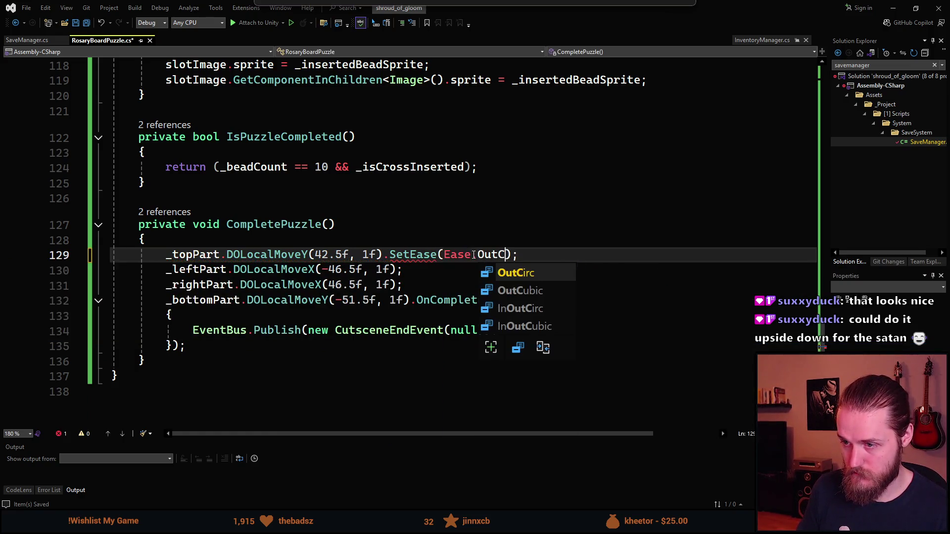
key("Down")
key("Tab")
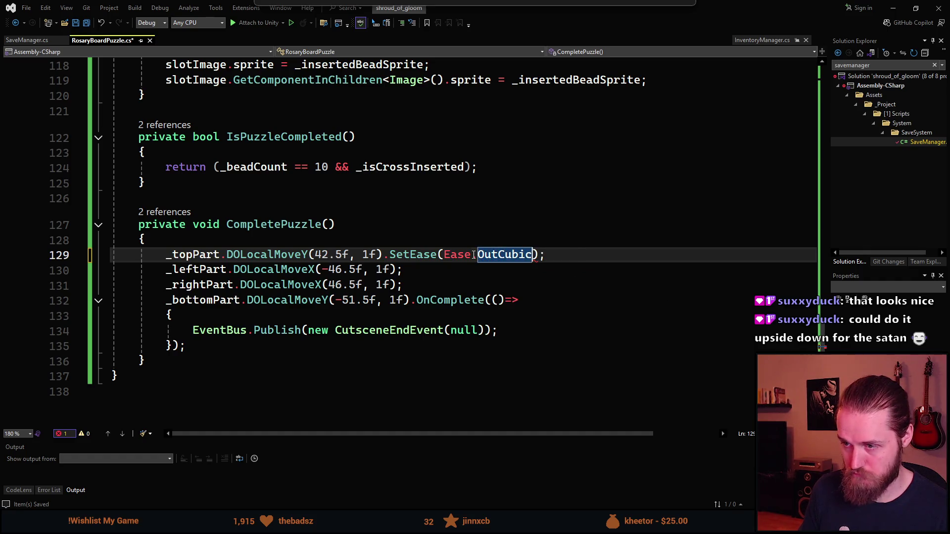
key("Right")
type(".O")
key("BackSpace")
type("SetDe")
key("Tab")
type("(0.")
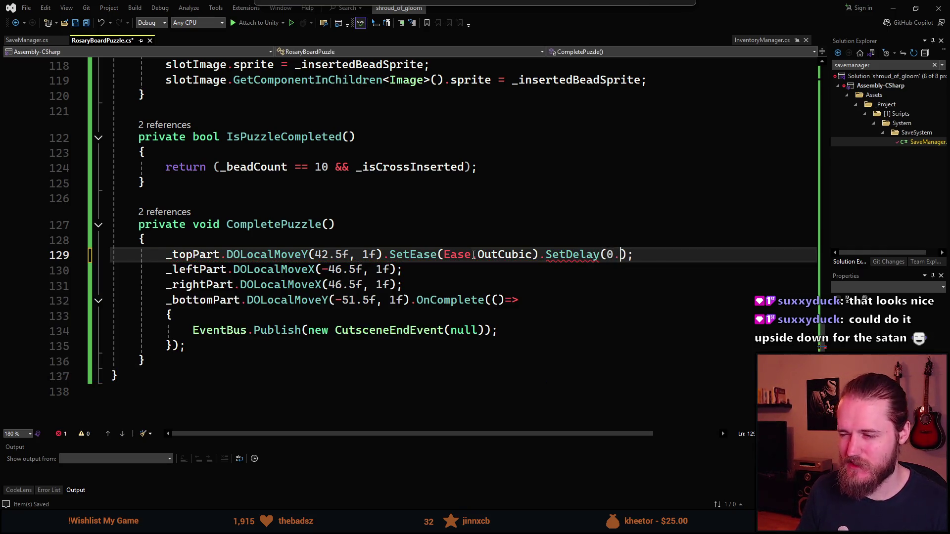
type("3")
left_click(644, 255)
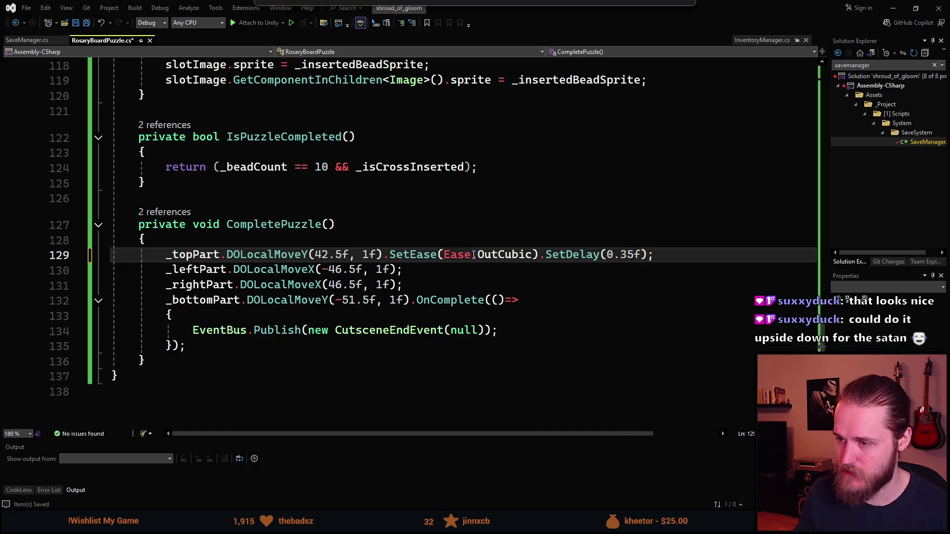
key("ctrl+s")
Step: Copy the ease and delay chain onto the left, right and bottom part tweens and save
left_click(401, 269)
key("Up")
key("Left")
key("Left")
key("ctrl+c")
left_click(396, 269)
key("ctrl+v")
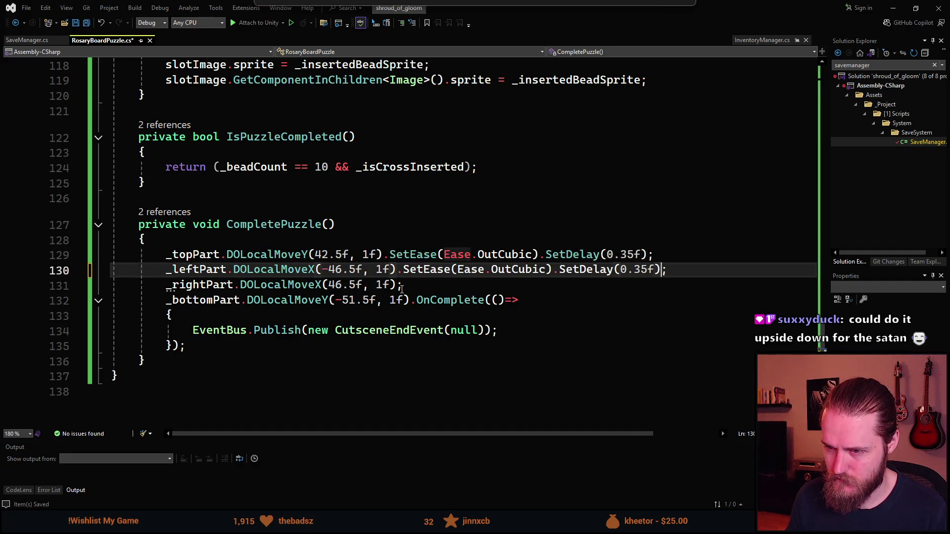
left_click(396, 284)
key("ctrl+v")
left_click(410, 300)
key("ctrl+v")
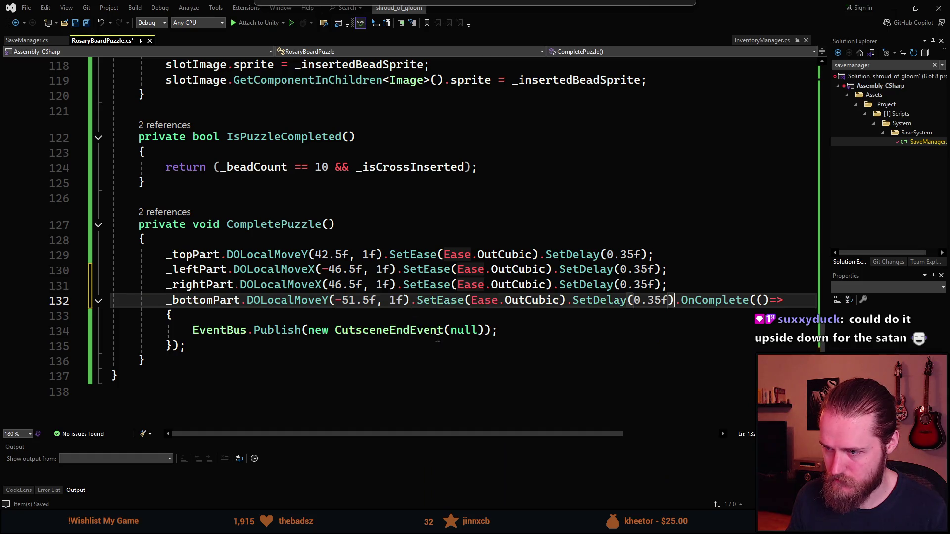
left_click(501, 358)
key("ctrl+s")
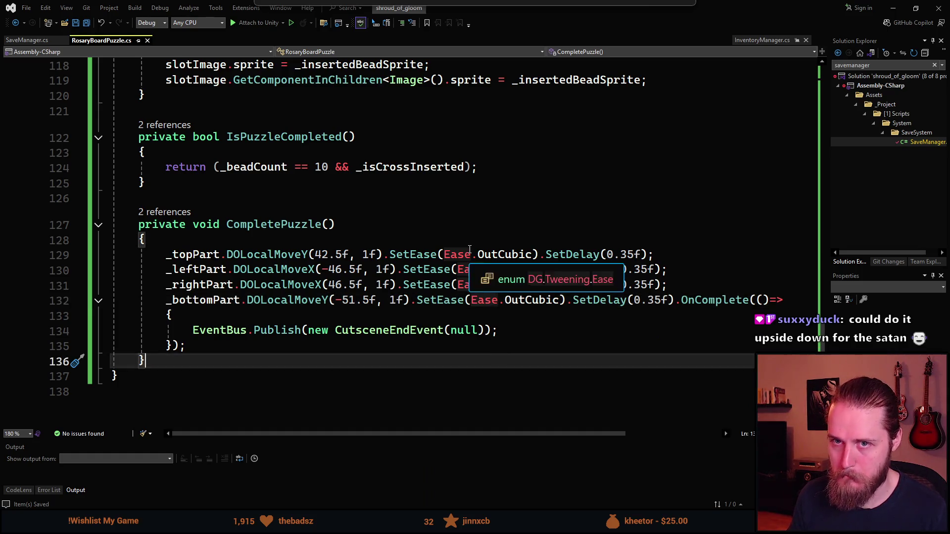
Step: Add AudioPlayer.Play(_slideSFX, 0.35, 1f, 1f, Vector3.zero); at the start of CompletePuzzle and save
left_click(373, 240)
key("Return")
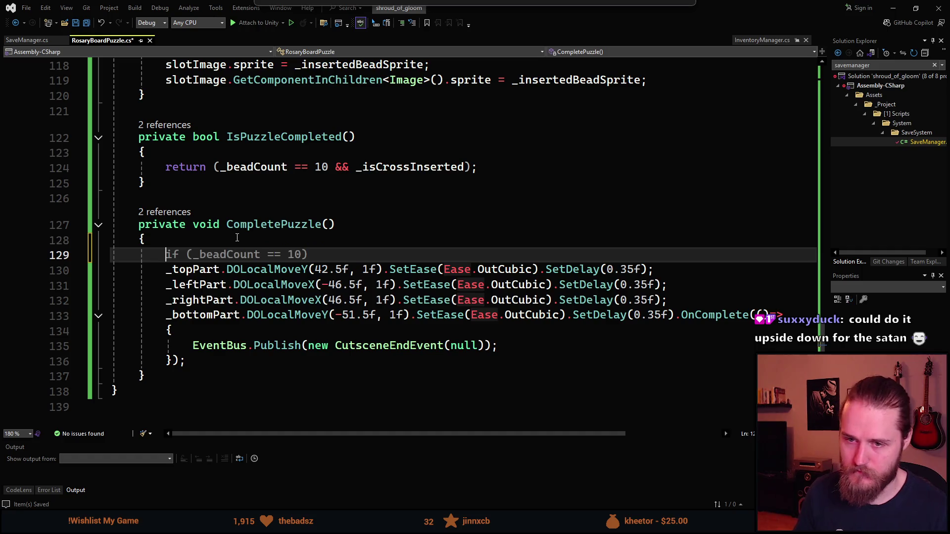
type("AudioPlayer.Pl")
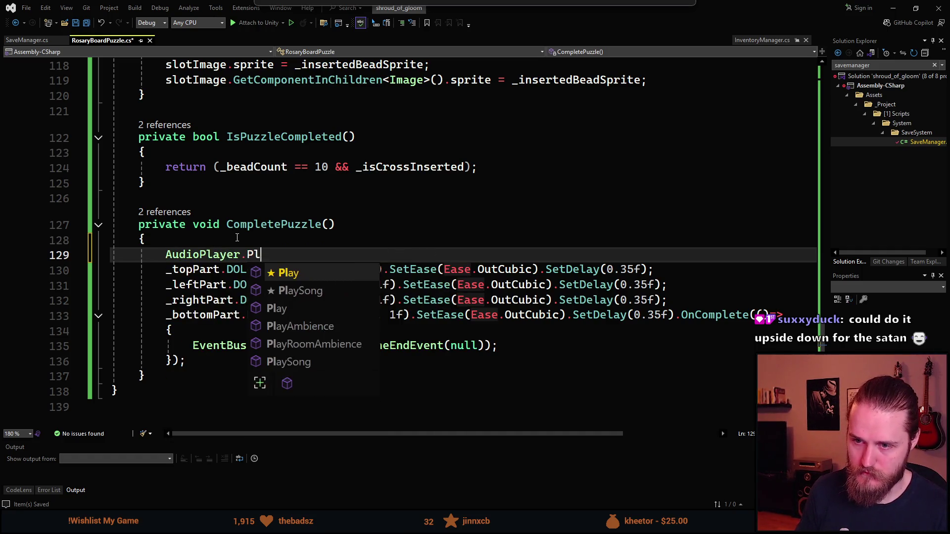
key("Tab")
type("_slide")
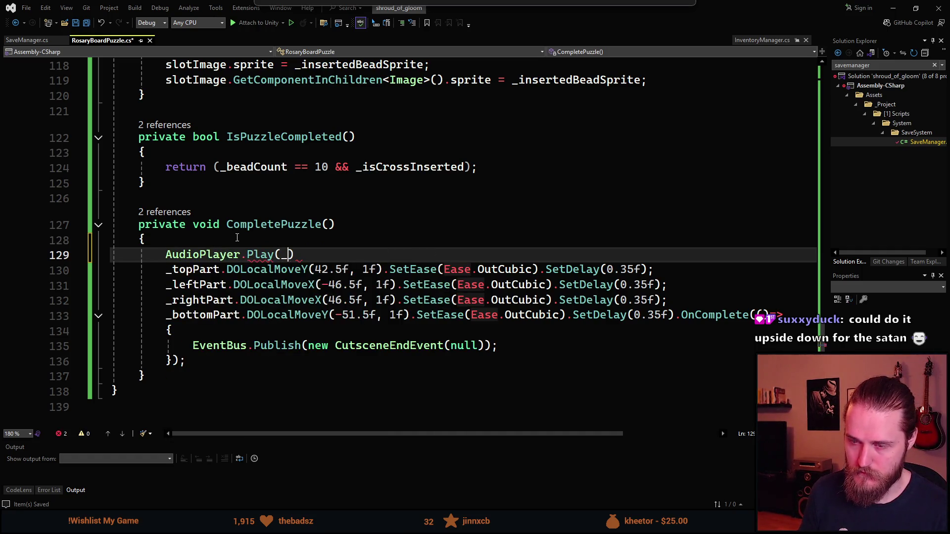
type("SF")
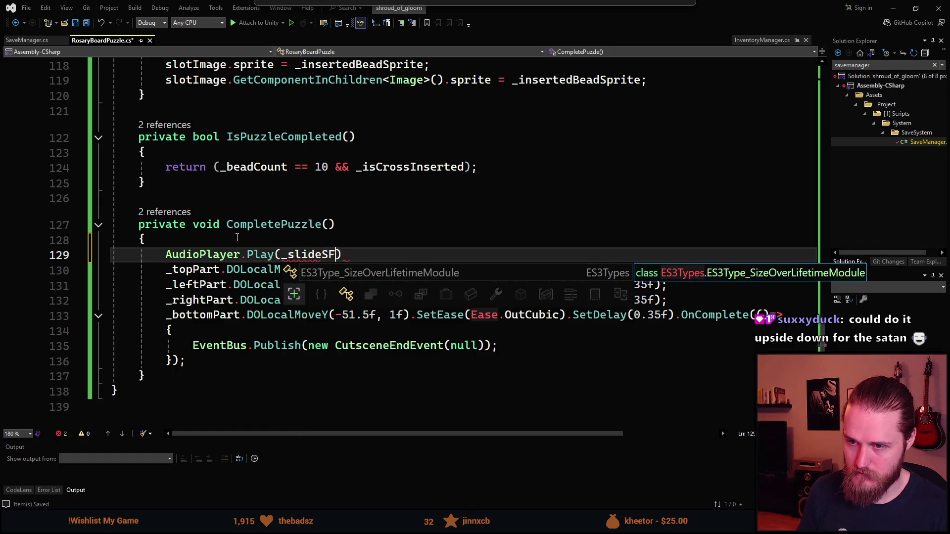
type("X, ")
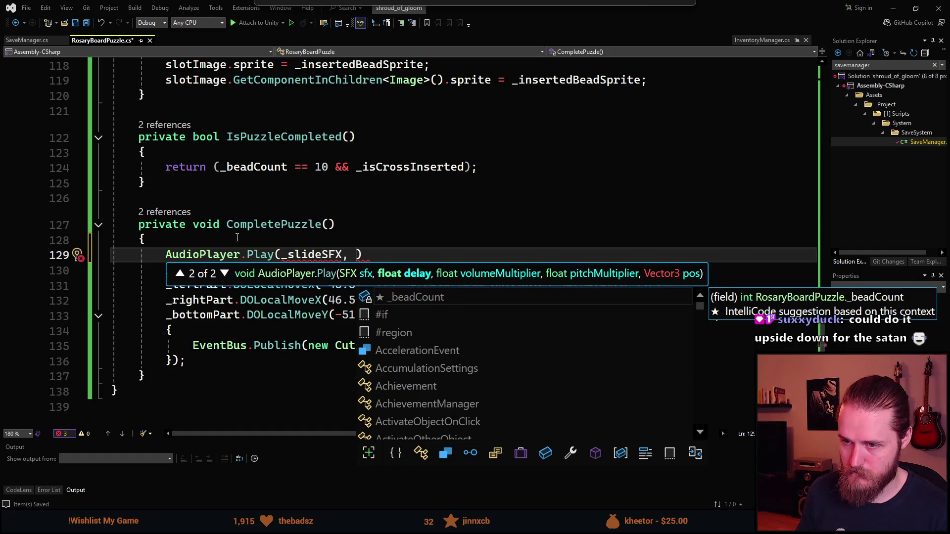
type("0f,")
key("BackSpace")
key("BackSpace")
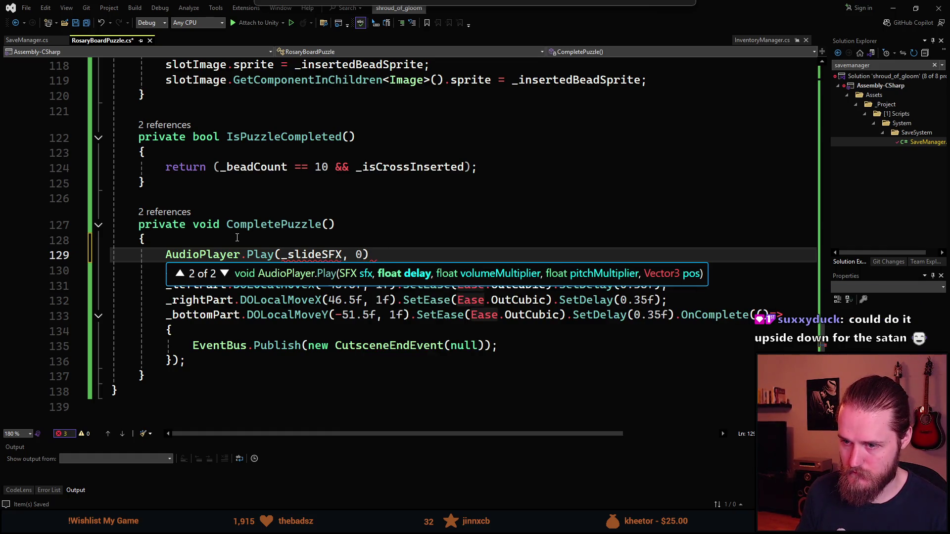
type(".")
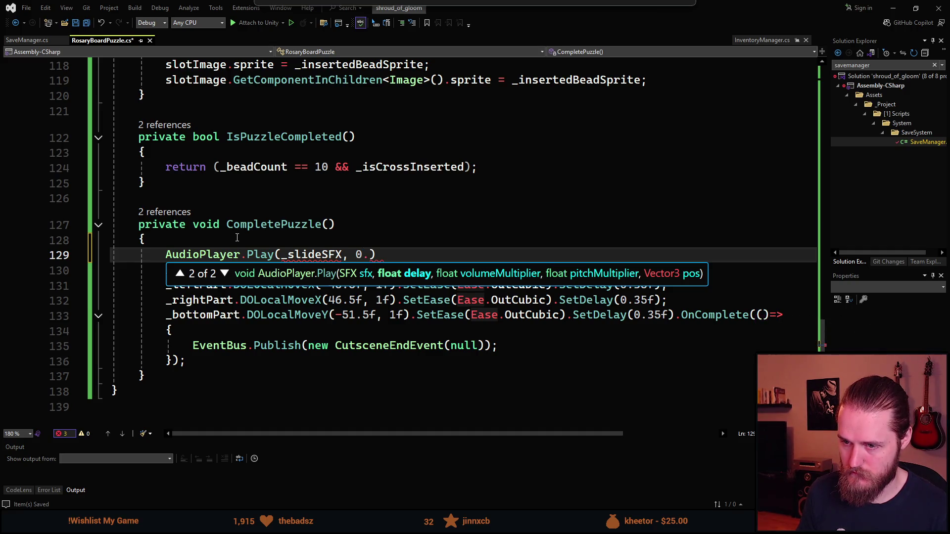
type("3")
key("BackSpace")
type("5")
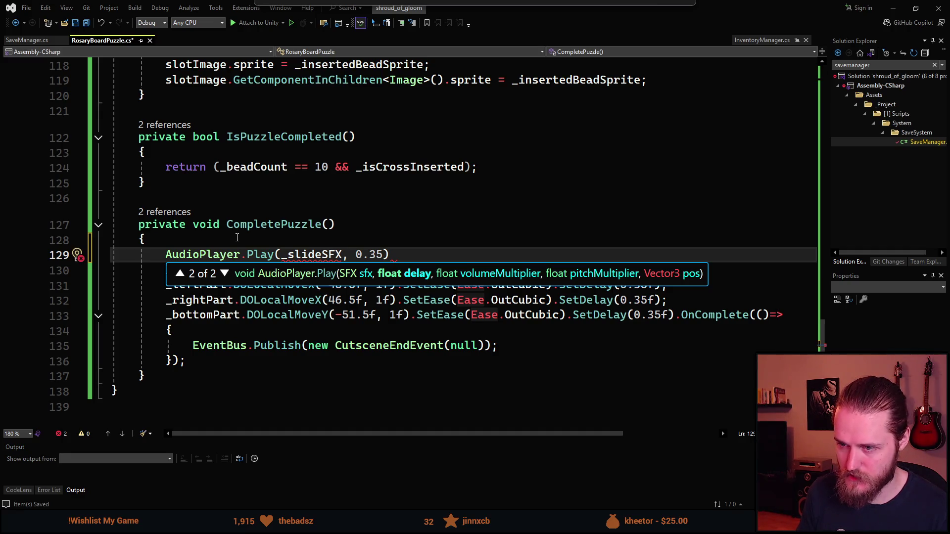
type(",")
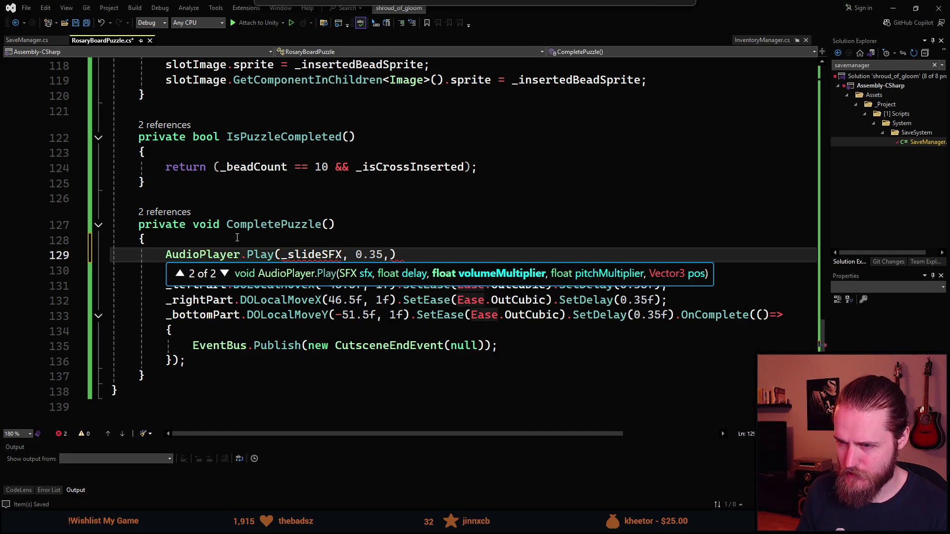
type(" 1f,")
key("BackSpace")
key("BackSpace")
key("BackSpace")
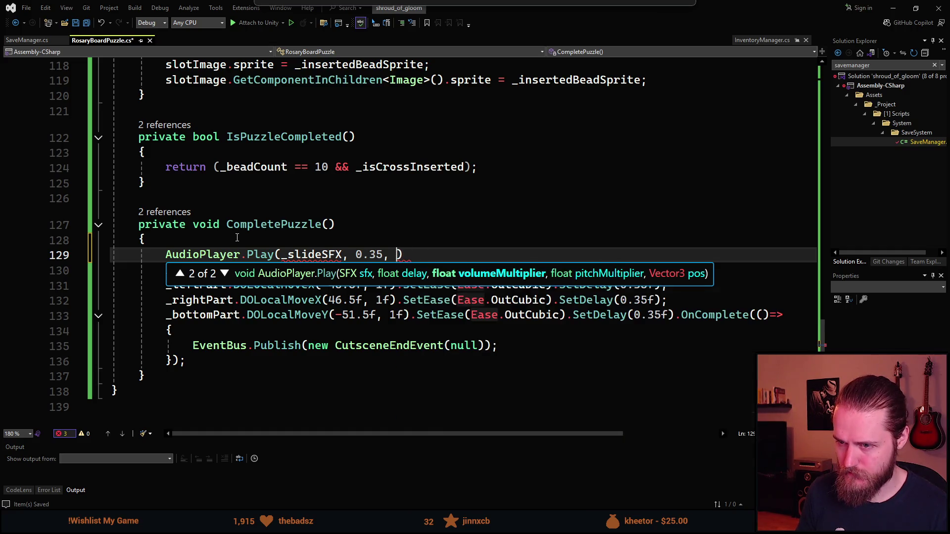
type("1f, 1f")
type(", Vec")
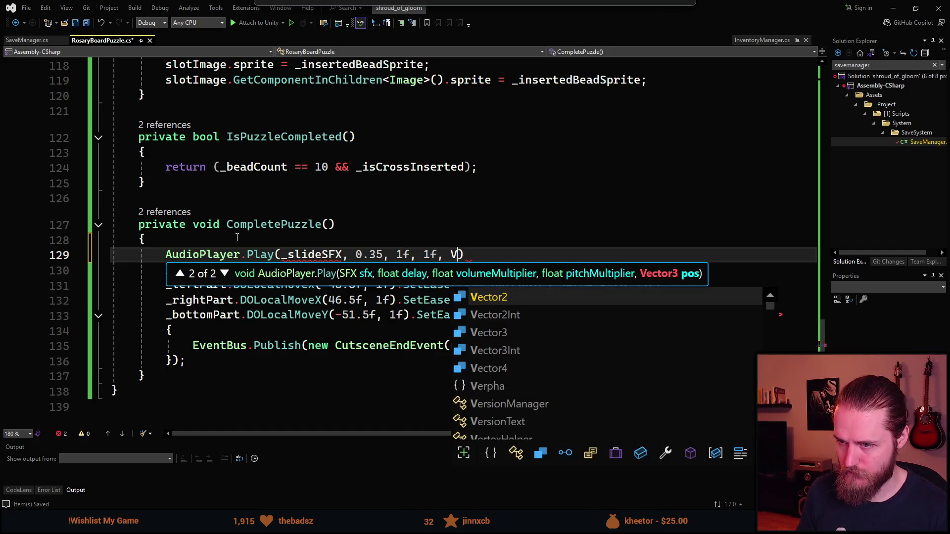
key("Down")
type("3.zero)")
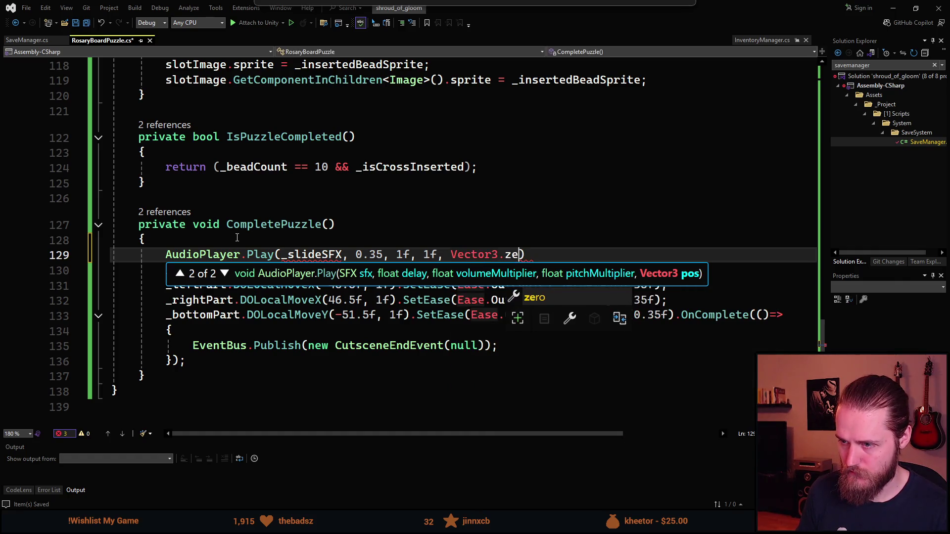
type(";")
key("ctrl+s")
Step: Declare a serialized SFX _slideSFX field by duplicating the _insertSFX line, then save
scroll(236, 238, "up", 20)
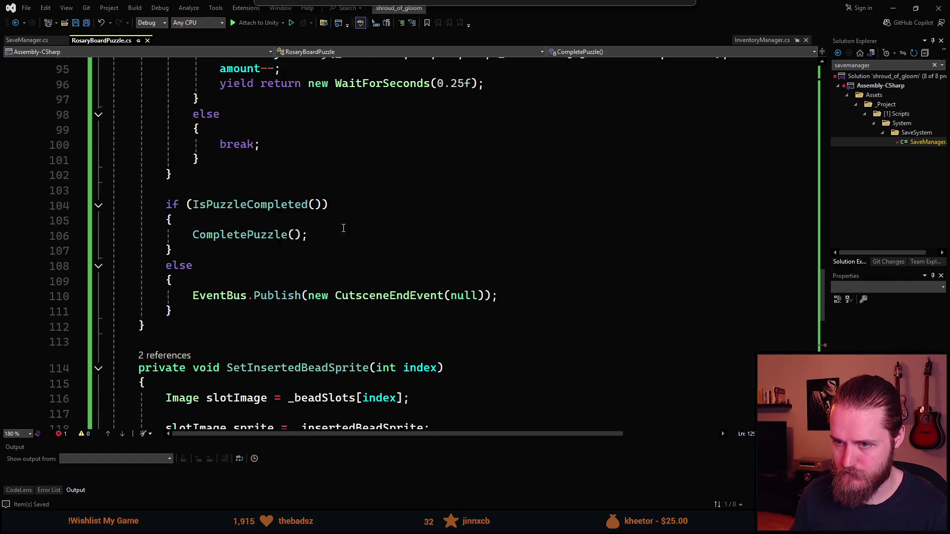
scroll(335, 228, "up", 2)
left_click(429, 232)
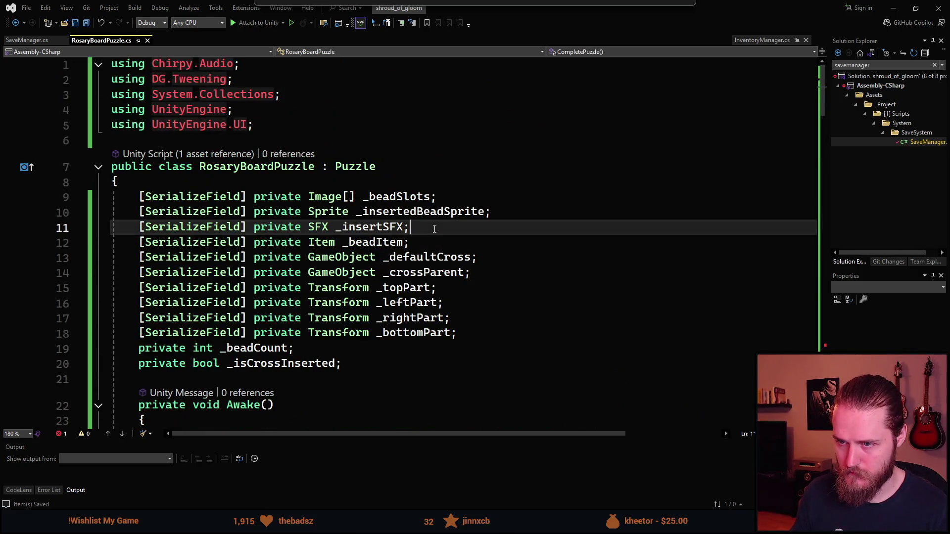
key("ctrl+d")
key("Left")
key("ctrl+BackSpace")
type("_slideSFX")
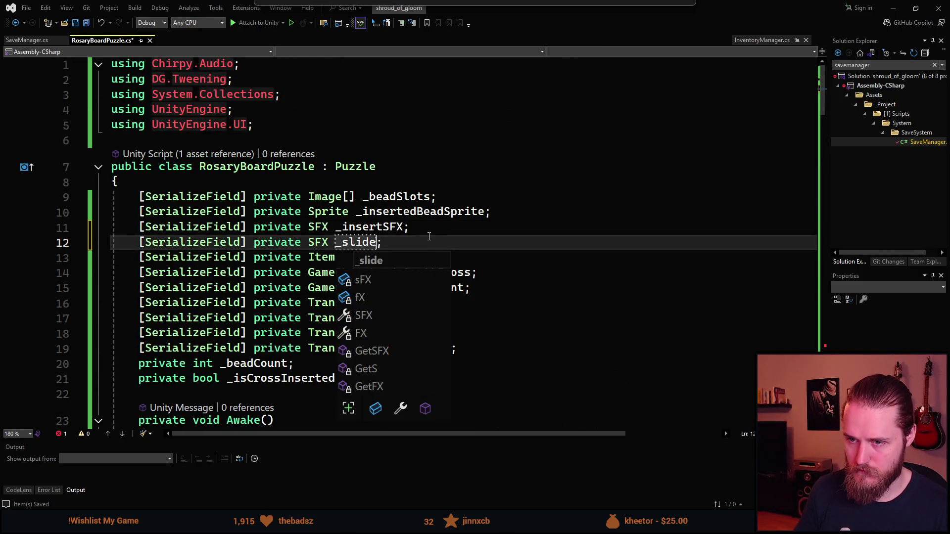
key("ctrl+s")
key("alt+Tab")
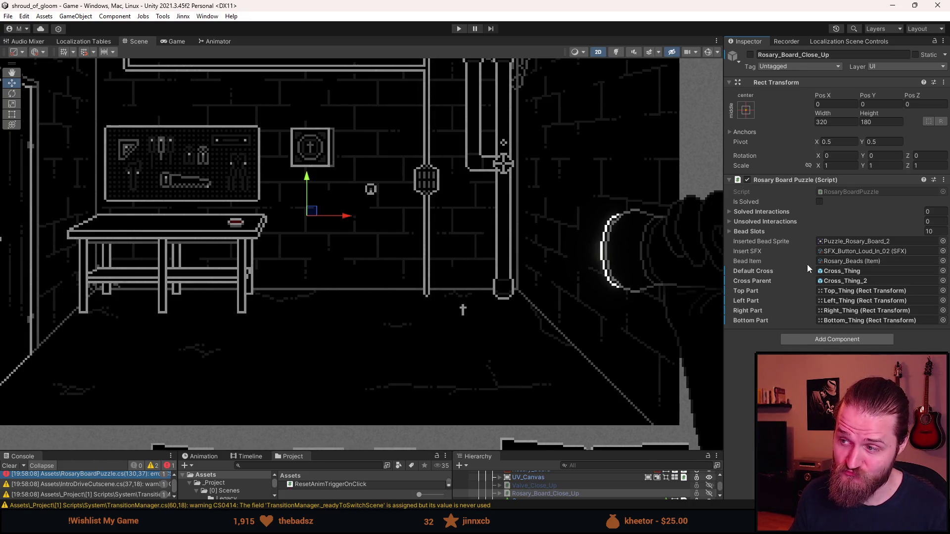
Step: Inspect the Bead Slots list and board objects, then open the CS1503 double-to-float error in the script
left_click(749, 231)
left_click(750, 231)
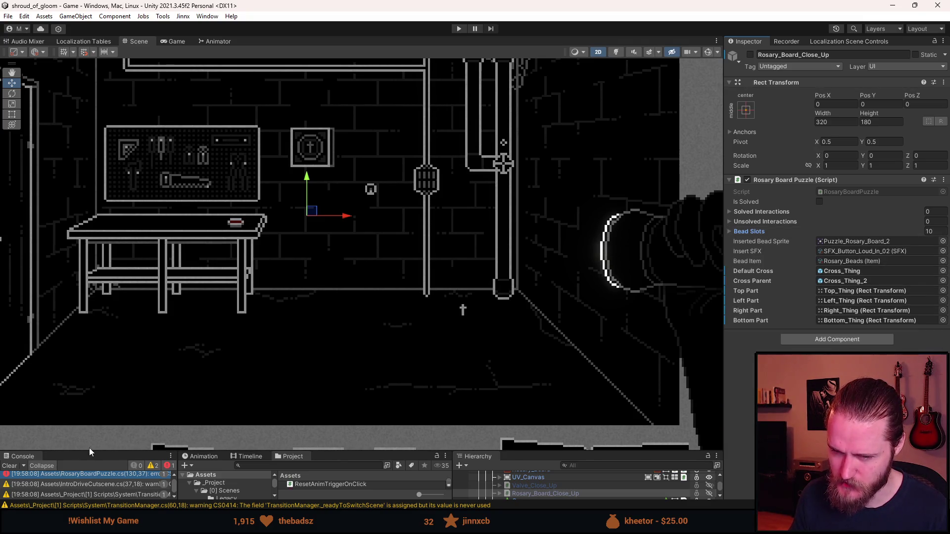
left_click_drag(89, 450, 89, 397)
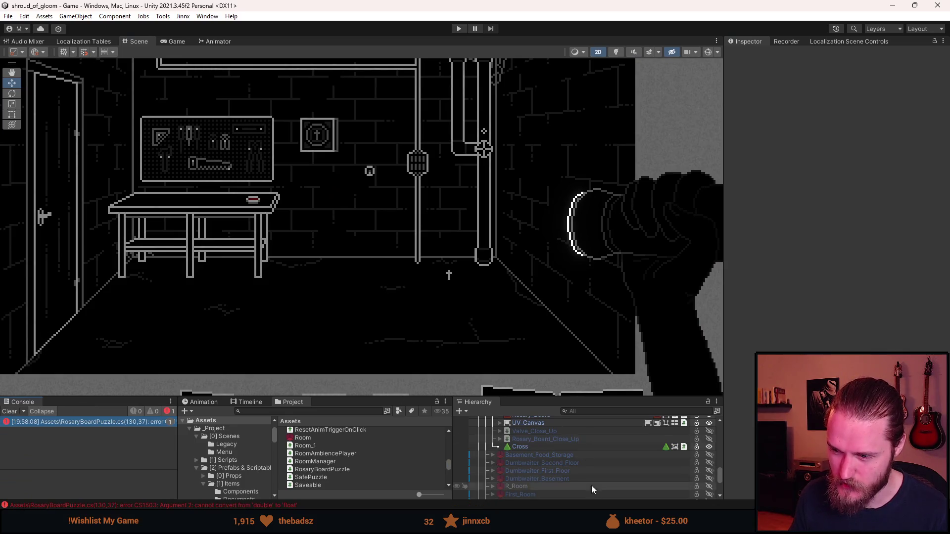
scroll(591, 486, "up", 2)
left_click(529, 476)
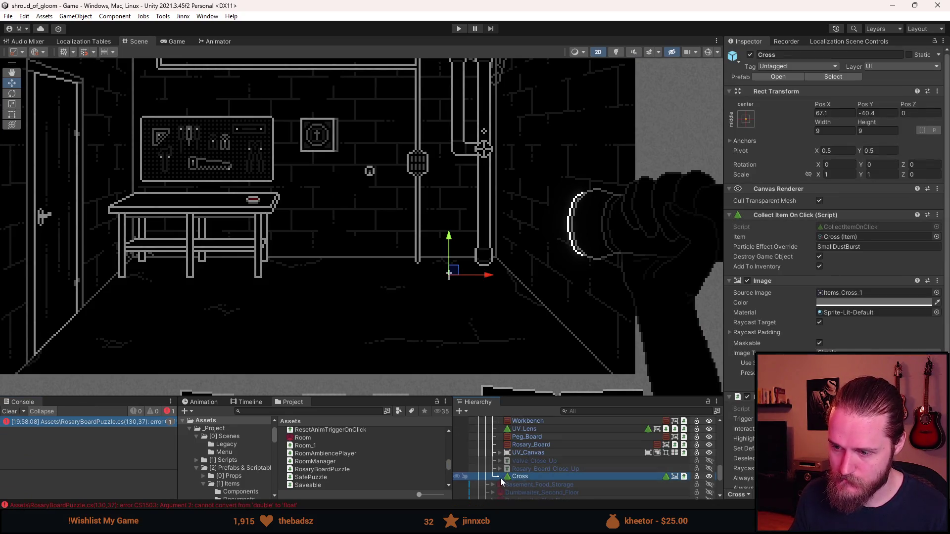
scroll(539, 476, "down", 2)
scroll(515, 460, "up", 2)
left_click(530, 469)
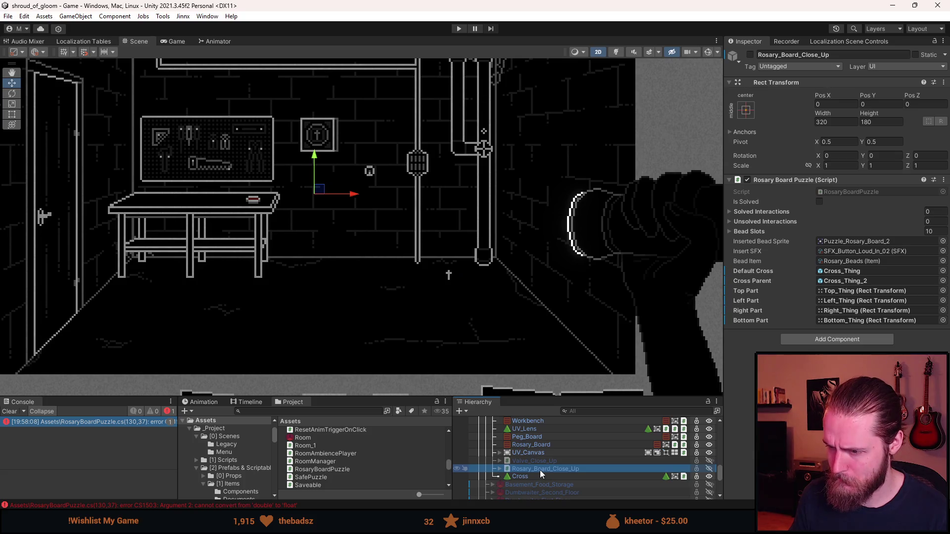
double_click(127, 424)
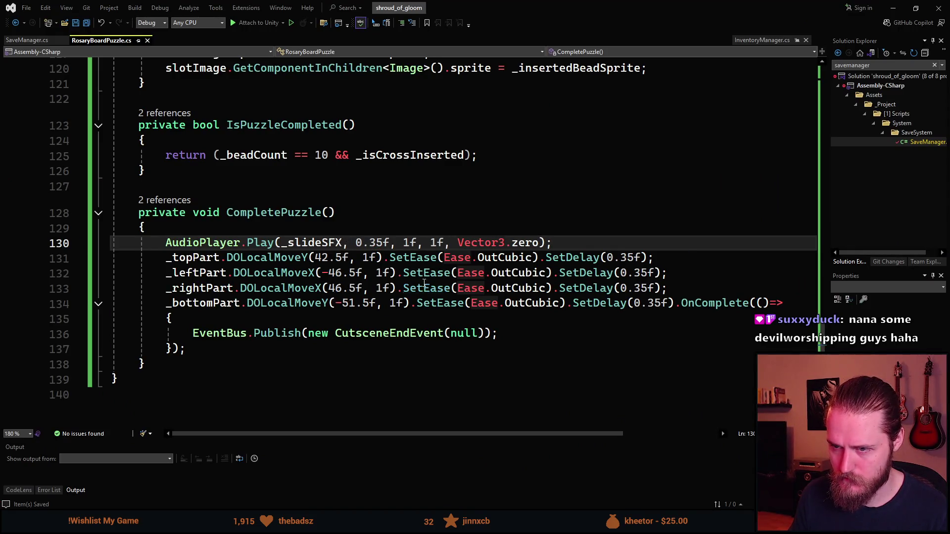
Step: Return to Unity with the 0.35f delay fix so the scripts recompile
key("alt+Tab")
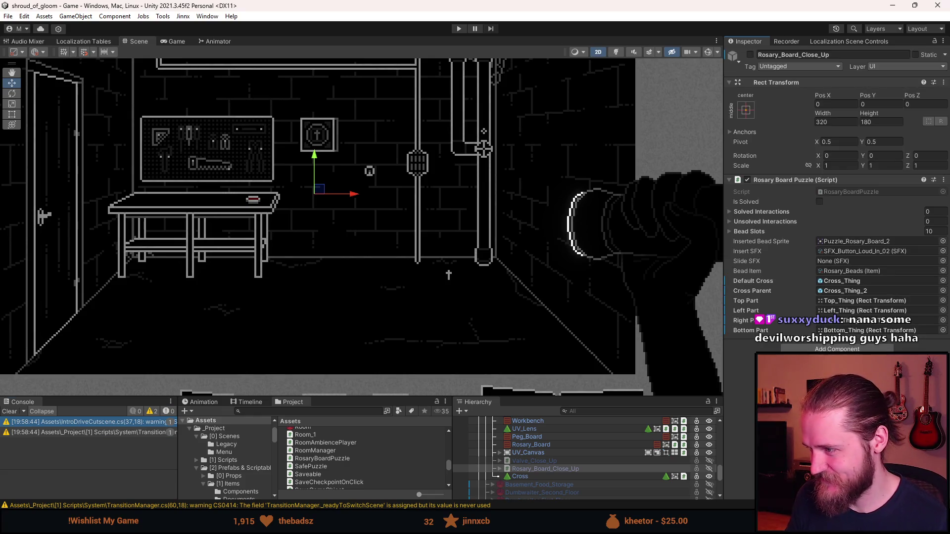
Step: Assign SFX_Door_Sliding_Quick to Slide SFX through a 'door' search, then enter play mode
left_click(941, 263)
key("ctrl+a")
type("dop")
key("BackSpace")
type("or")
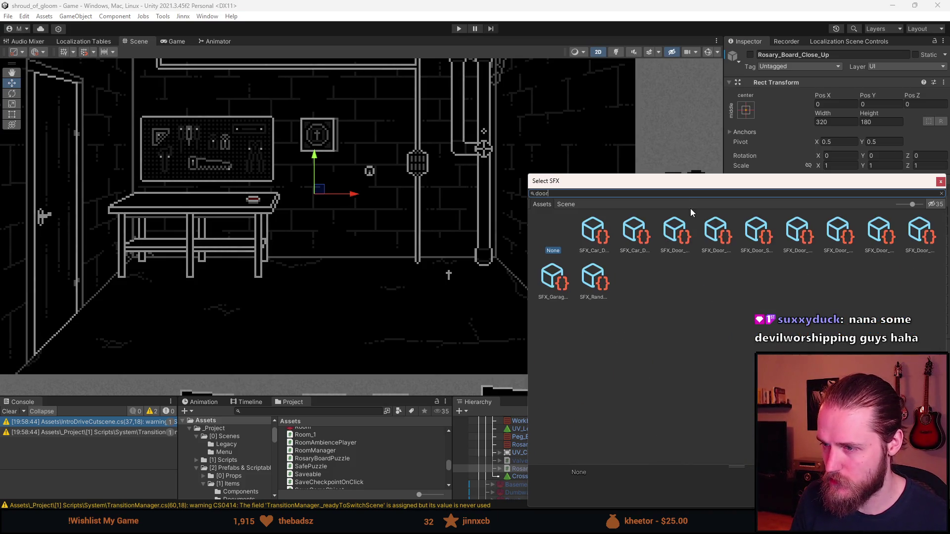
left_click(597, 292)
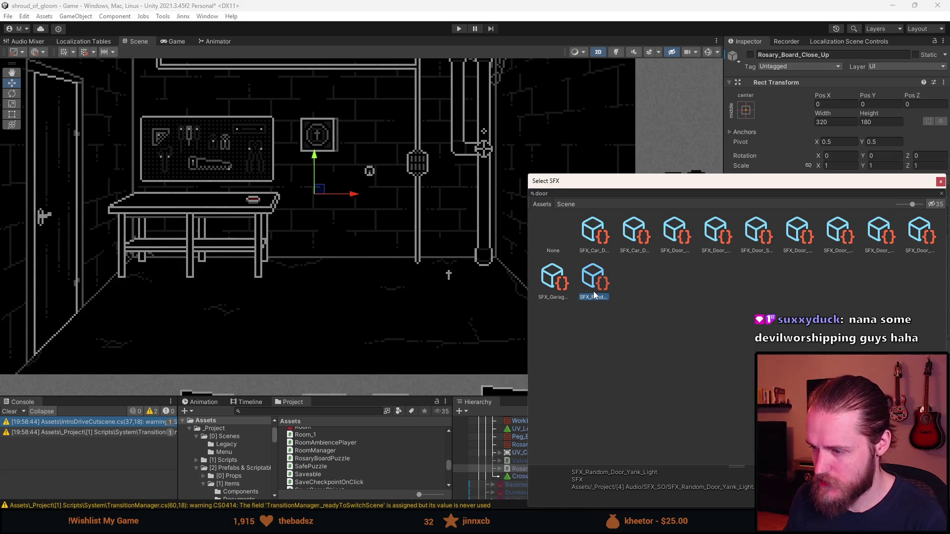
key("Left")
key("Left")
key("Left")
key("Left")
key("Left")
key("Left")
key("Right")
key("Return")
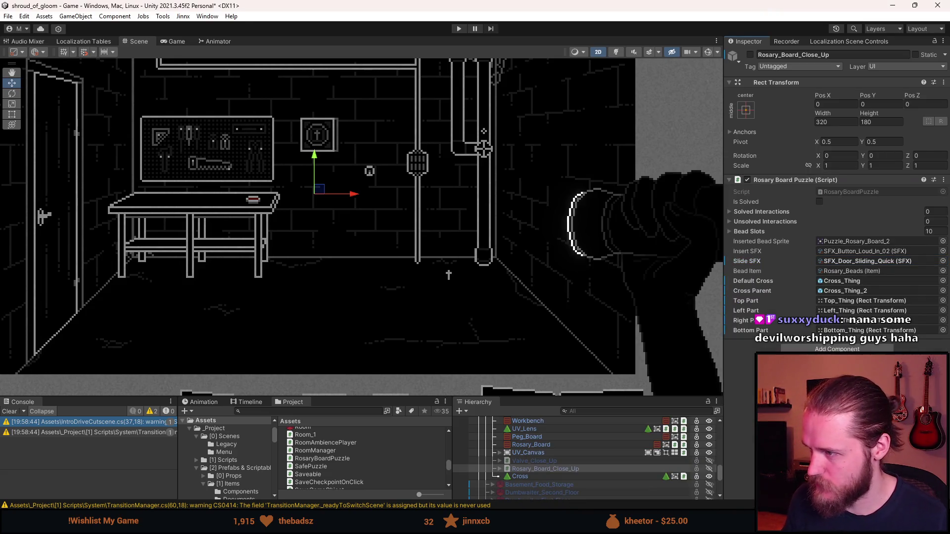
left_click(460, 28)
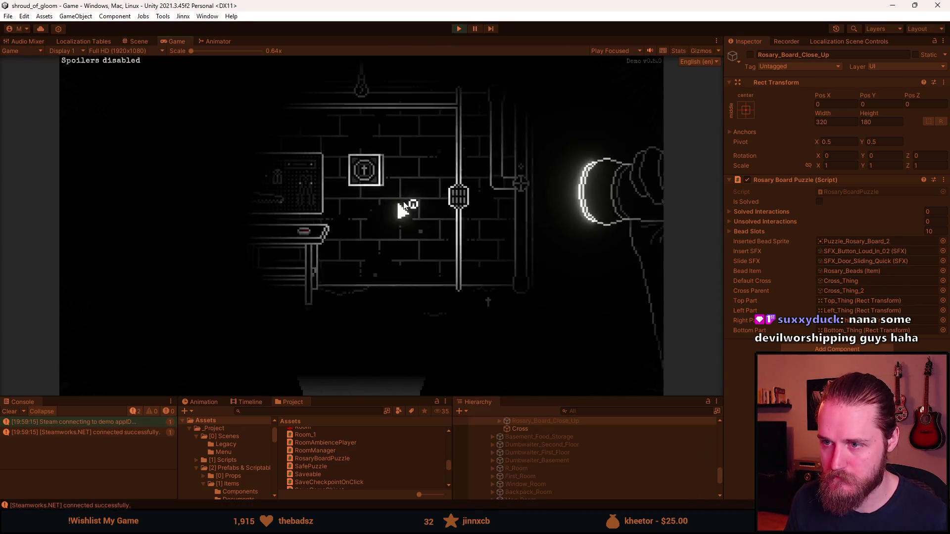
Step: Add tools via developer tools, insert rosary beads into the board's slots, then restart play mode
left_click(490, 309)
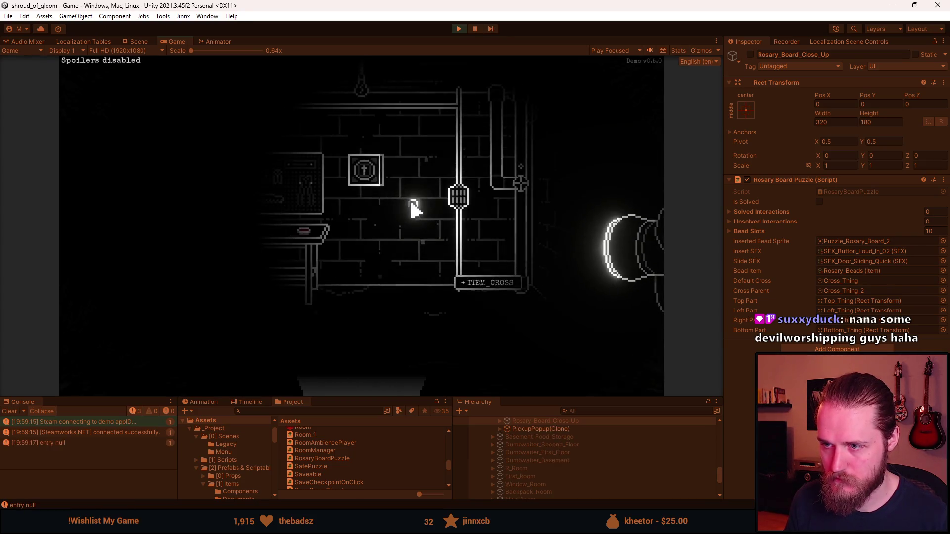
key("F1")
left_click(460, 170)
left_click(365, 170)
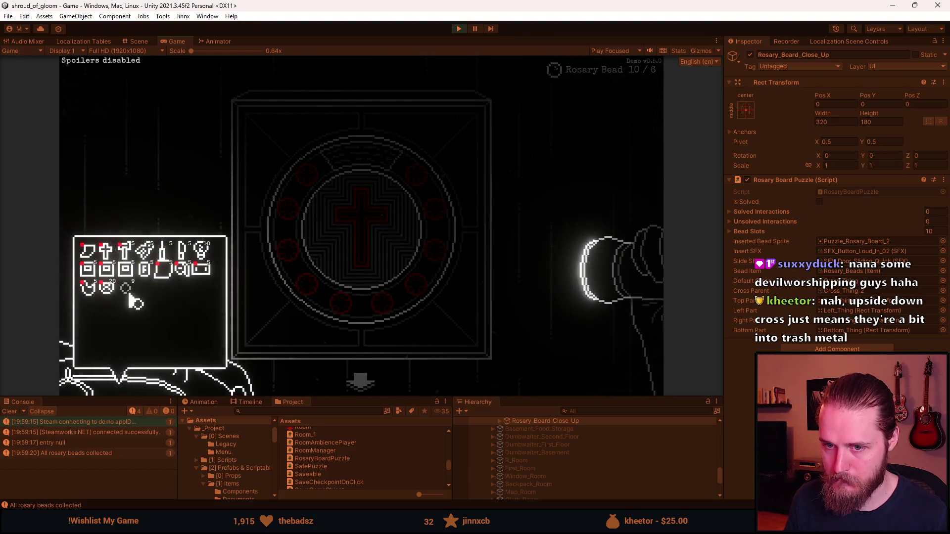
left_click(129, 296)
mouse_move(239, 260)
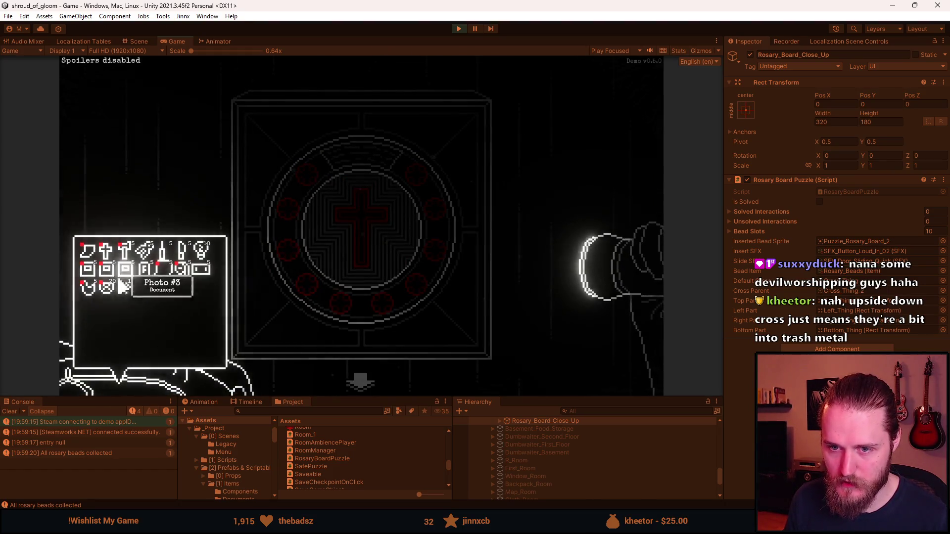
mouse_move(333, 257)
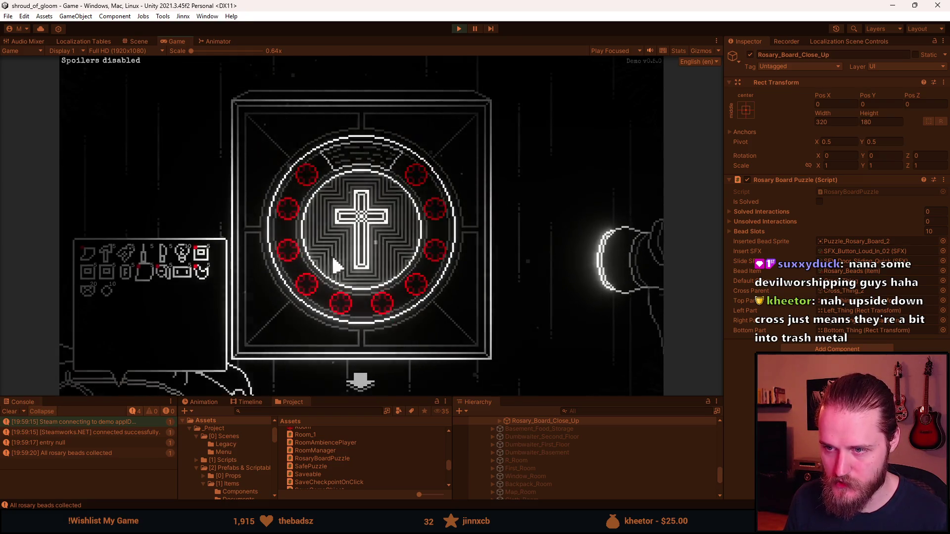
left_click(111, 294)
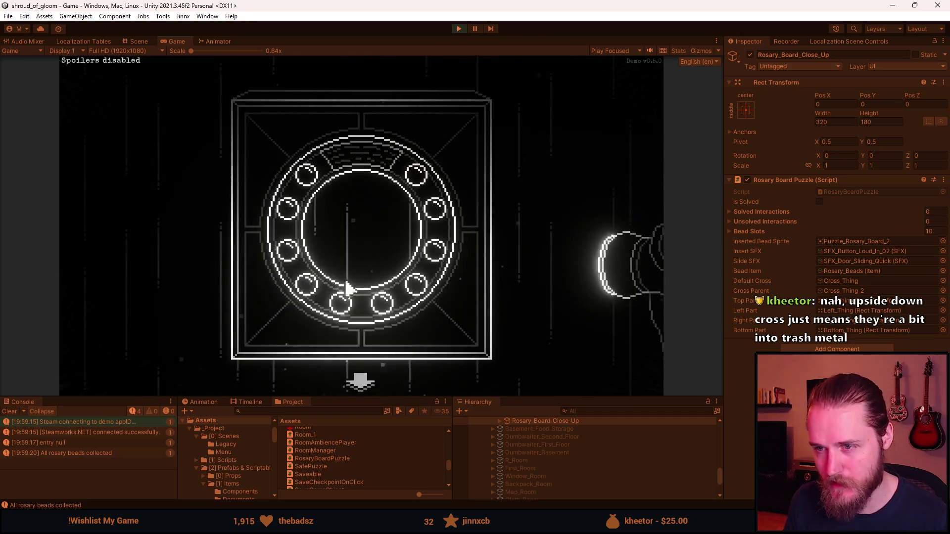
key("F1")
key("Escape")
left_click(458, 29)
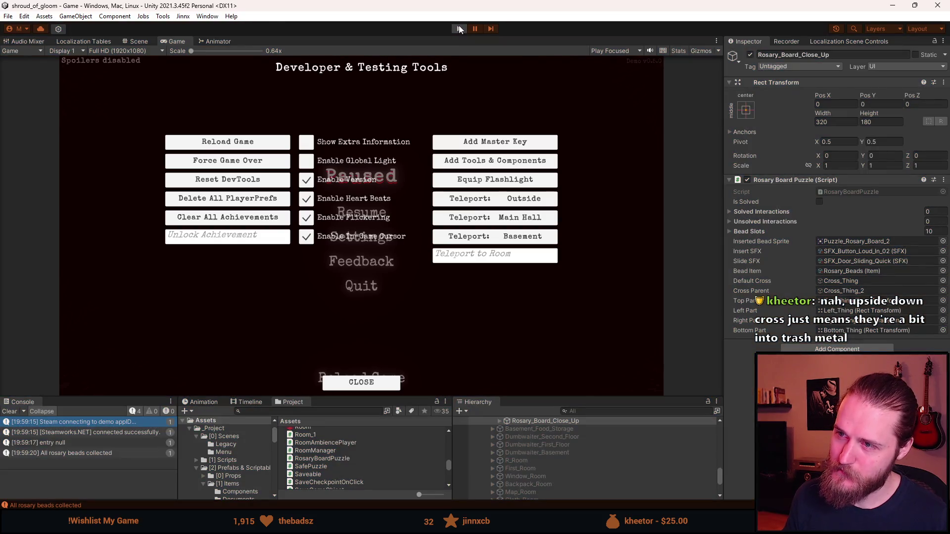
left_click(458, 28)
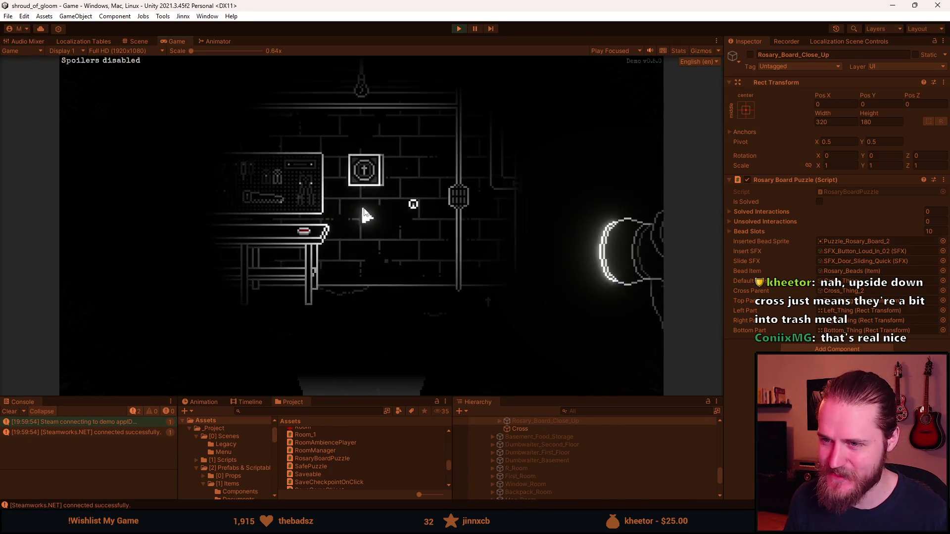
Step: Pick up the cross, add tools, set the cross into the board's centre and pause
left_click(498, 303)
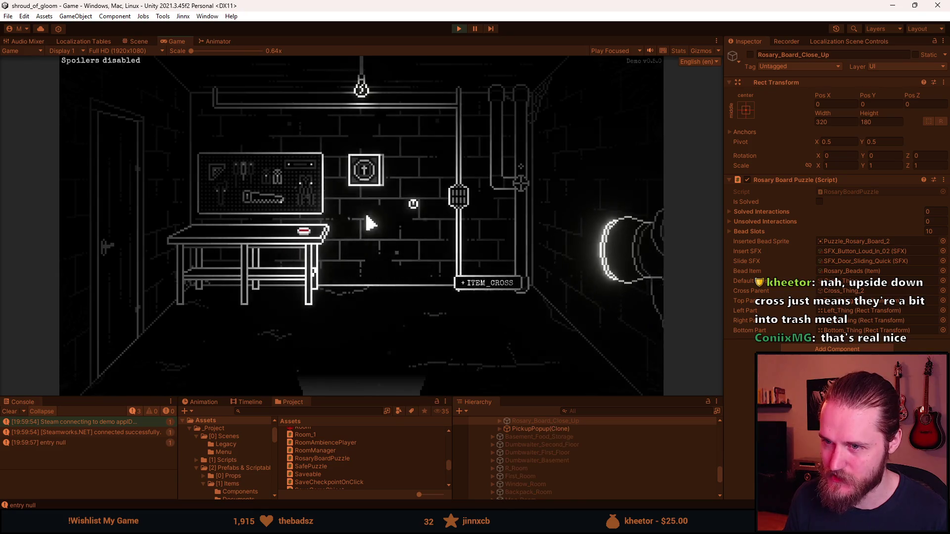
key("F1")
left_click(447, 166)
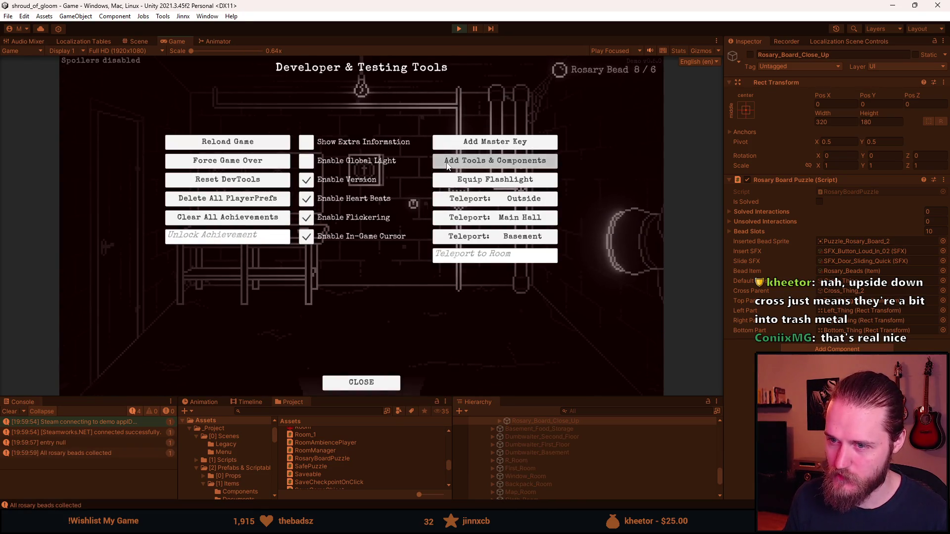
left_click(448, 166)
key("F1")
left_click(368, 169)
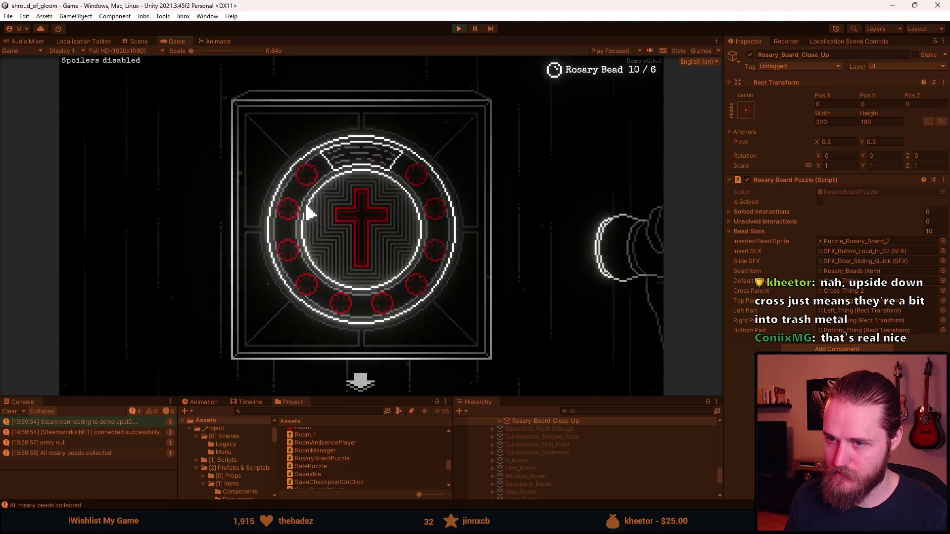
mouse_move(152, 339)
left_click(91, 250)
left_click(357, 228)
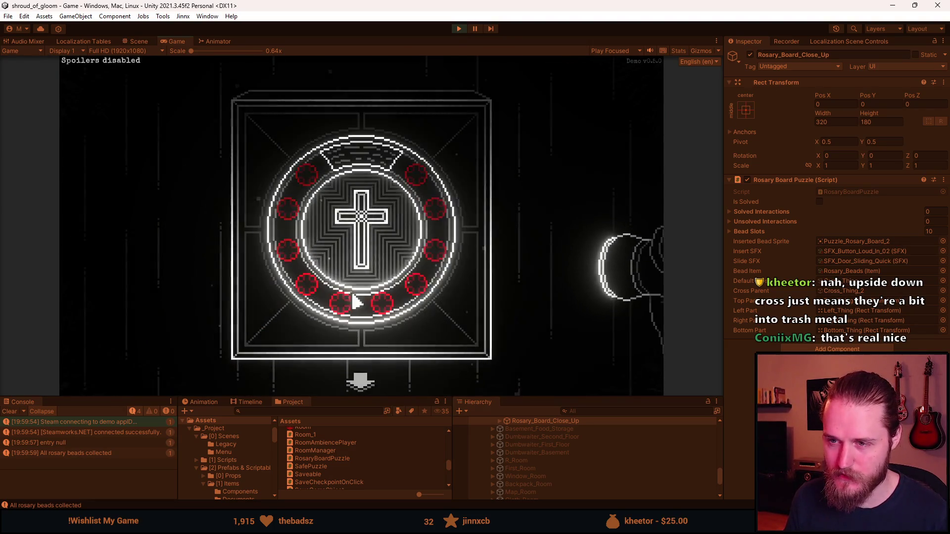
key("Escape")
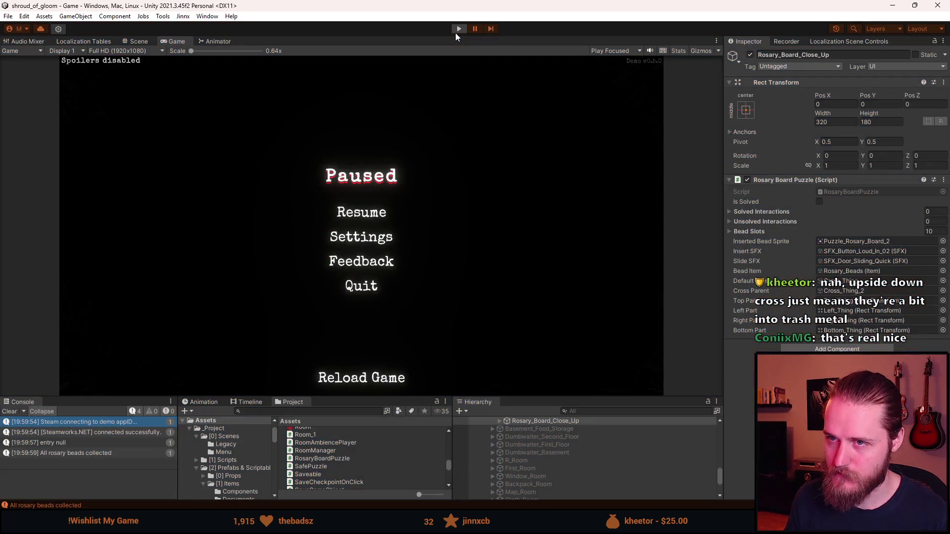
Step: Restart Play mode and add all tools and rosary beads through the Dev Tools panel
left_click(458, 28)
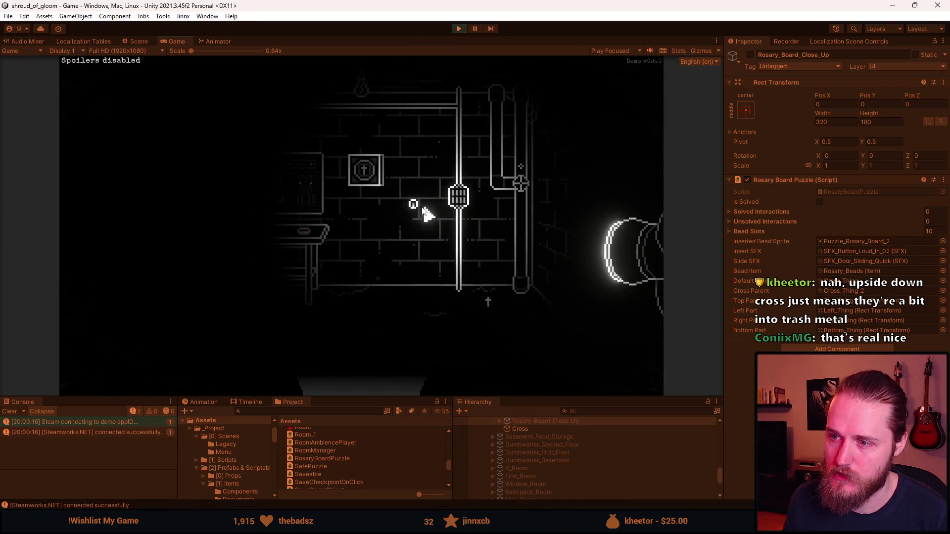
key("F1")
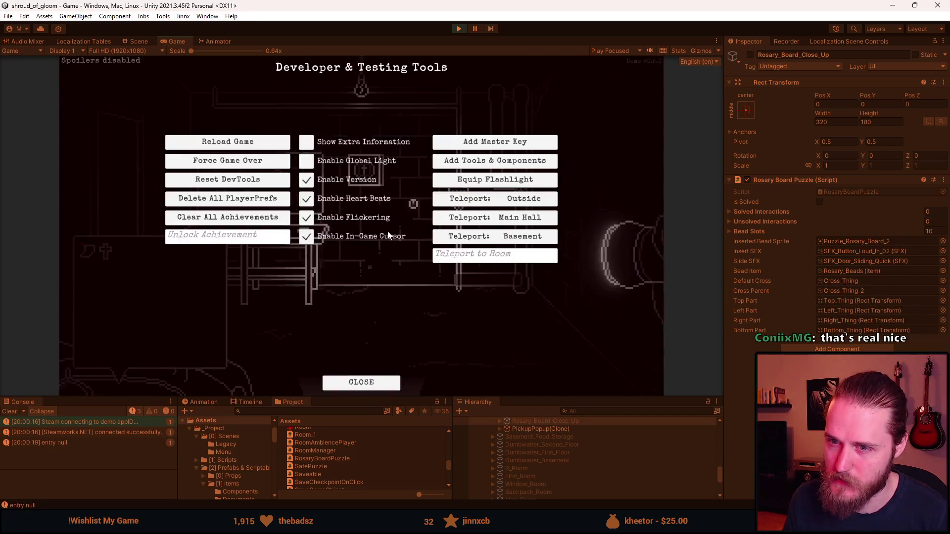
left_click(473, 161)
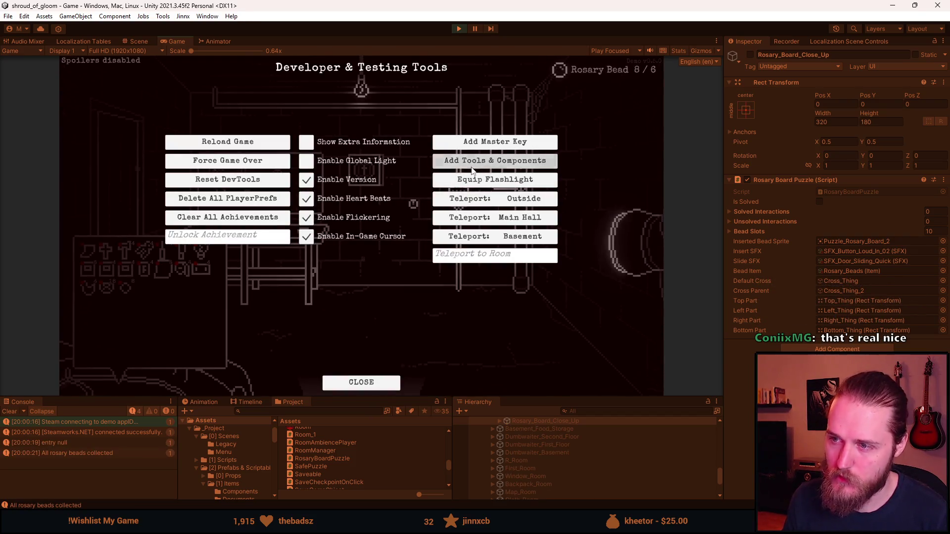
Step: Fill the rosary board's bead slots, place the cross in the centre, and activate it to solve
left_click(363, 186)
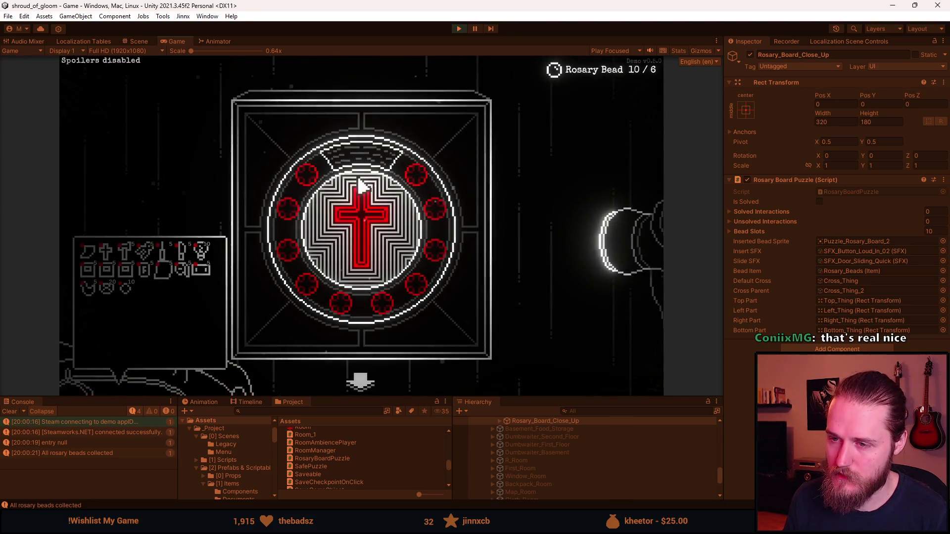
left_click(144, 288)
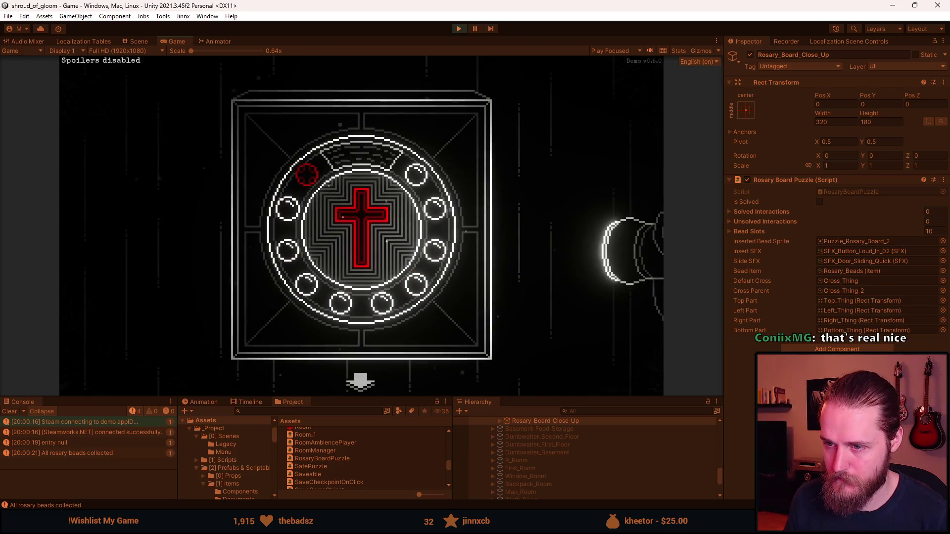
left_click(394, 227)
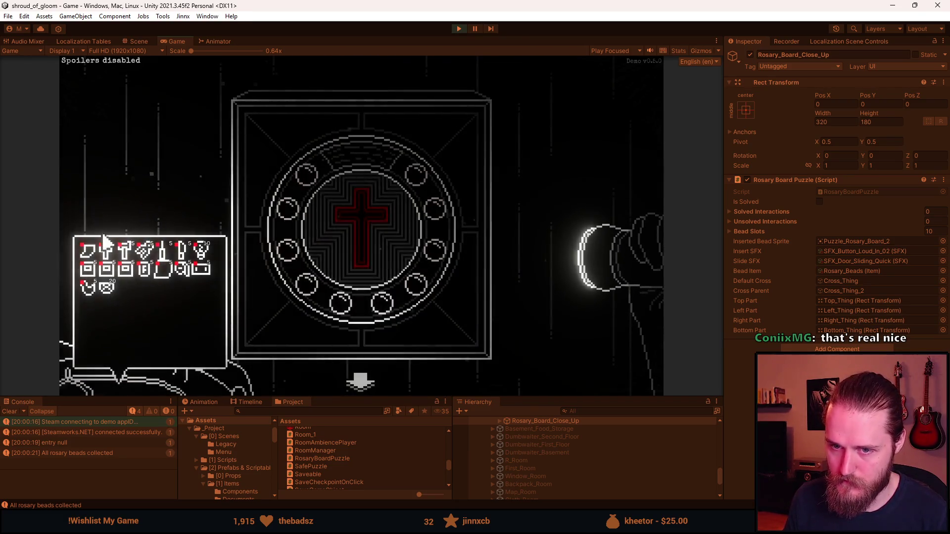
left_click(105, 249)
left_click(360, 236)
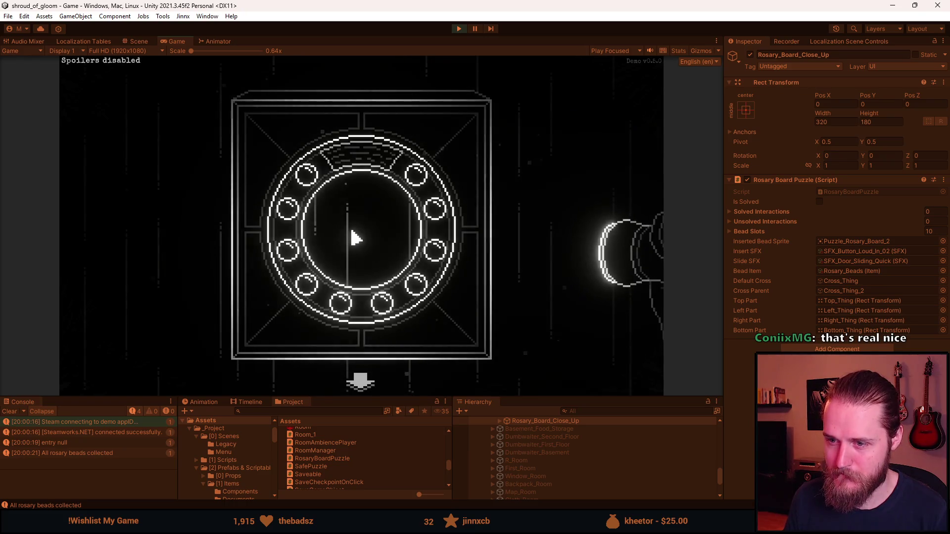
Step: Leave and revisit the rosary board close-up to confirm its centre stays open
left_click(363, 382)
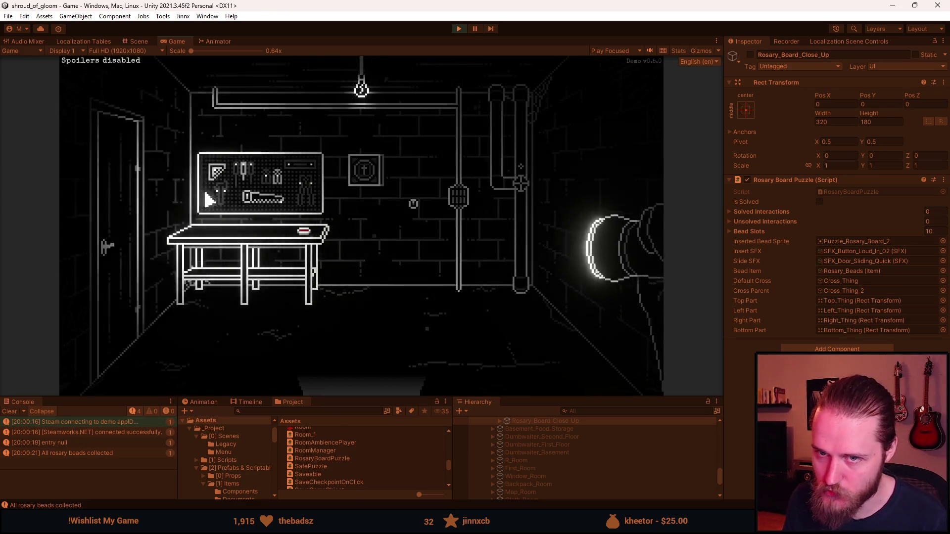
left_click(350, 177)
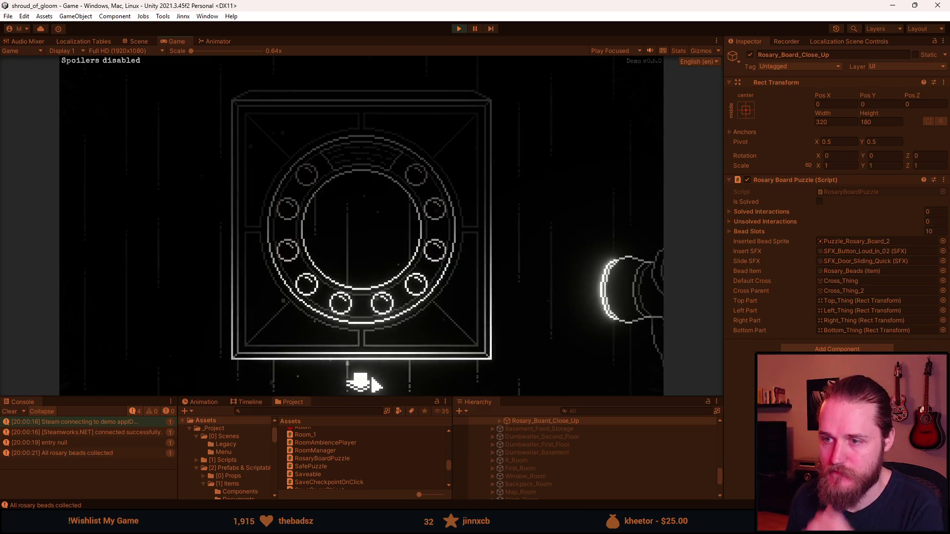
right_click(370, 303)
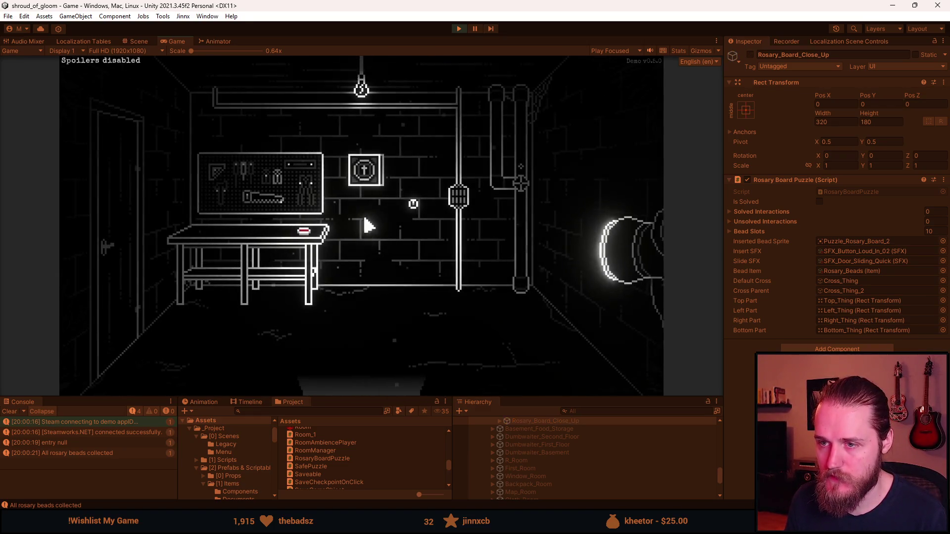
left_click(364, 184)
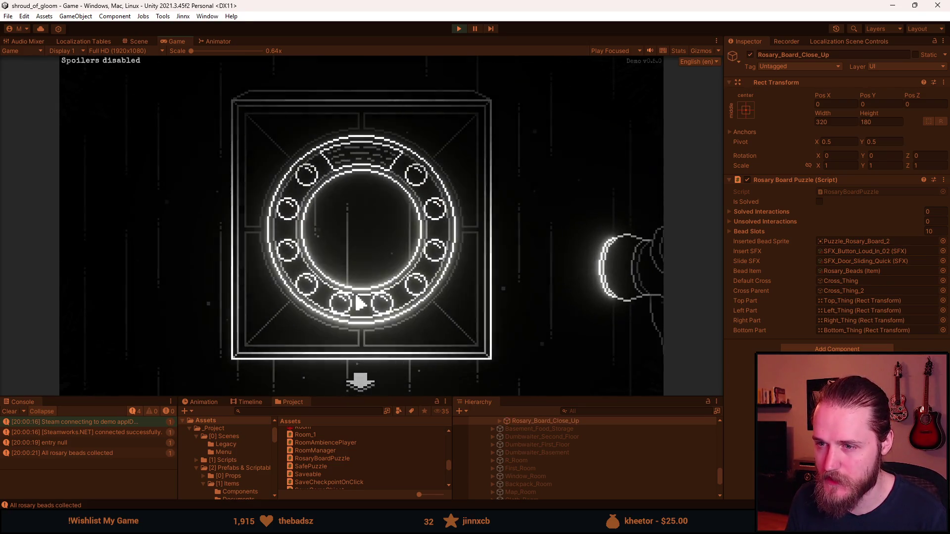
left_click(360, 381)
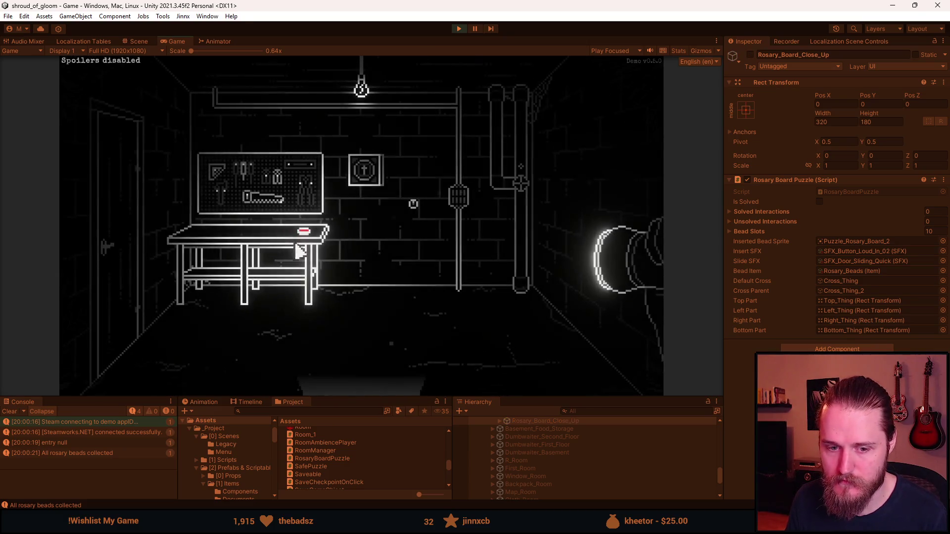